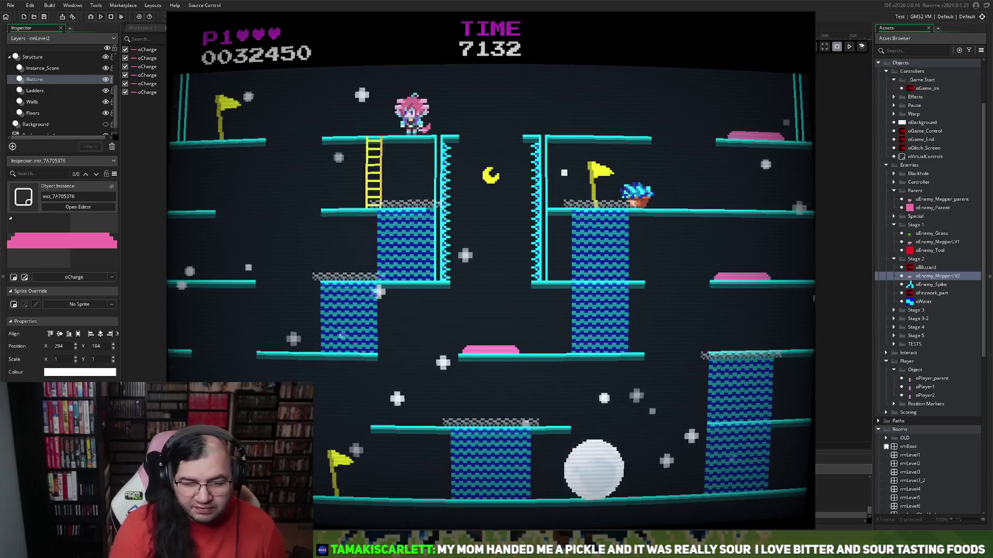
- Run and jump the player back and forth across the lower and middle platforms of level 2
{"action": "key", "text": "Left"}
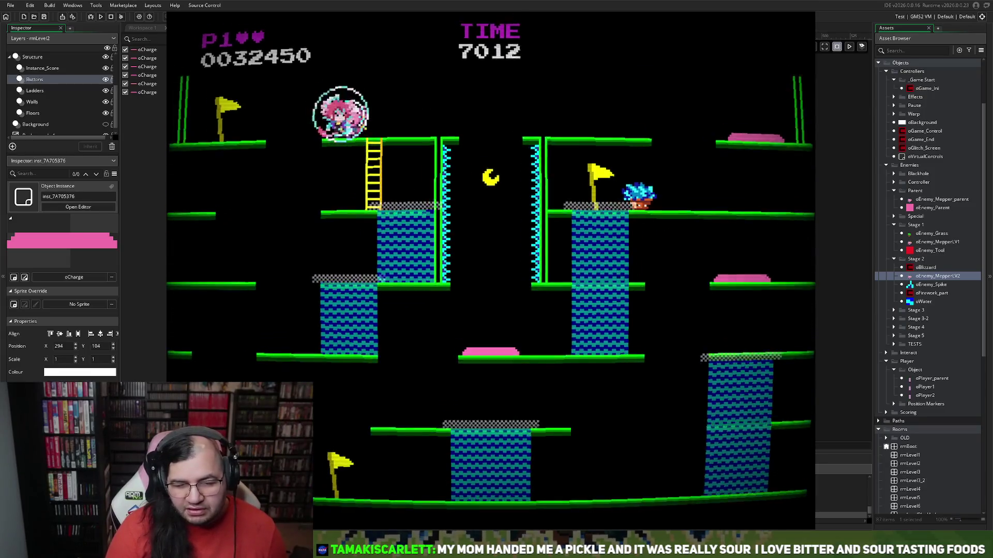
{"action": "key", "text": "Left"}
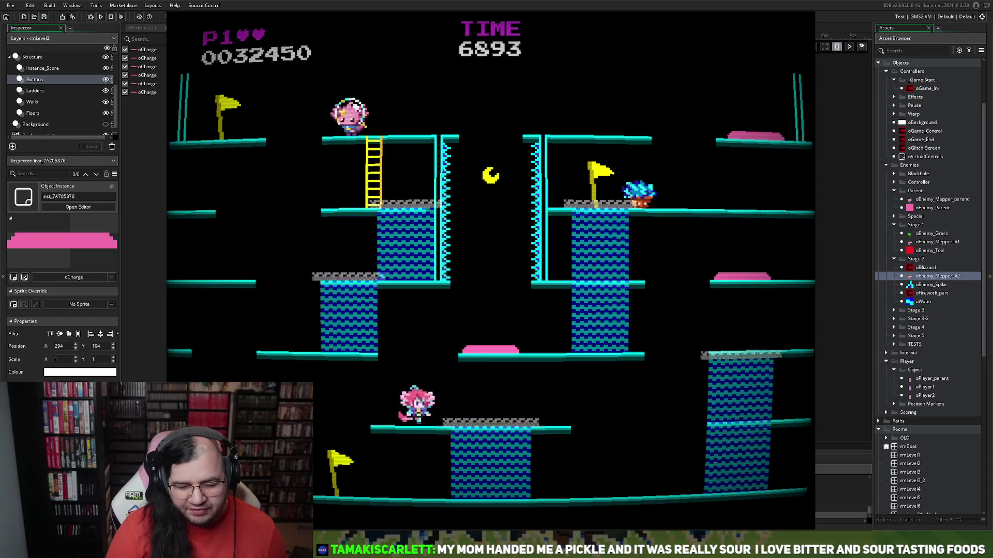
{"action": "key", "text": "Right"}
{"action": "key", "text": "space"}
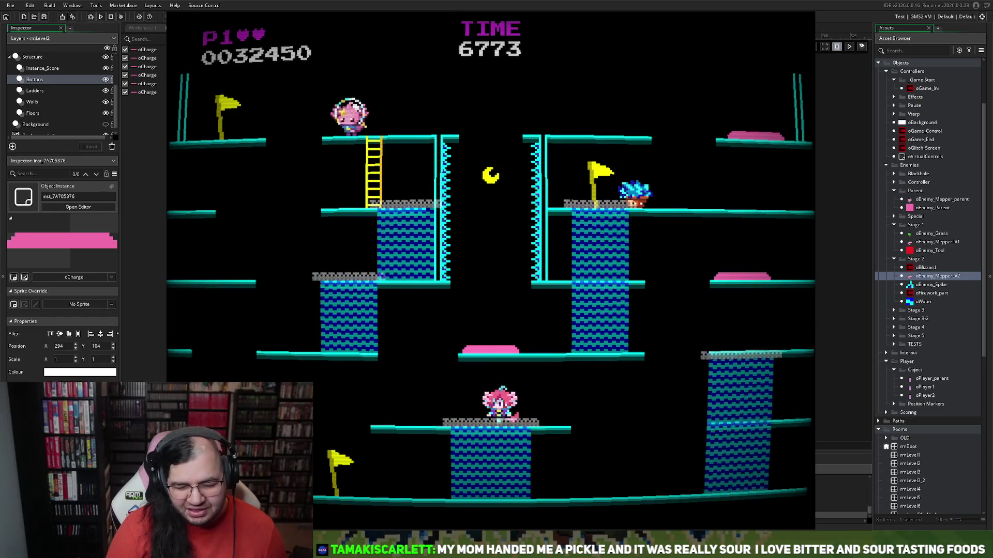
{"action": "key", "text": "Right"}
{"action": "key", "text": "Left"}
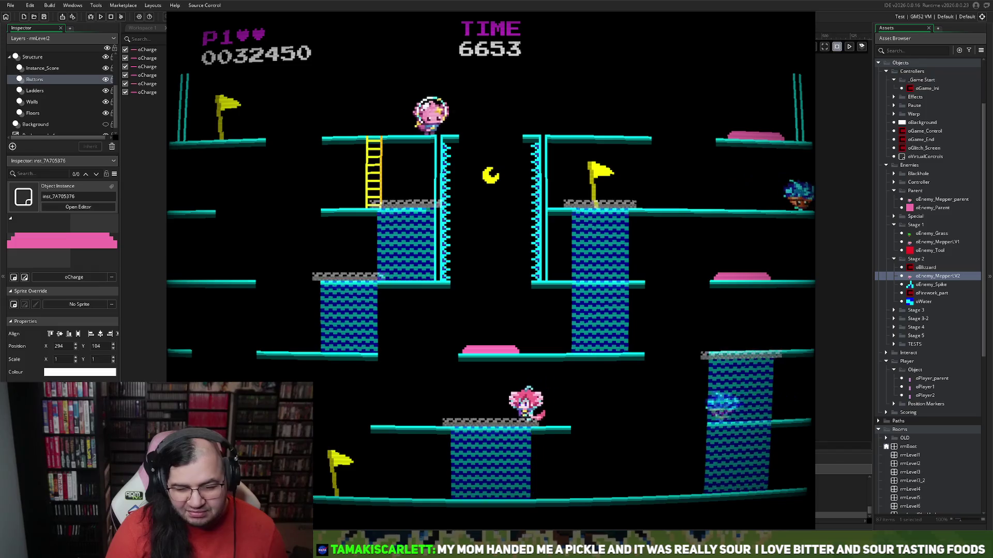
{"action": "key", "text": "Right"}
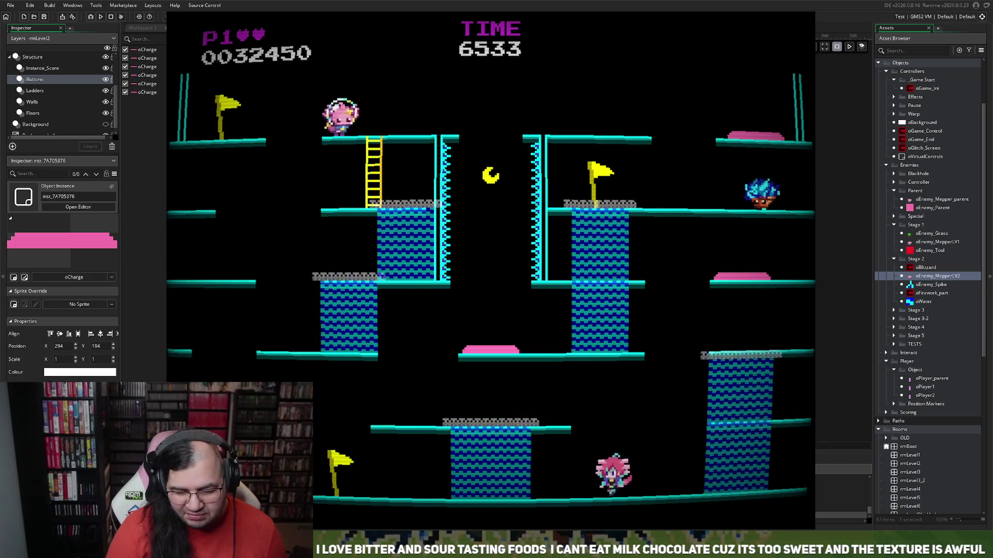
{"action": "key", "text": "space"}
{"action": "key", "text": "Left"}
{"action": "key", "text": "Left"}
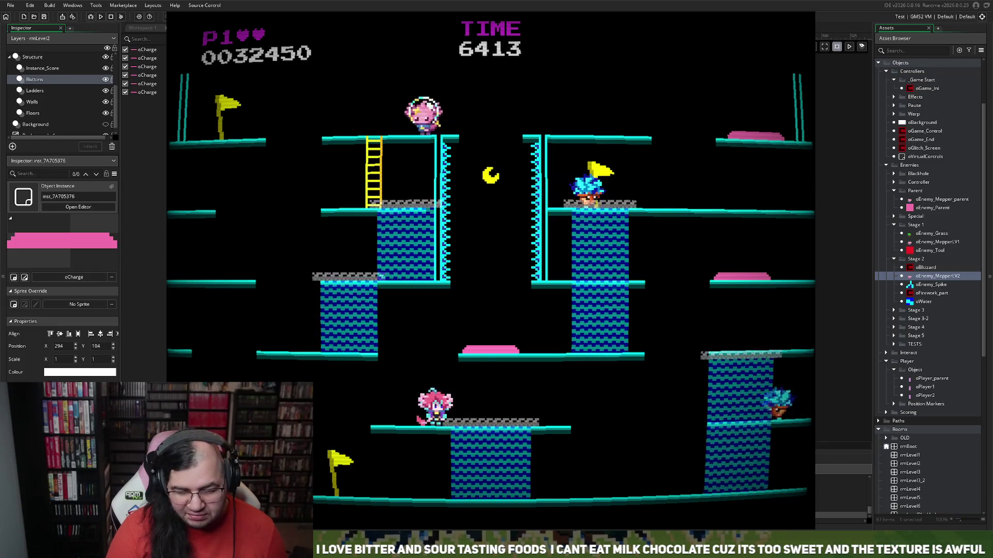
{"action": "key", "text": "Right"}
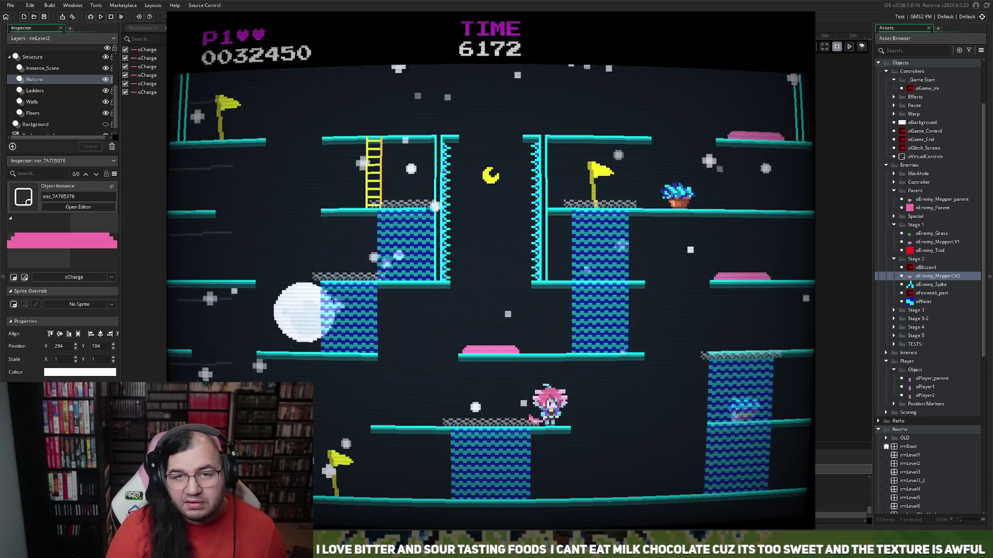
{"action": "key", "text": "Left"}
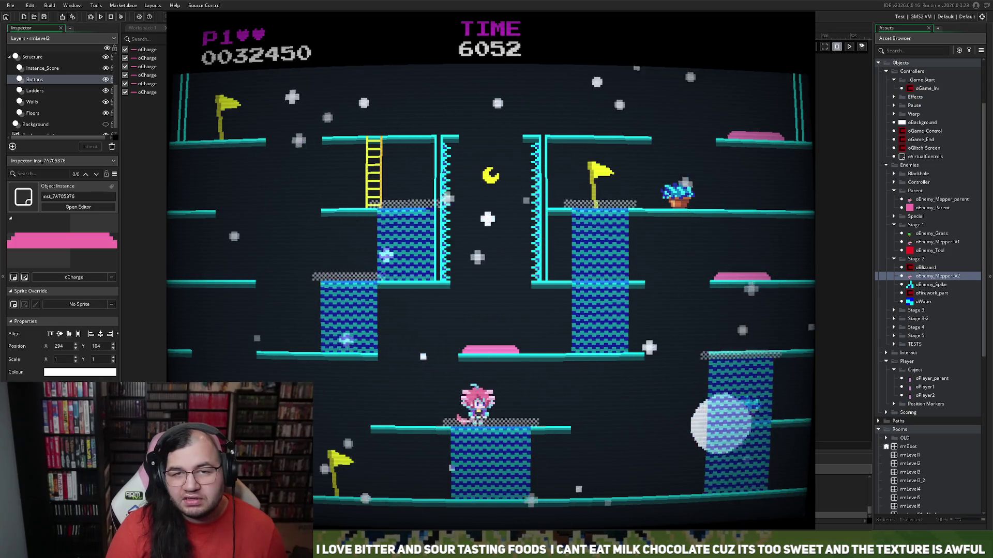
{"action": "key", "text": "Right"}
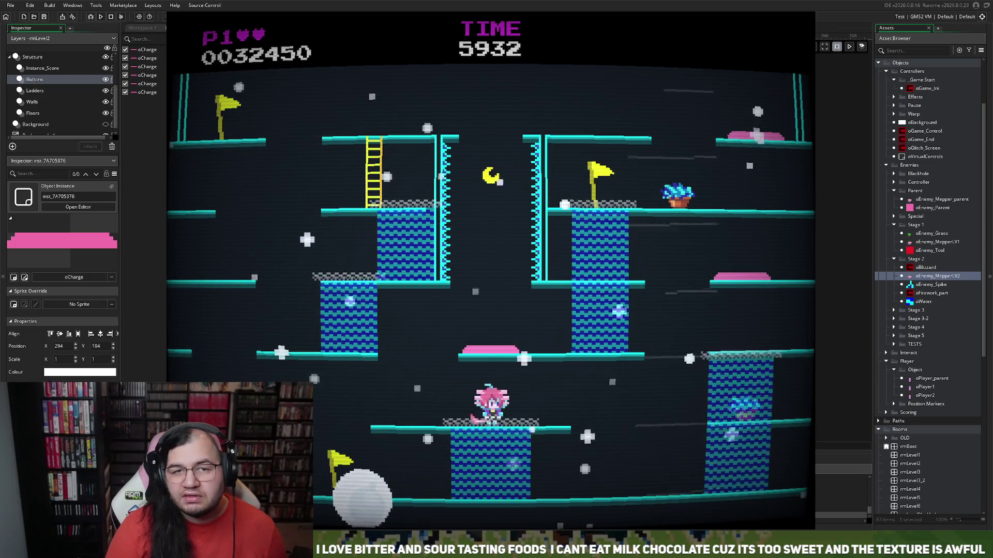
{"action": "key", "text": "Right"}
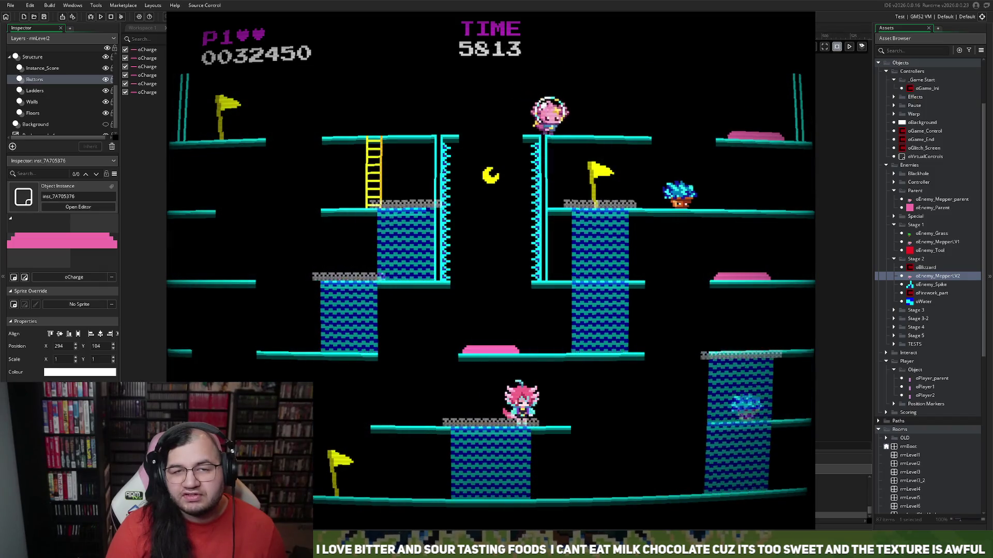
{"action": "key", "text": "Right"}
{"action": "key", "text": "Left"}
{"action": "key", "text": "space"}
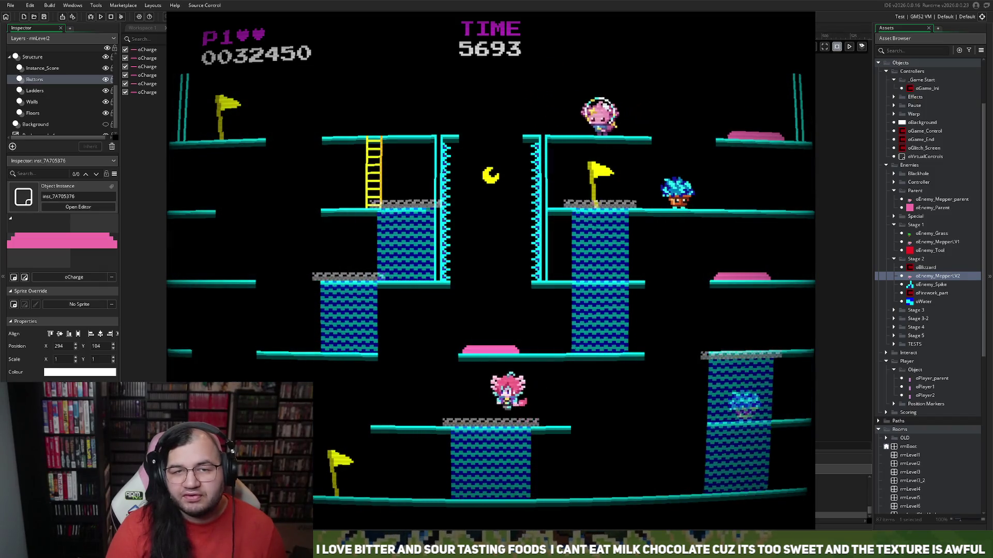
{"action": "key", "text": "Right"}
{"action": "key", "text": "Right"}
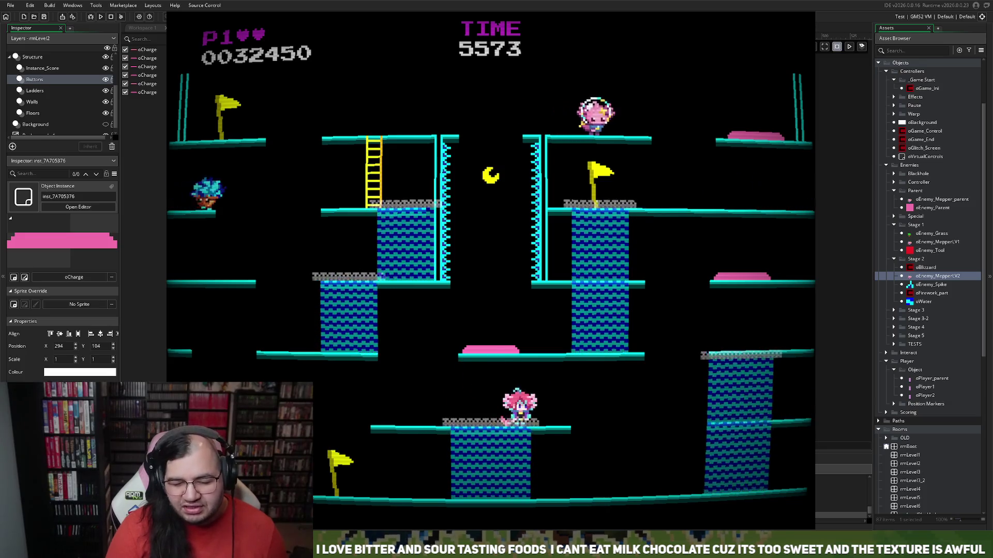
{"action": "key", "text": "Right"}
- Climb the right blue column and traverse the upper-right and top platforms
{"action": "key", "text": "Up"}
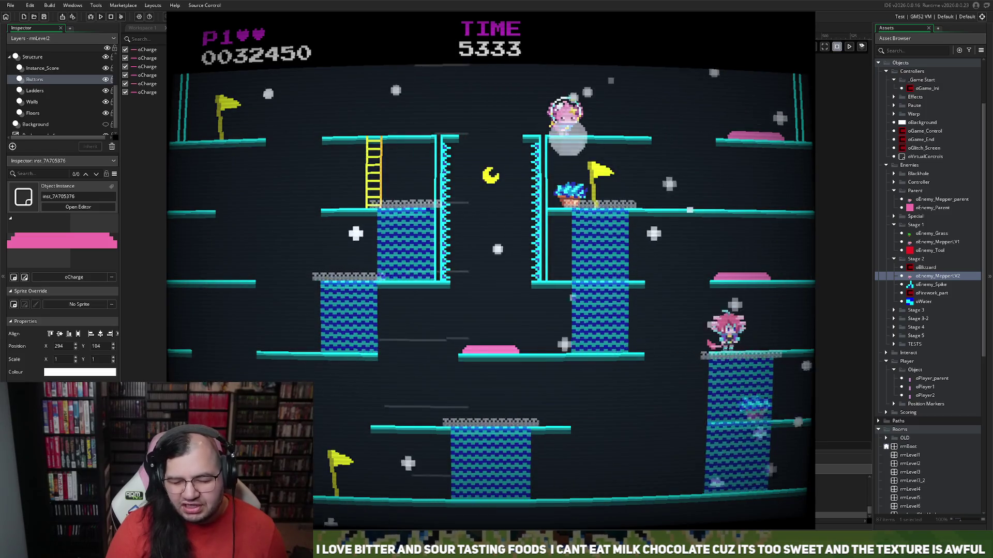
{"action": "key", "text": "Left"}
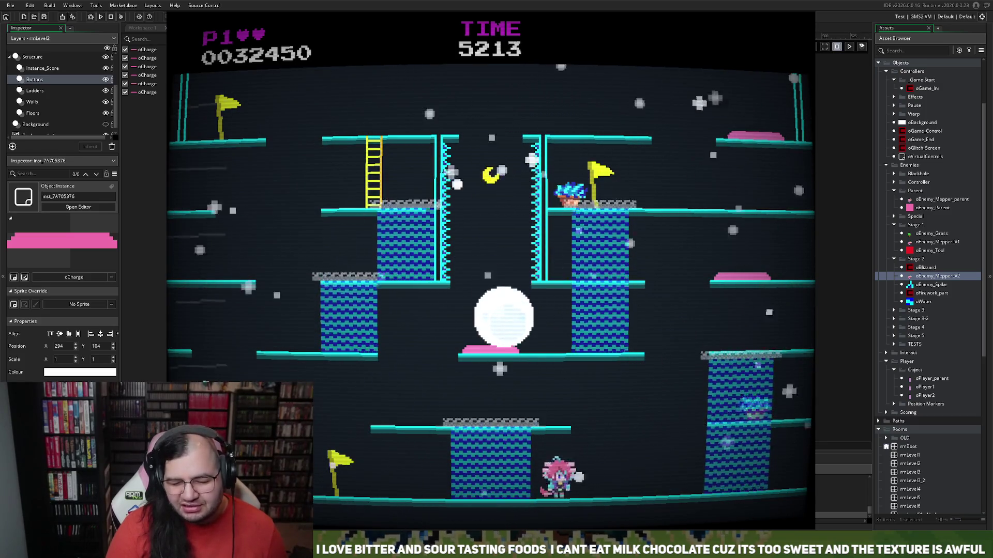
{"action": "key", "text": "Right"}
{"action": "key", "text": "Left"}
{"action": "key", "text": "Right"}
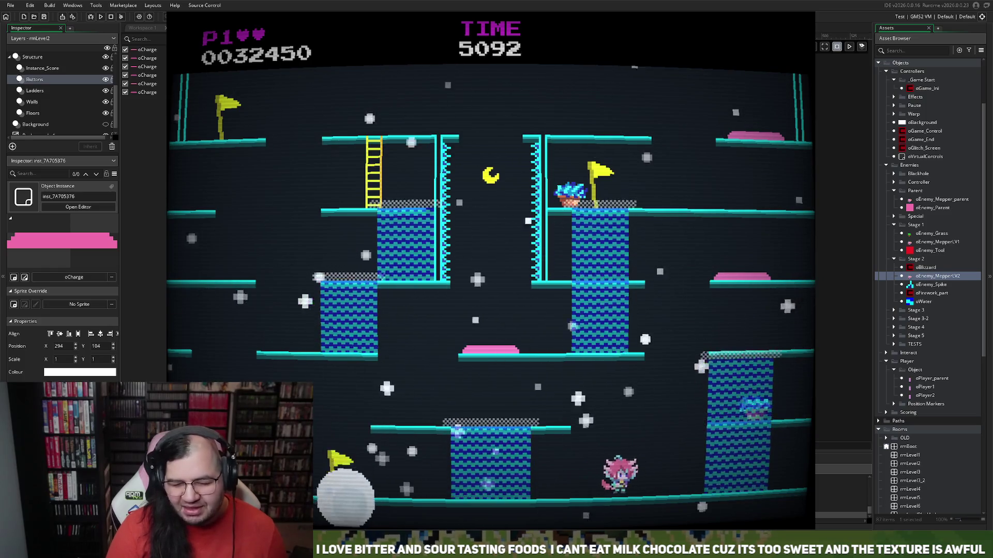
{"action": "key", "text": "Up"}
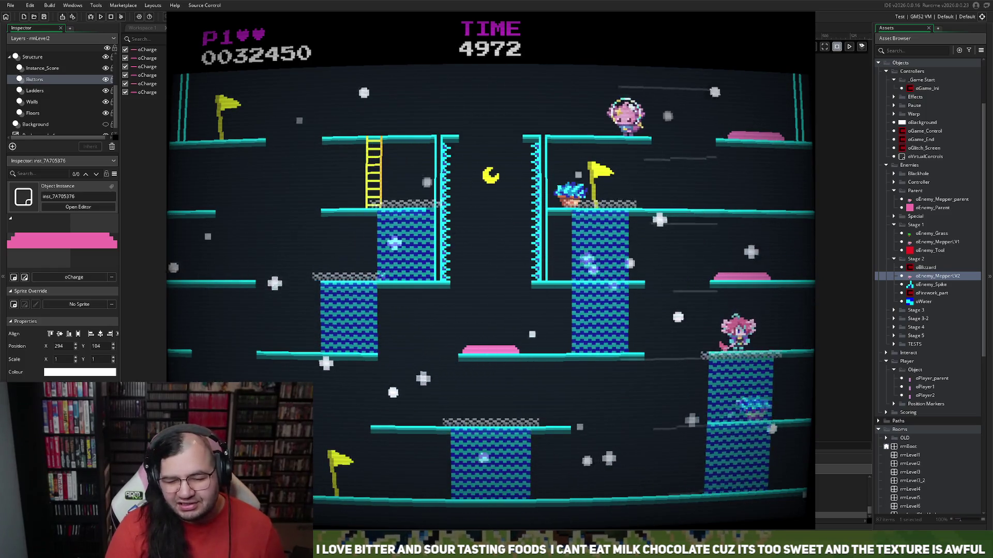
{"action": "key", "text": "Left"}
{"action": "key", "text": "Left"}
{"action": "key", "text": "Up"}
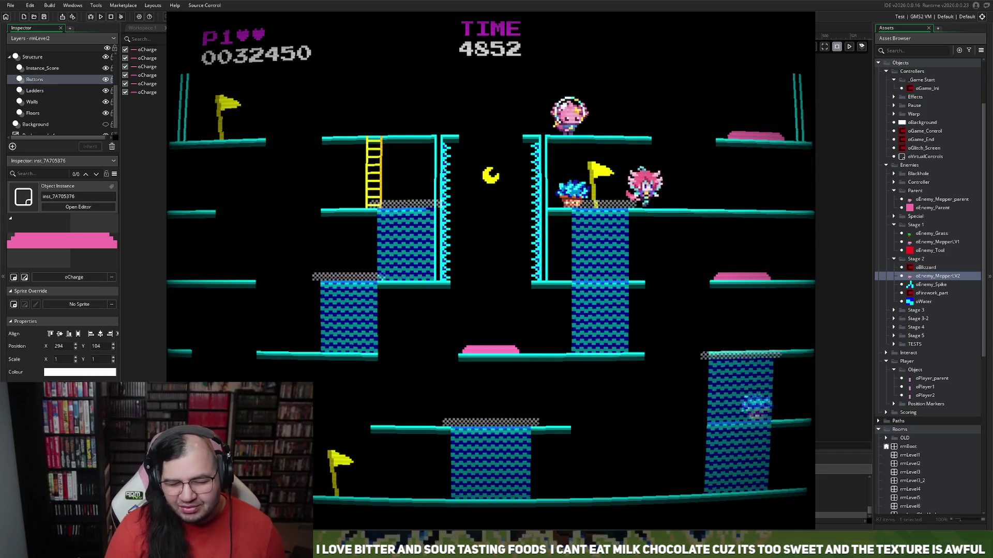
{"action": "key", "text": "Right"}
{"action": "key", "text": "Left"}
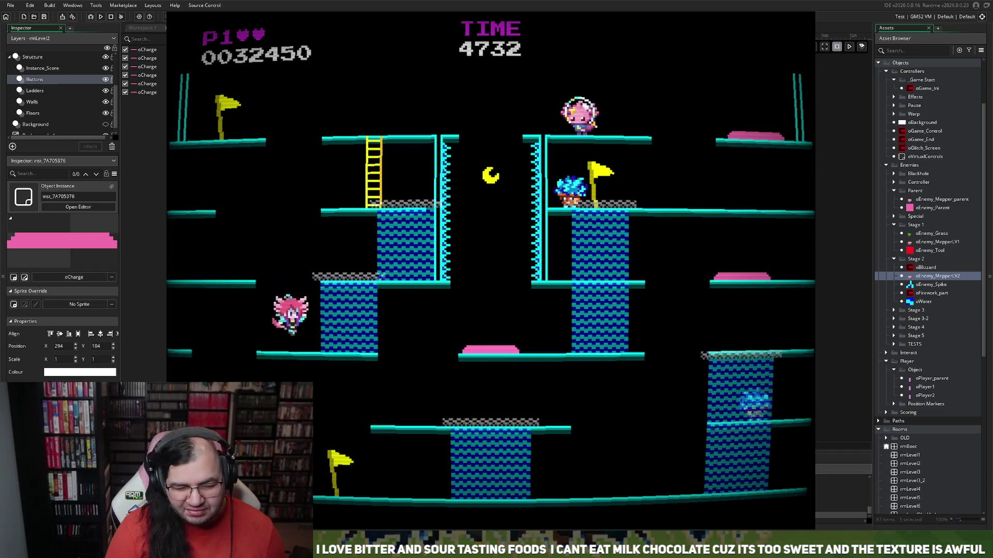
{"action": "key", "text": "Left"}
{"action": "key", "text": "Left"}
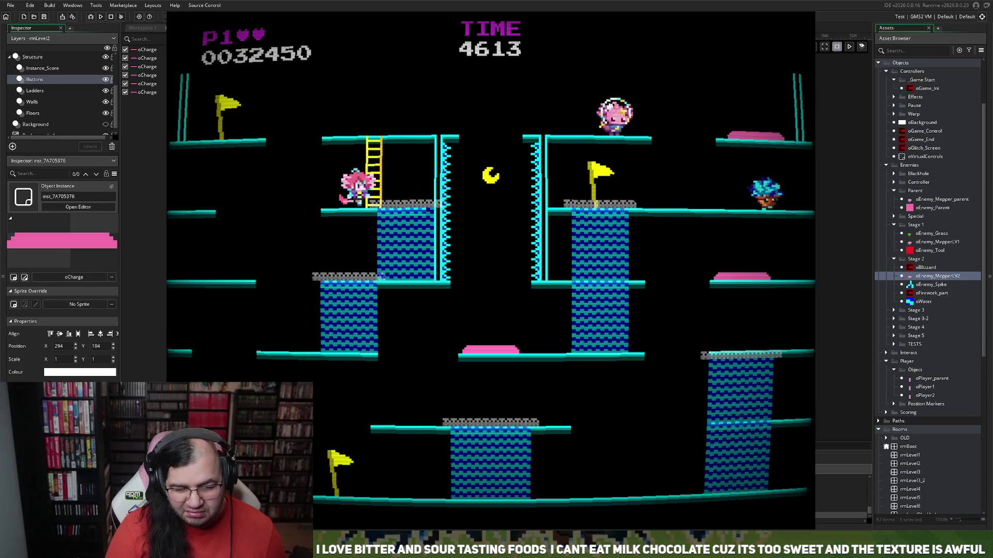
- Test the ladder up and down between platforms, then end the playtest with Escape
{"action": "key", "text": "Down"}
{"action": "key", "text": "Up"}
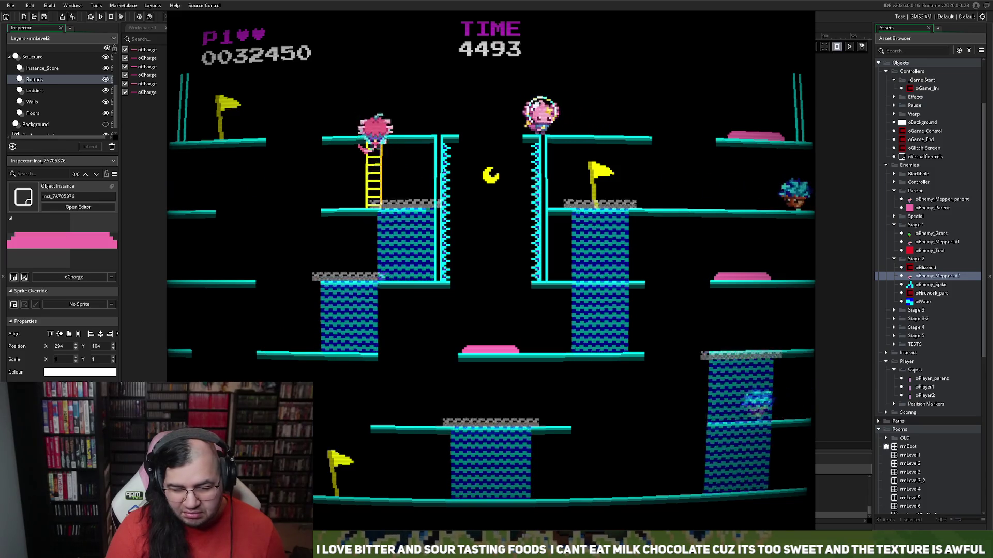
{"action": "key", "text": "Left"}
{"action": "key", "text": "Right"}
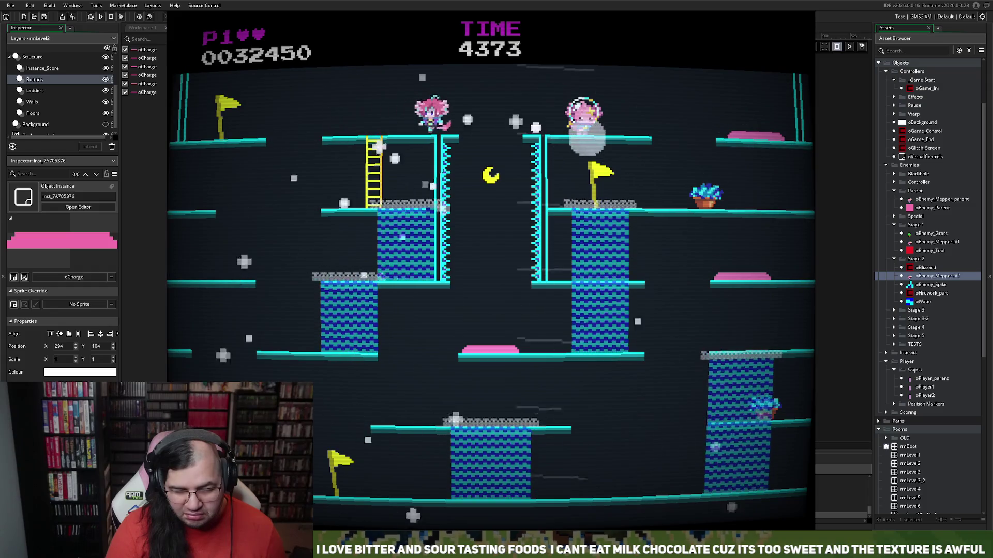
{"action": "key", "text": "Left"}
{"action": "key", "text": "Down"}
{"action": "key", "text": "Left"}
{"action": "key", "text": "Up"}
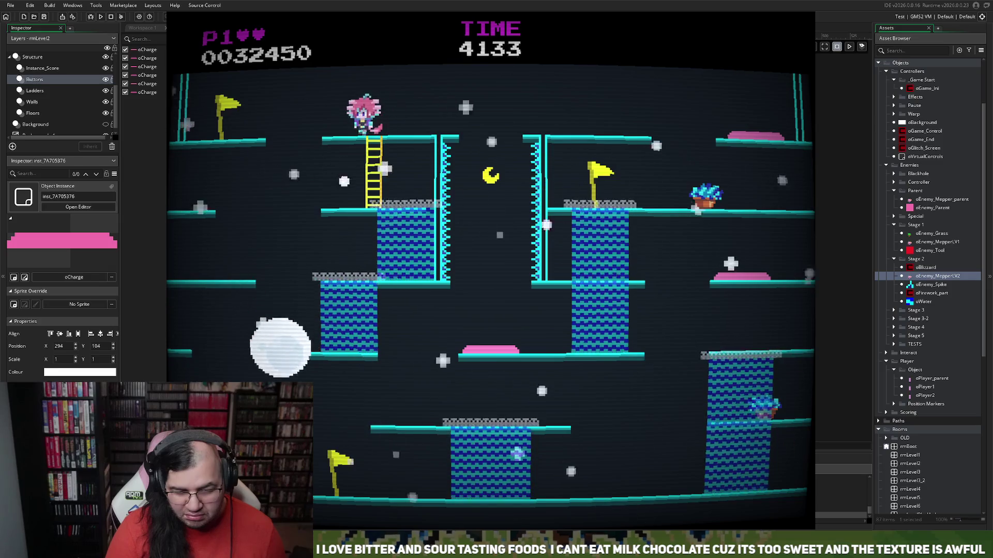
{"action": "key", "text": "Left"}
{"action": "key", "text": "space"}
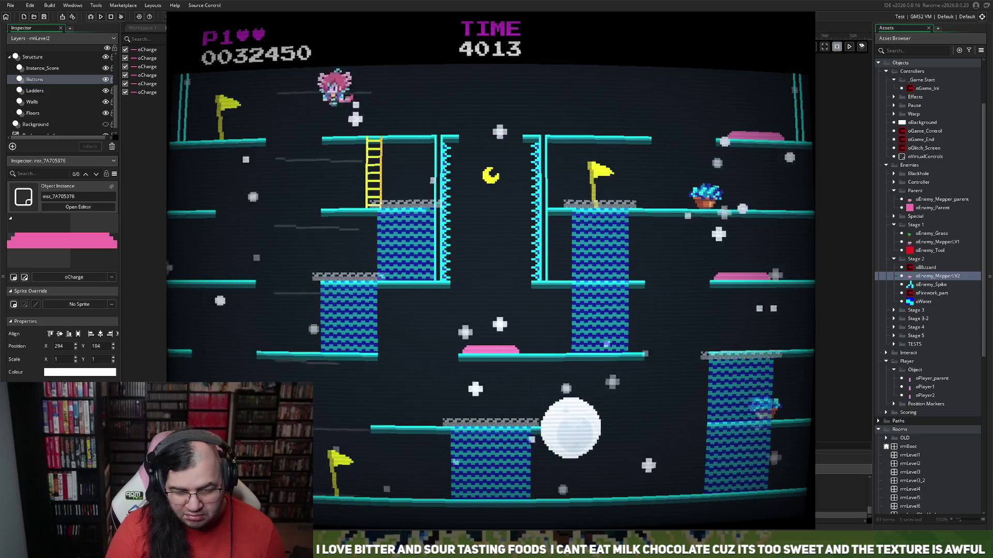
{"action": "key", "text": "Right"}
{"action": "key", "text": "Left"}
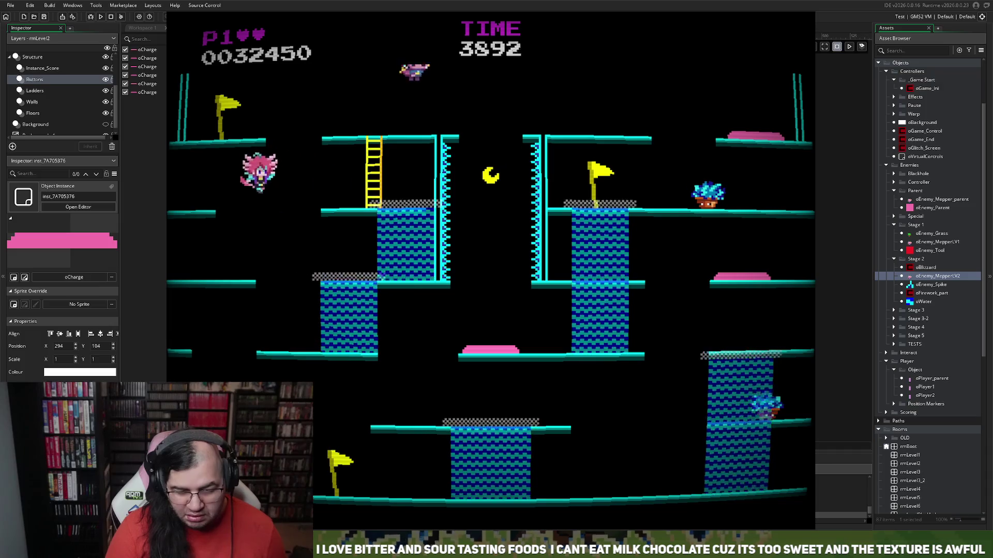
{"action": "key", "text": "Left"}
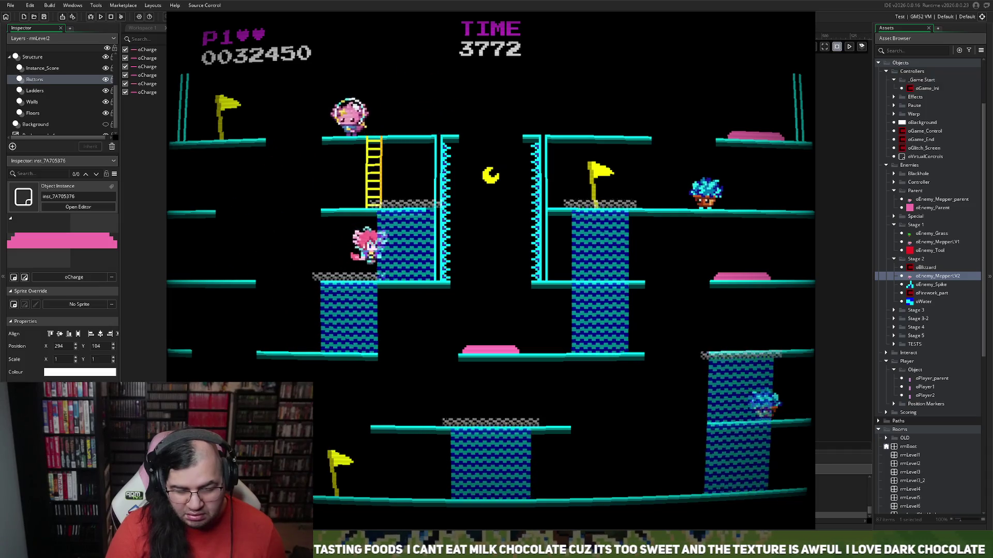
{"action": "key", "text": "space"}
{"action": "key", "text": "Right"}
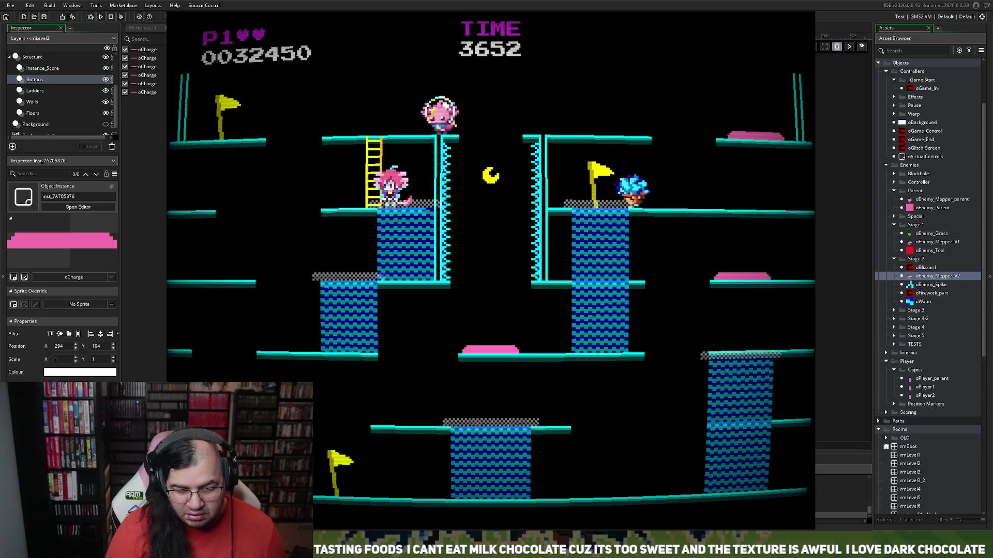
{"action": "key", "text": "Left"}
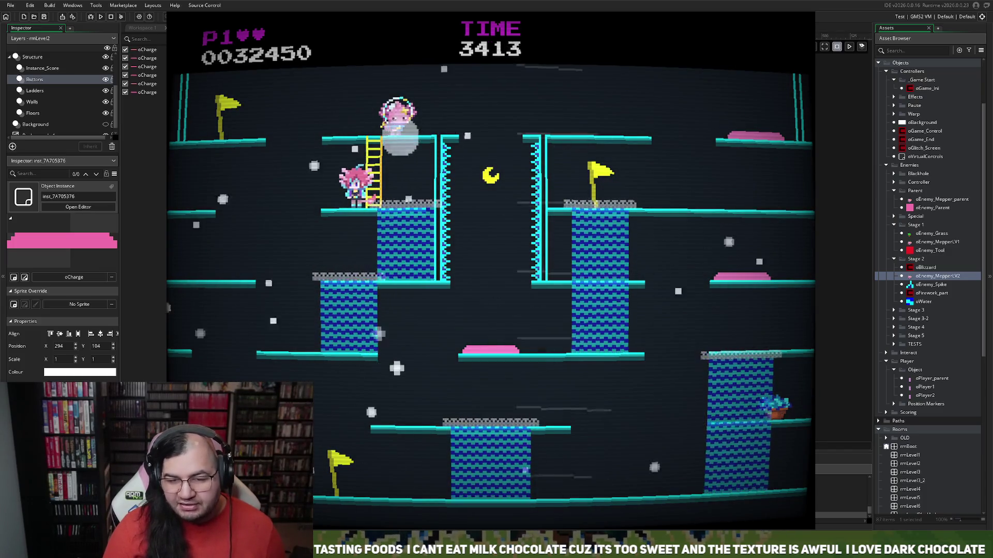
{"action": "key", "text": "Escape"}
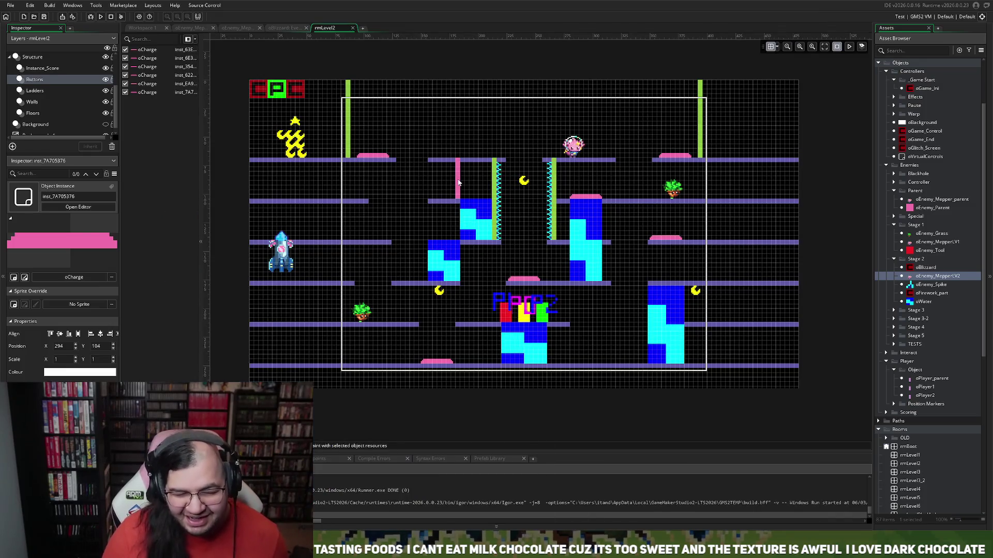
- Delete the stray pink ladder instance on the Ladders layer, then inspect an oWater block on the Walls layer
{"action": "left_click", "coordinate": [35, 92]}
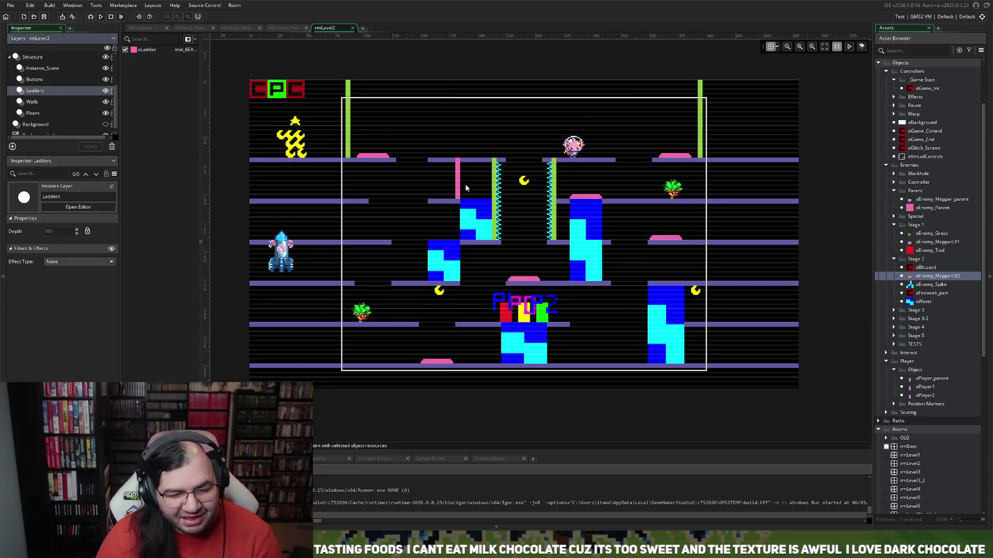
{"action": "left_click", "coordinate": [458, 184]}
{"action": "key", "text": "Delete"}
{"action": "left_click", "coordinate": [30, 102]}
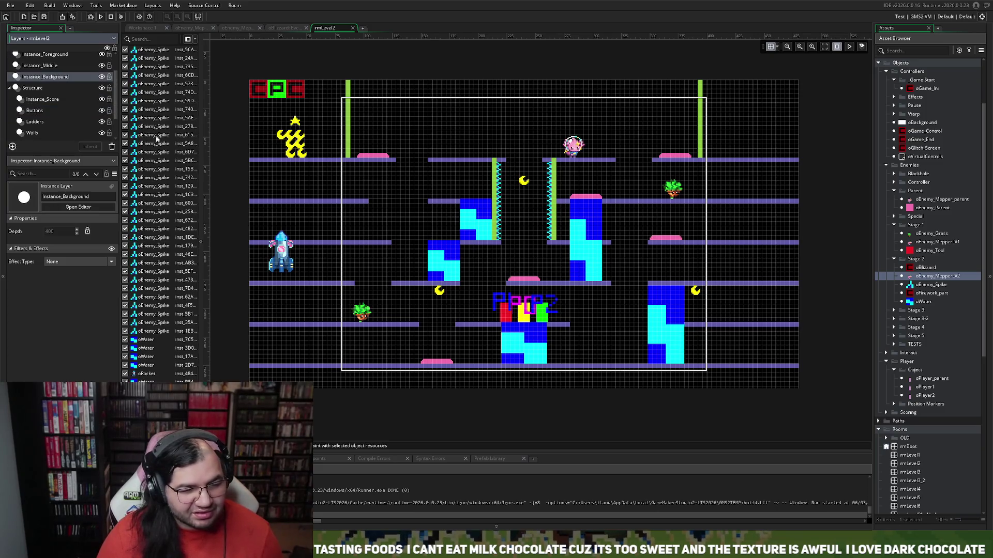
{"action": "left_click", "coordinate": [480, 230]}
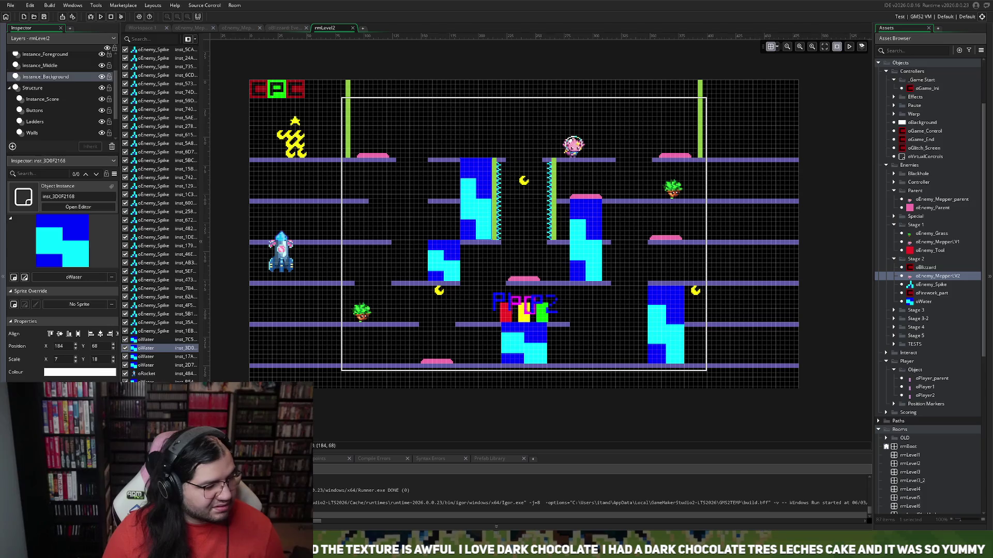
{"action": "scroll", "coordinate": [502, 254], "scroll_direction": "up", "scroll_amount": 1}
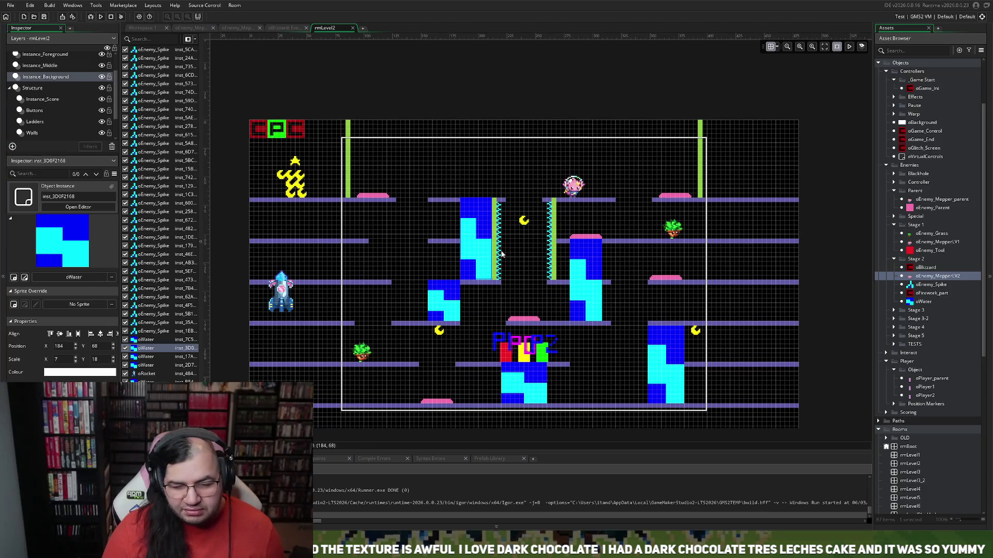
{"action": "scroll", "coordinate": [500, 254], "scroll_direction": "up", "scroll_amount": 1}
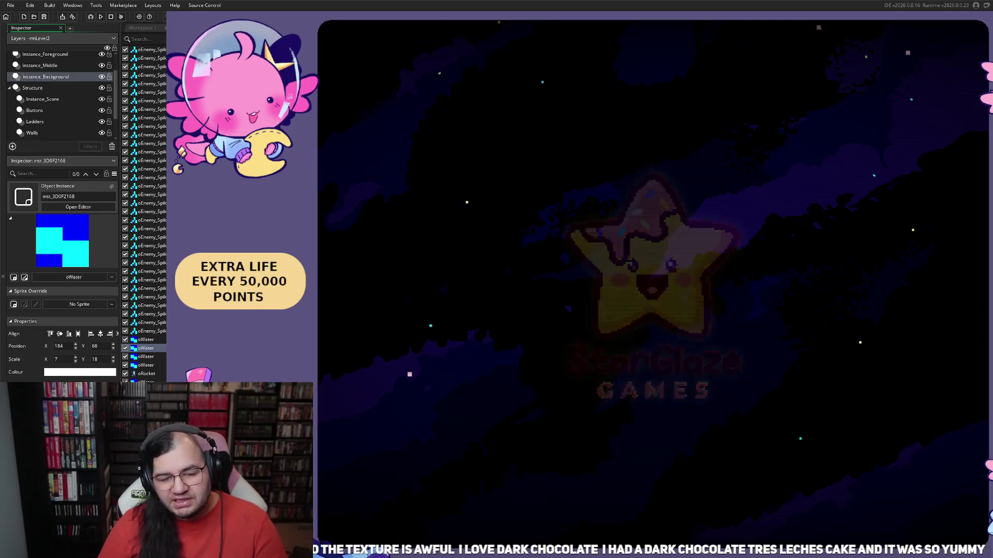
- Start a new game from the title menu and confirm BEGIN for stage 1
{"action": "key", "text": "Return"}
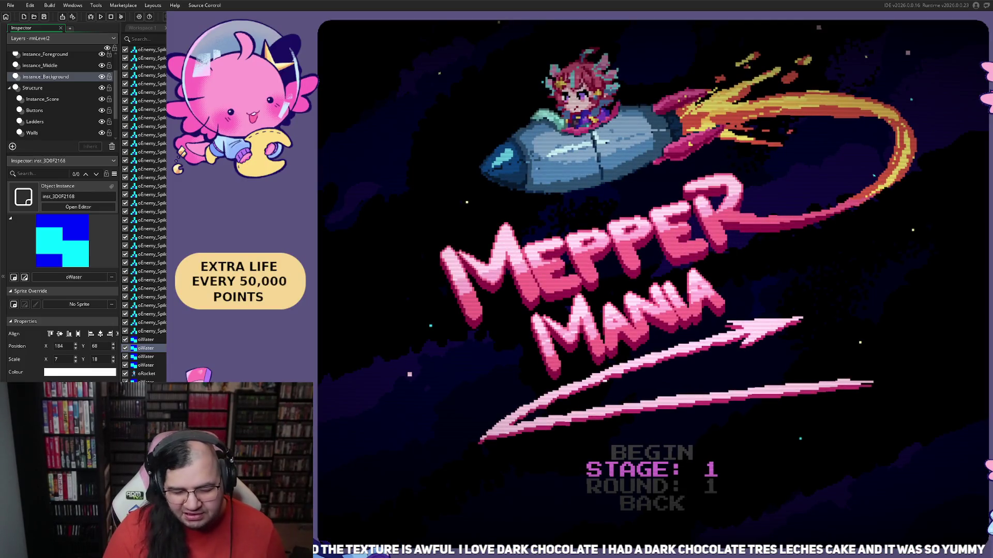
{"action": "key", "text": "Up"}
{"action": "key", "text": "Return"}
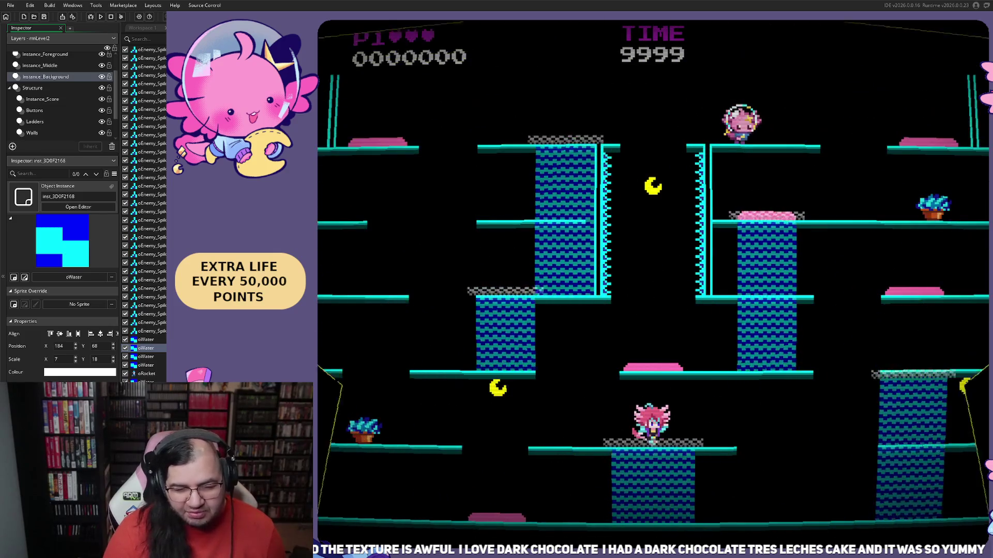
- Run along the bottom platform and keep jumping near the floor to build combo points
{"action": "key", "text": "Right"}
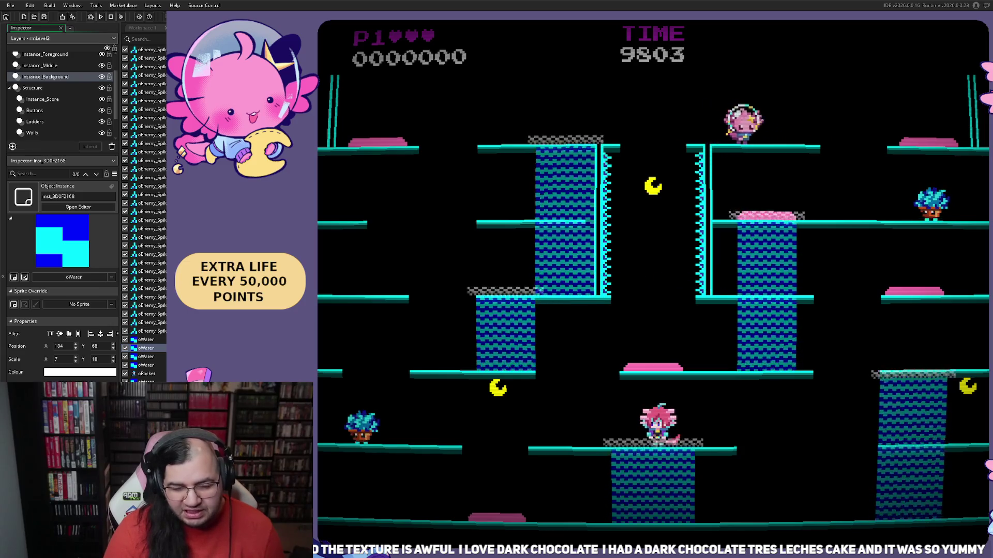
{"action": "key", "text": "Left"}
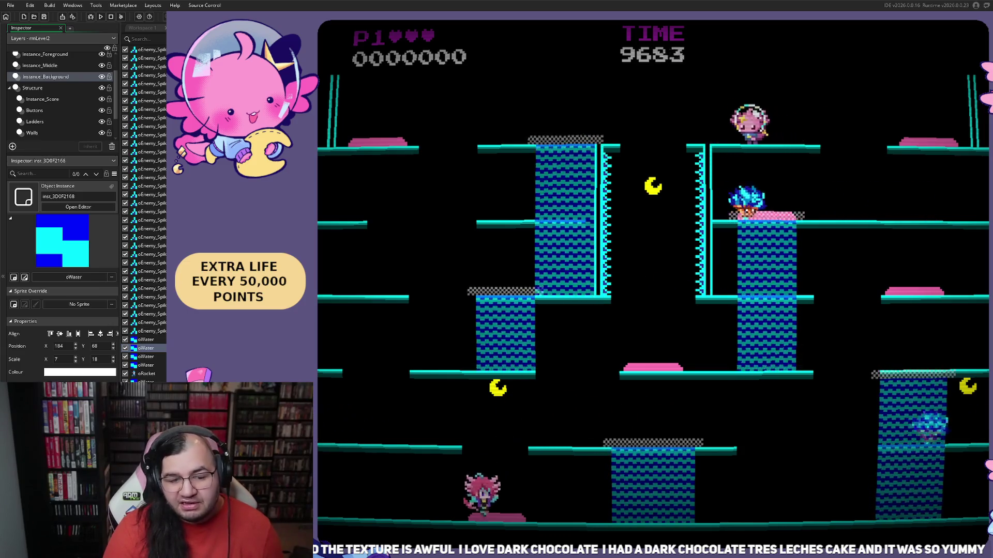
{"action": "key", "text": "Right"}
{"action": "key", "text": "space"}
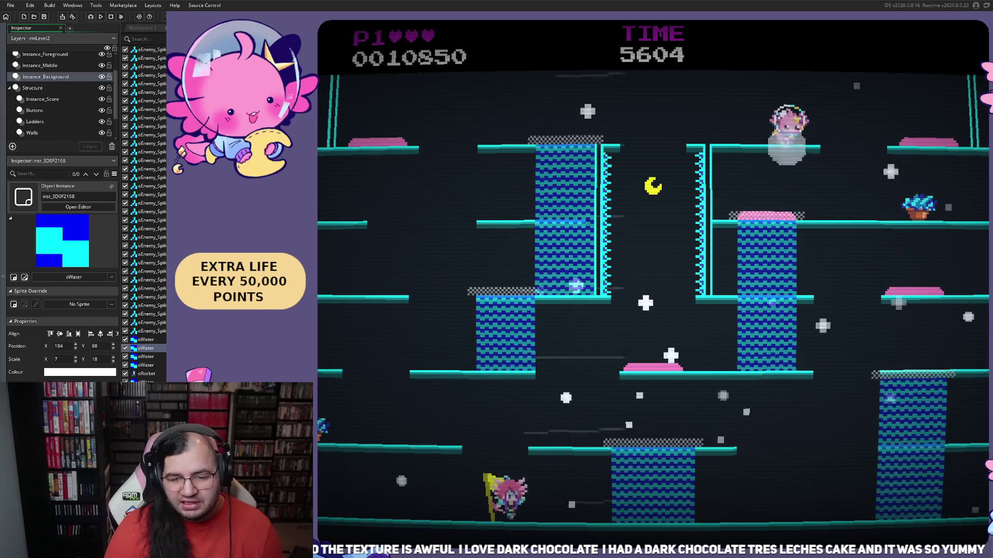
- Move across the floor, blue block and checkered platform to reach 10850, then end the playtest
{"action": "key", "text": "Right"}
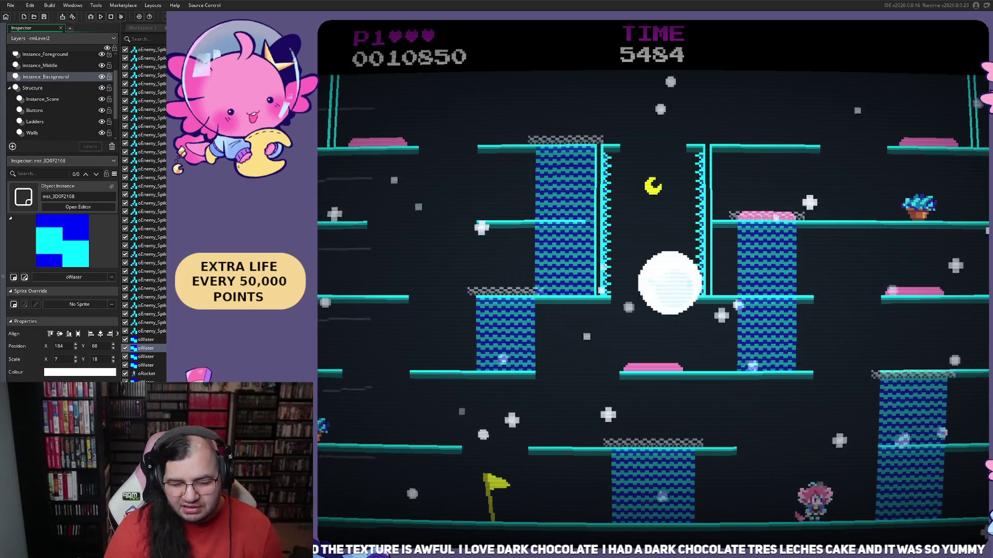
{"action": "key", "text": "Right"}
{"action": "key", "text": "Left"}
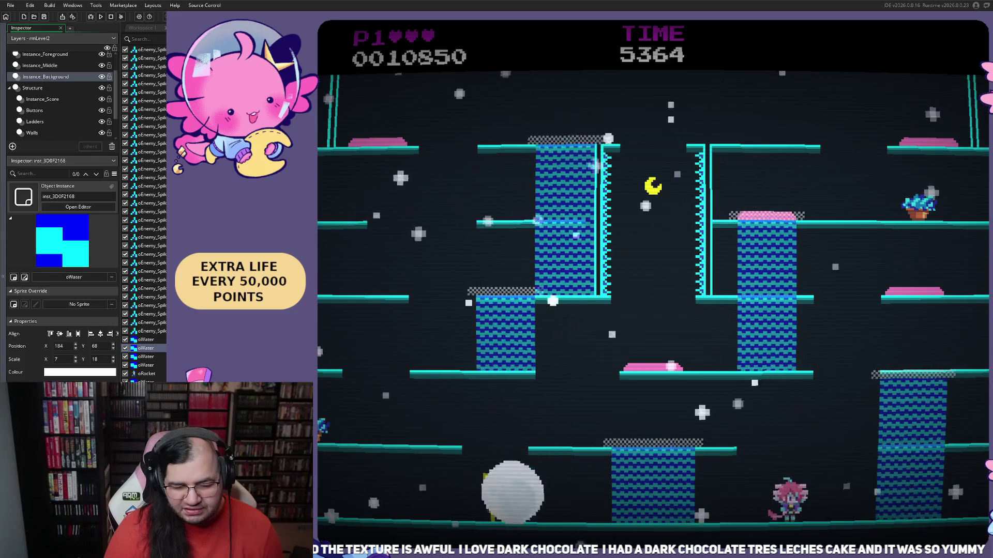
{"action": "key", "text": "space"}
{"action": "key", "text": "Left"}
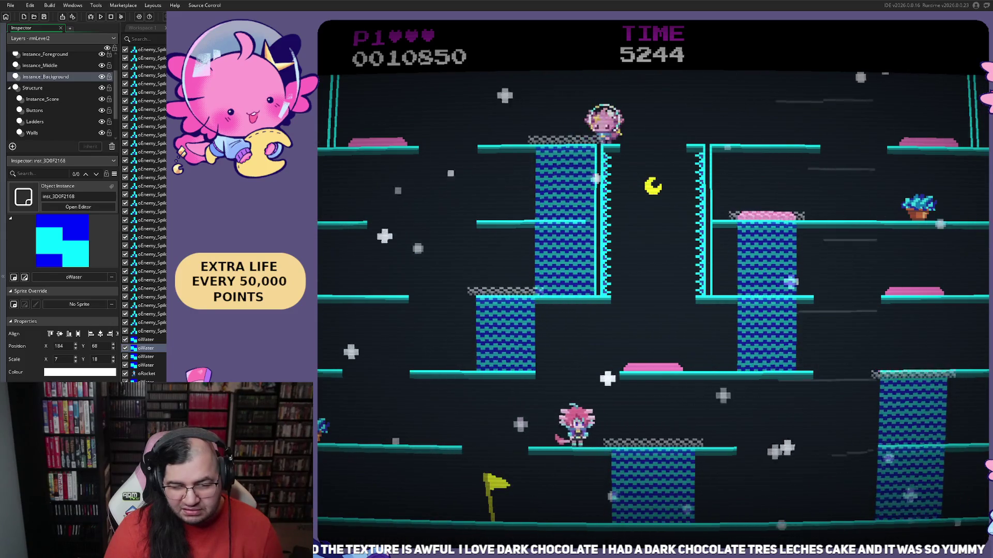
{"action": "key", "text": "Right"}
{"action": "key", "text": "Right"}
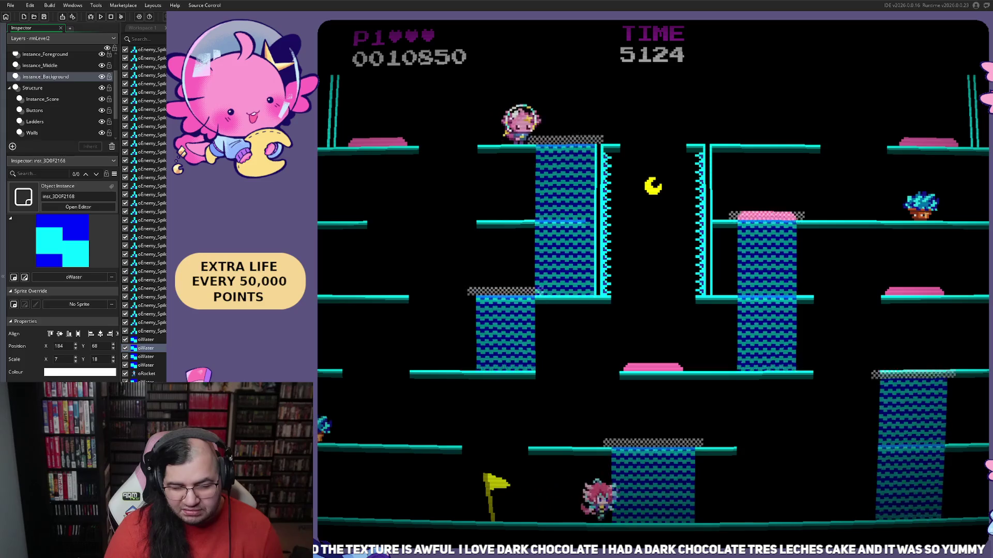
{"action": "key", "text": "space"}
{"action": "key", "text": "Left"}
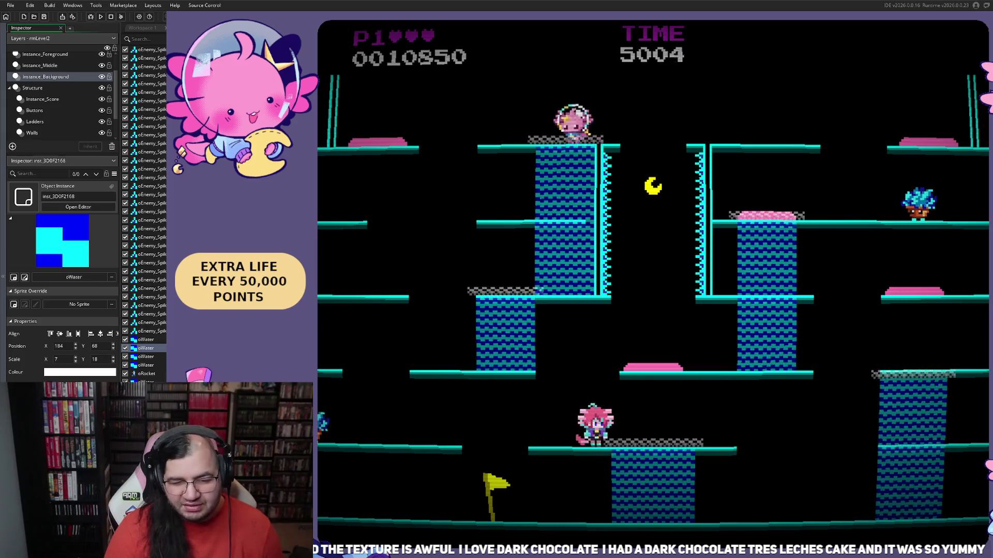
{"action": "key", "text": "Right"}
{"action": "key", "text": "Right"}
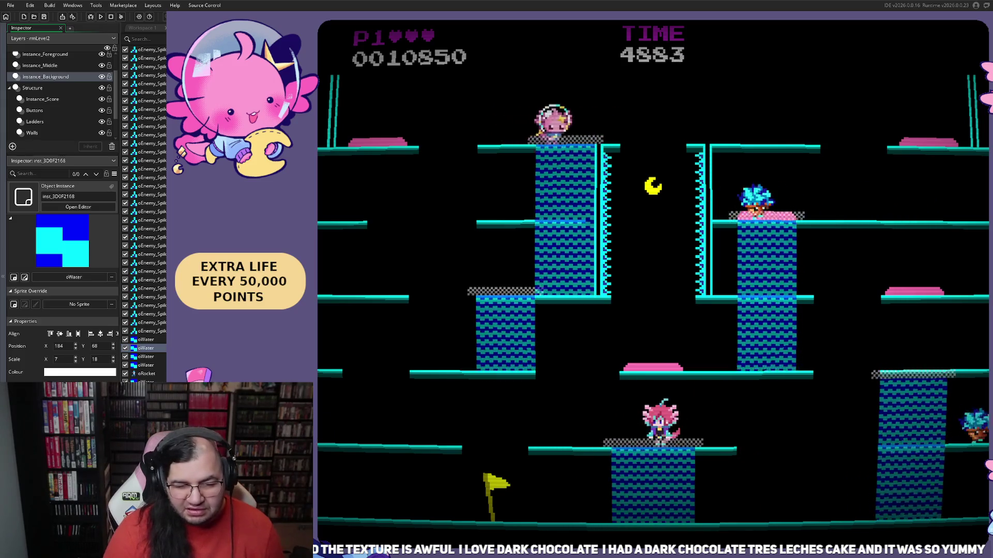
{"action": "key", "text": "Left"}
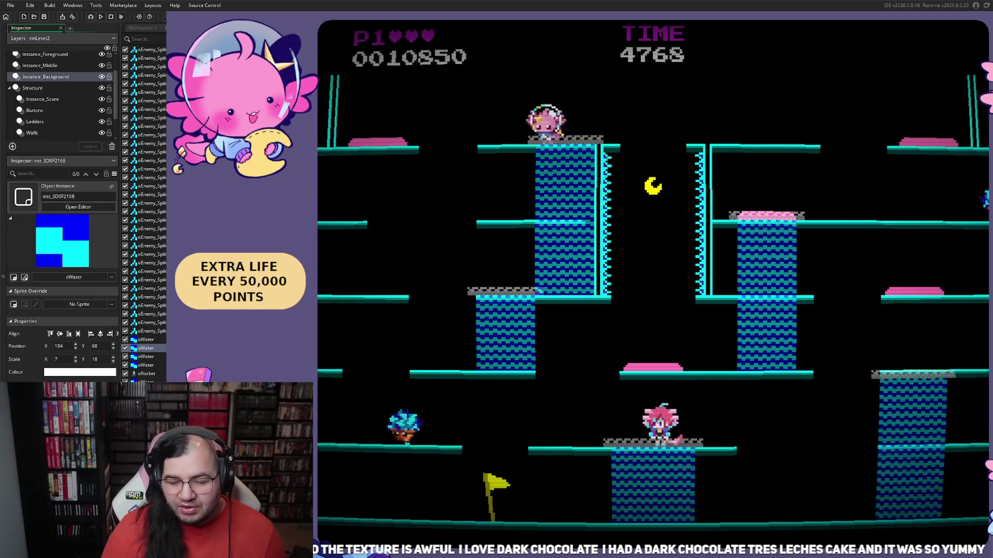
{"action": "key", "text": "Escape"}
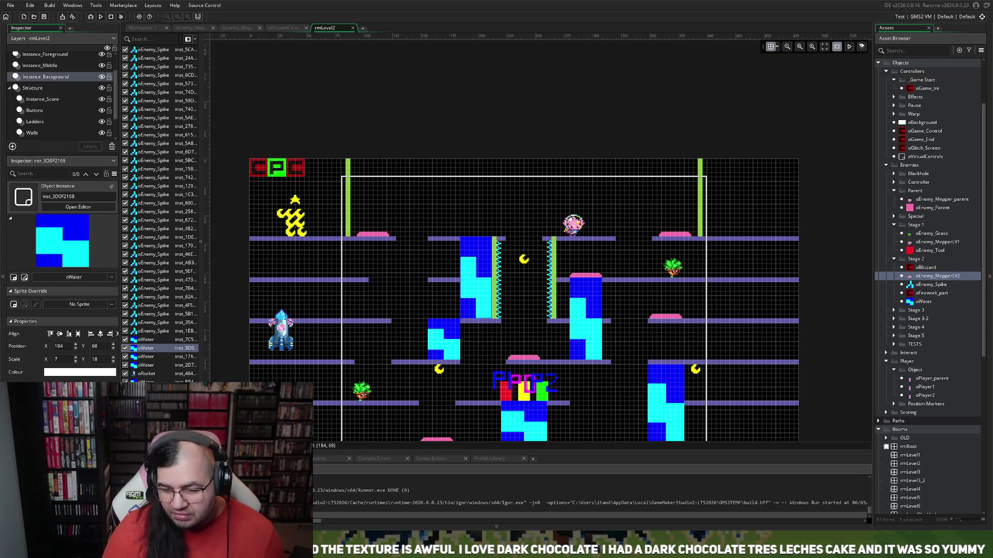
- Open the oEnemy_MepperLV2 object editor and close the leftover oBlizzard and rmLevel2 tabs
{"action": "left_click", "coordinate": [913, 276]}
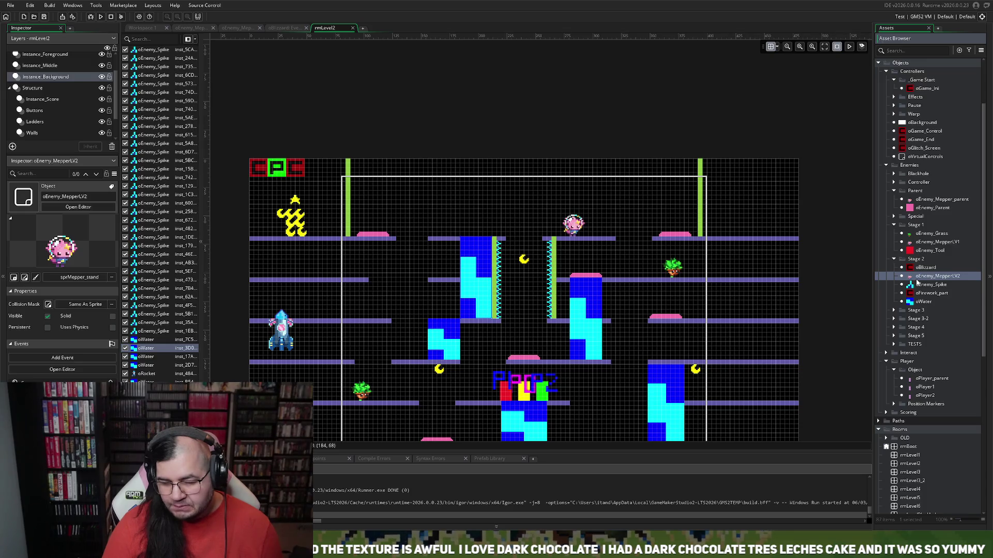
{"action": "double_click", "coordinate": [923, 278]}
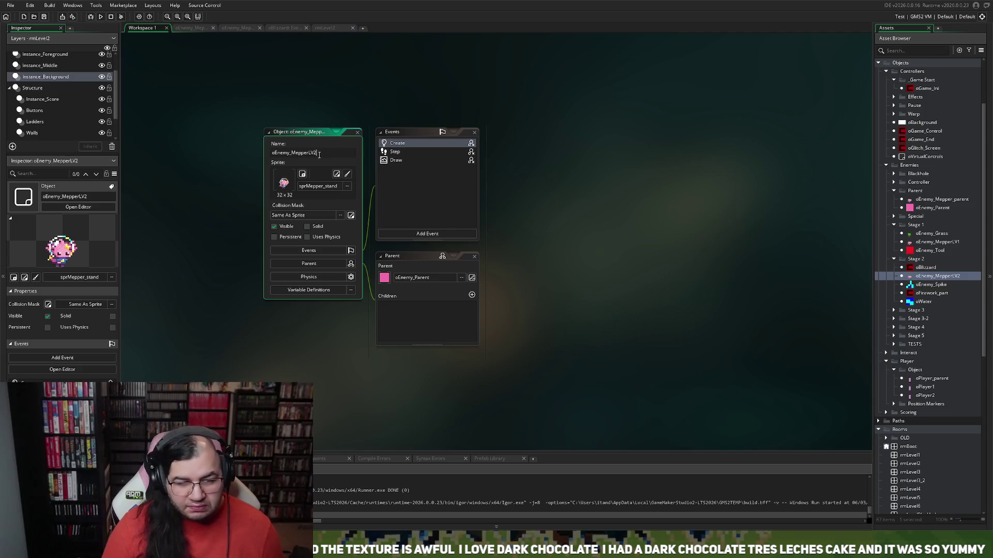
{"action": "scroll", "coordinate": [543, 193], "scroll_direction": "up", "scroll_amount": 3}
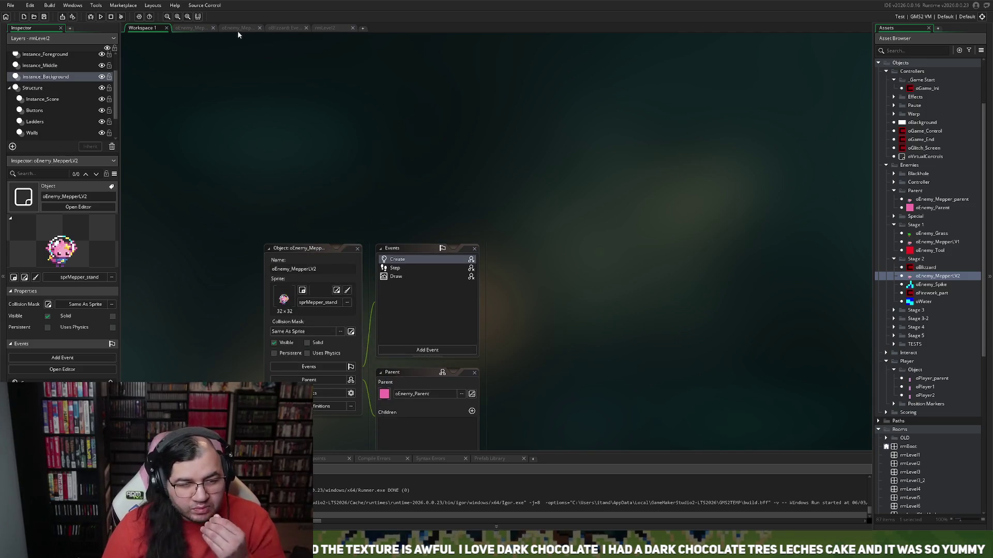
{"action": "left_click", "coordinate": [236, 27]}
{"action": "left_click", "coordinate": [259, 27]}
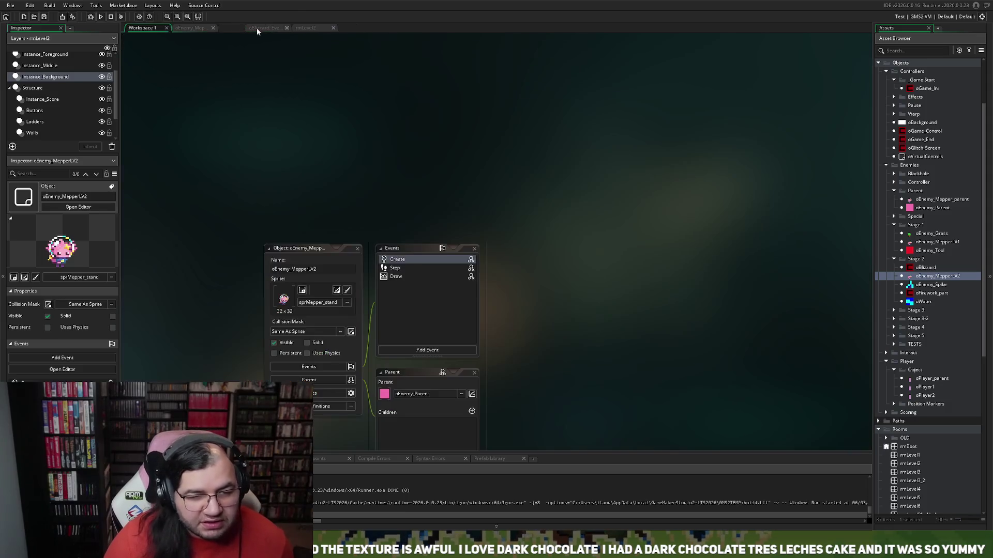
{"action": "middle_click", "coordinate": [257, 28]}
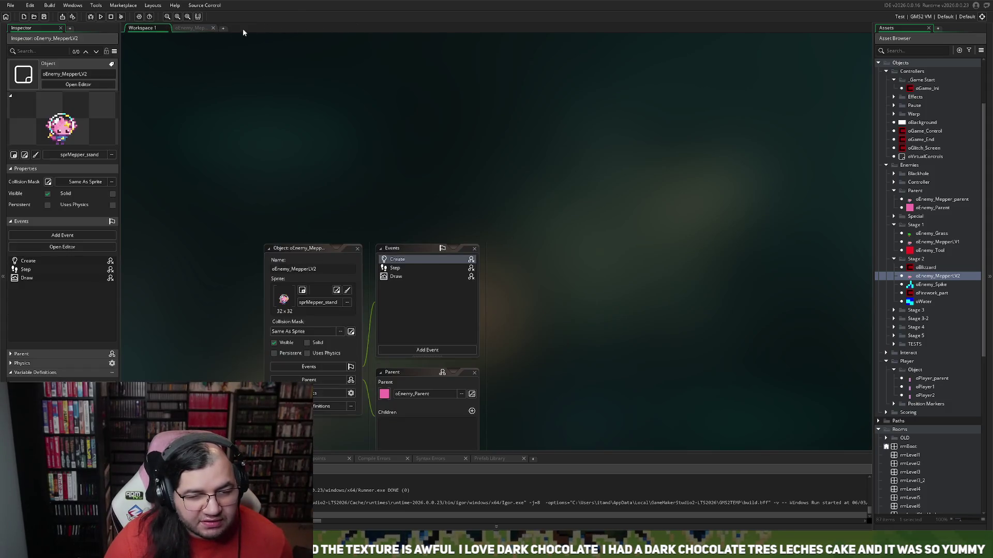
- Review oEnemy_MepperLV2's event code and bring up the oPlayer_parent object editor
{"action": "left_click", "coordinate": [204, 29]}
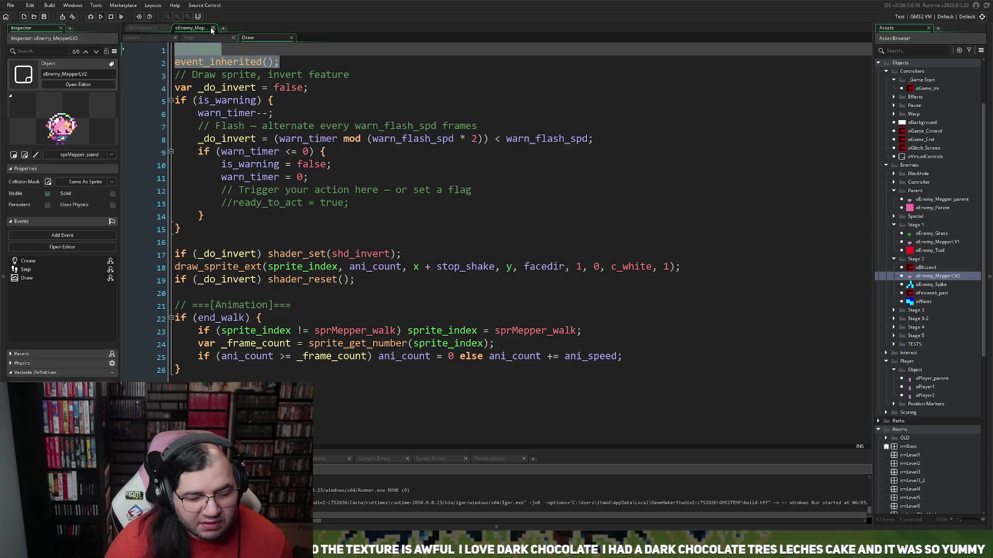
{"action": "left_click", "coordinate": [212, 29]}
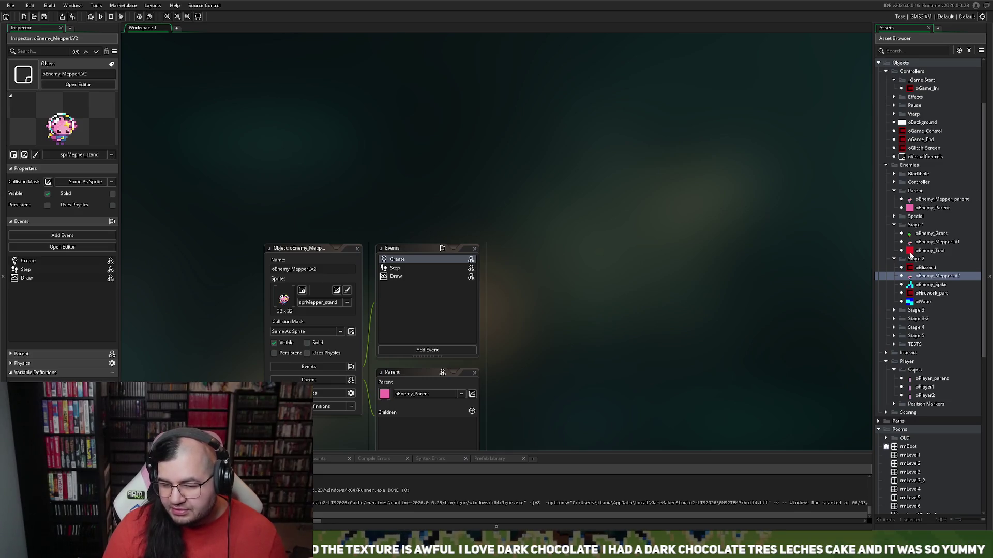
{"action": "double_click", "coordinate": [915, 379]}
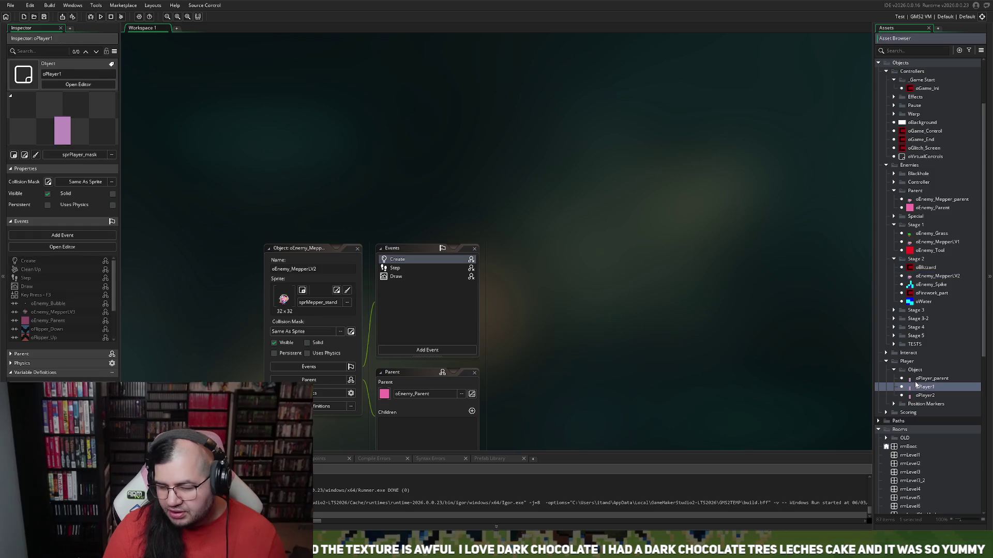
- Open oPlayer_parent's oEnemy_Parent collision code full-size and make blank lines above the Enemy Damage comment
{"action": "left_click", "coordinate": [388, 204]}
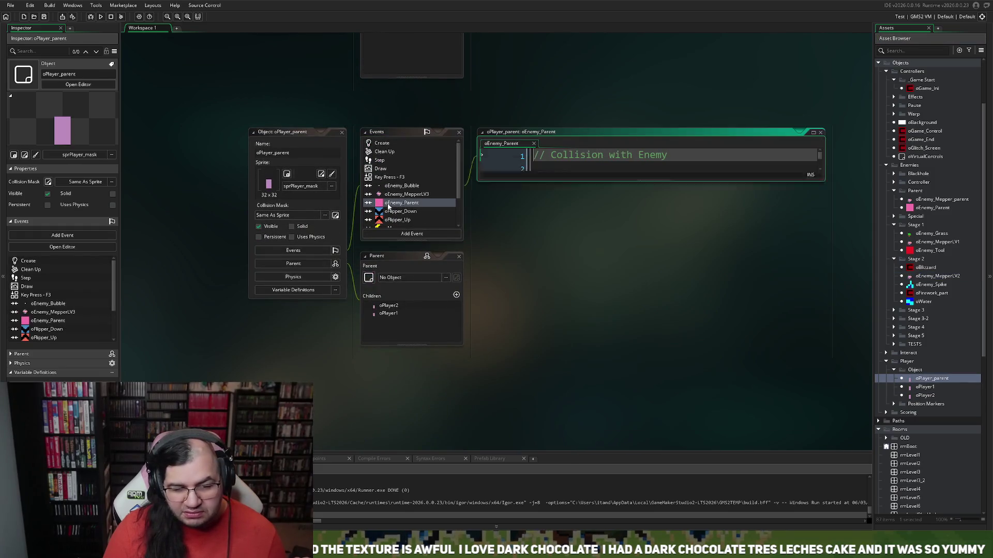
{"action": "left_click", "coordinate": [812, 133]}
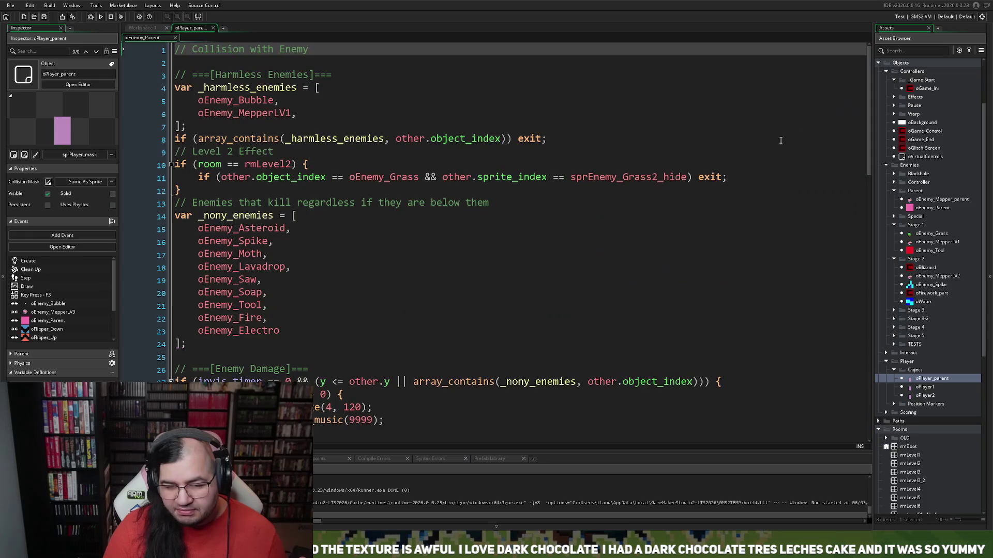
{"action": "scroll", "coordinate": [303, 132], "scroll_direction": "down", "scroll_amount": 2}
{"action": "scroll", "coordinate": [303, 133], "scroll_direction": "down", "scroll_amount": 2}
{"action": "scroll", "coordinate": [303, 132], "scroll_direction": "down", "scroll_amount": 1}
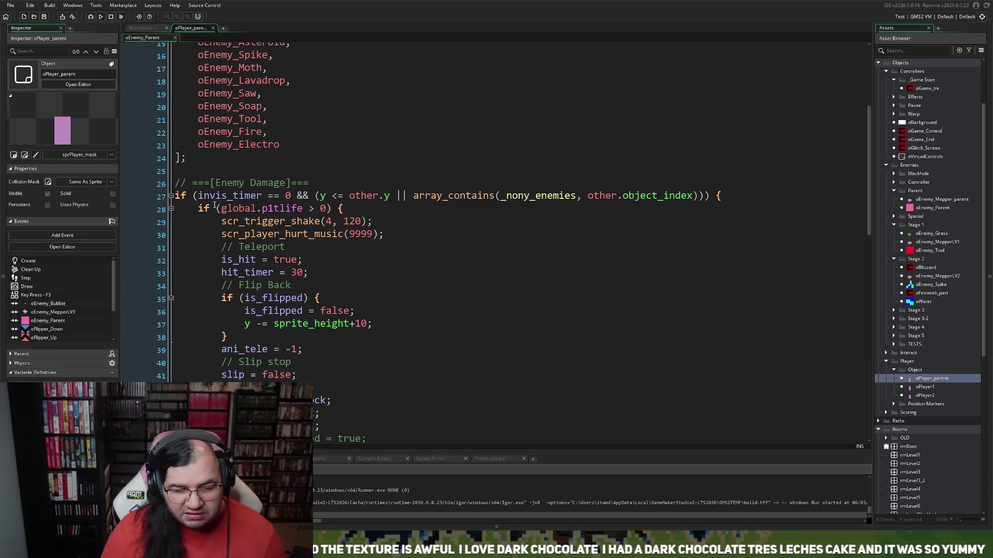
{"action": "left_click", "coordinate": [311, 183]}
{"action": "key", "text": "Return"}
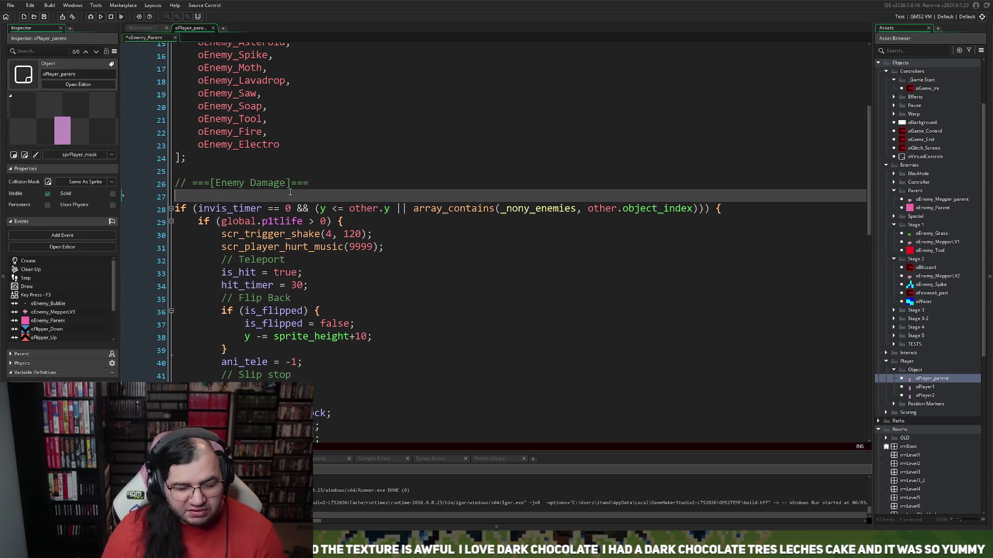
{"action": "key", "text": "Return"}
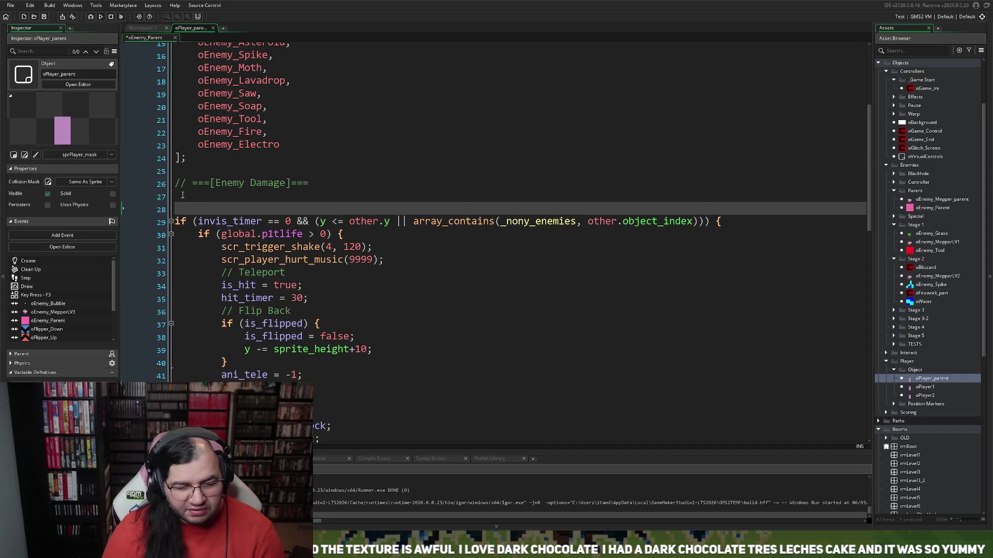
{"action": "left_click", "coordinate": [183, 195]}
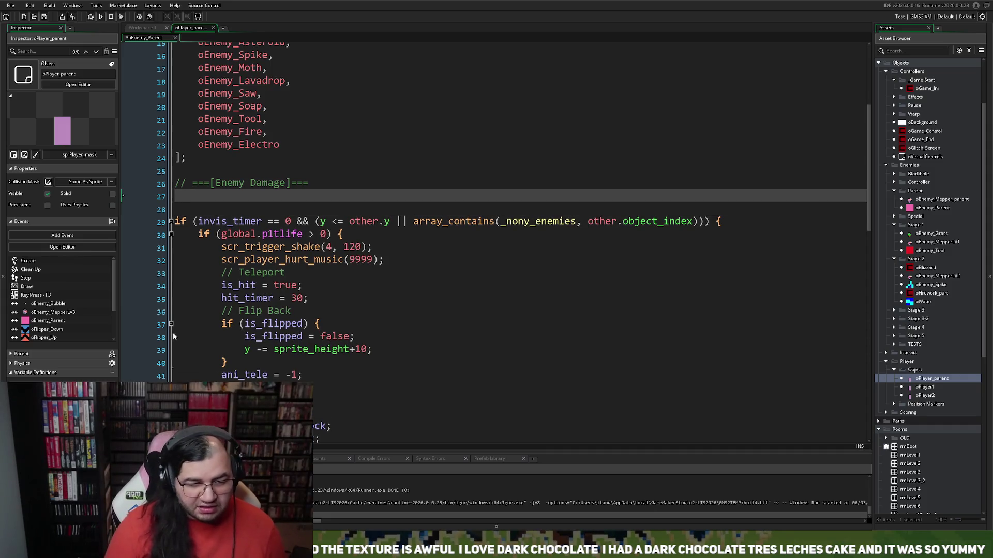
{"action": "key", "text": "BackSpace"}
{"action": "key", "text": "Delete"}
{"action": "left_click", "coordinate": [199, 171]}
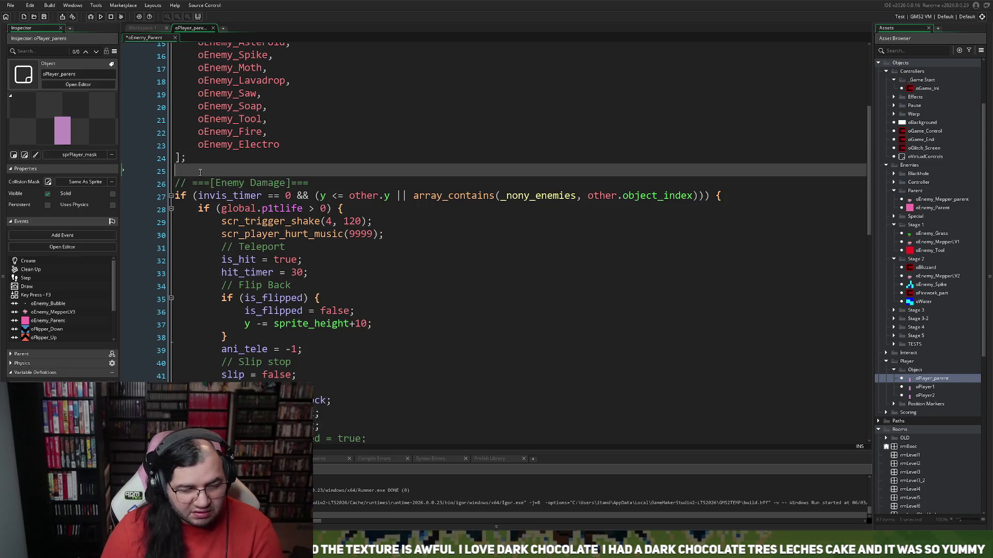
{"action": "key", "text": "Return"}
{"action": "key", "text": "Return"}
- Add a '// Stage 2 - Mepper' comment with an oEnemy_MepperLV2 line below it
{"action": "left_click", "coordinate": [194, 185]}
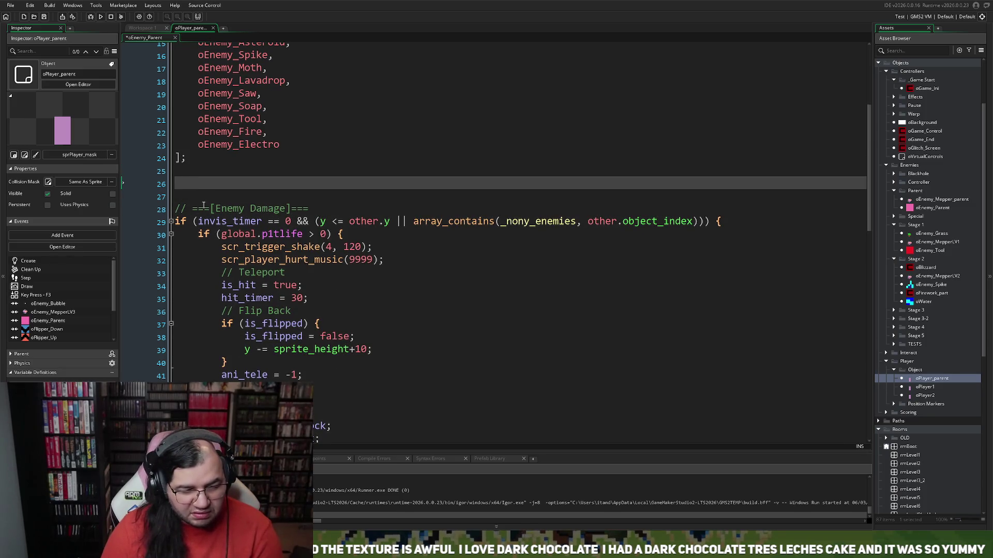
{"action": "type", "text": "//"}
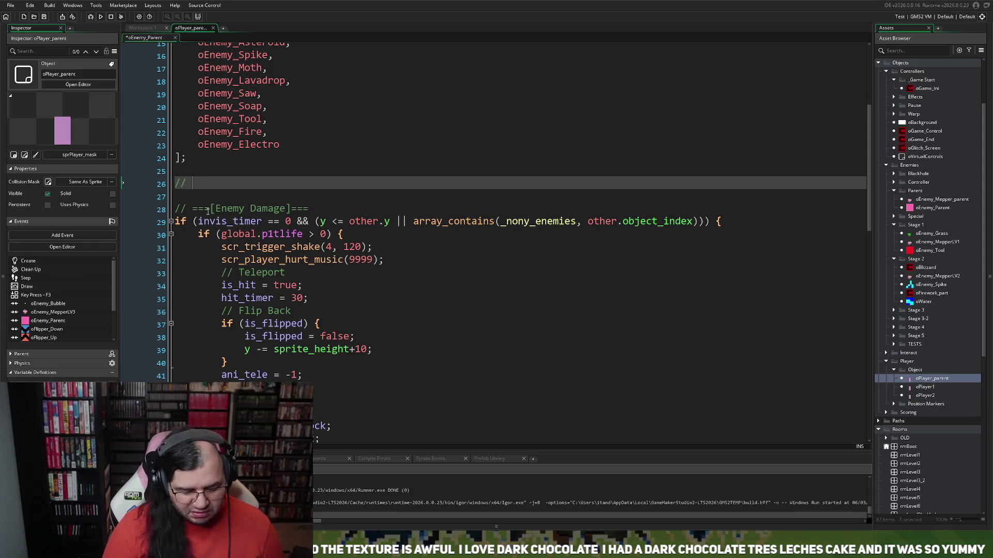
{"action": "type", "text": "my"}
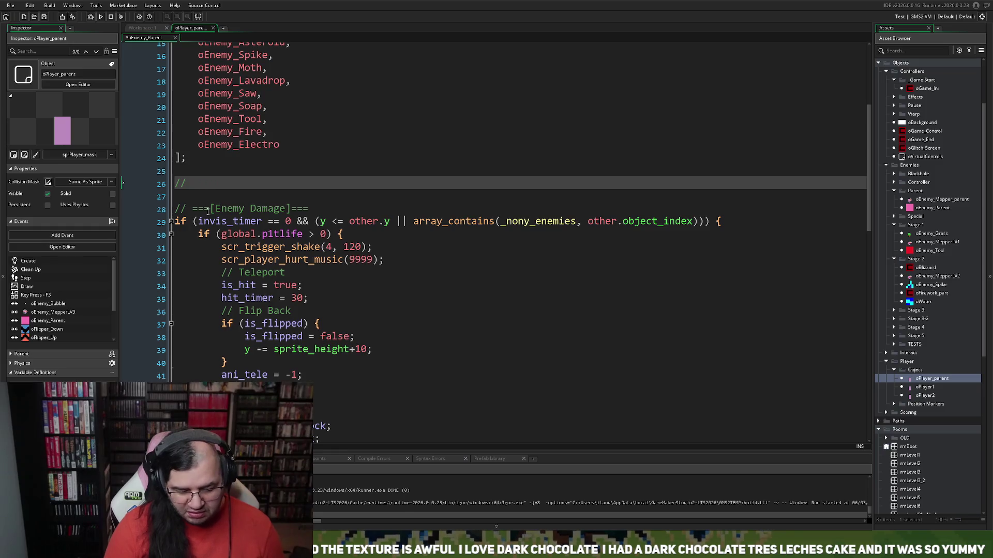
{"action": "type", "text": " -"}
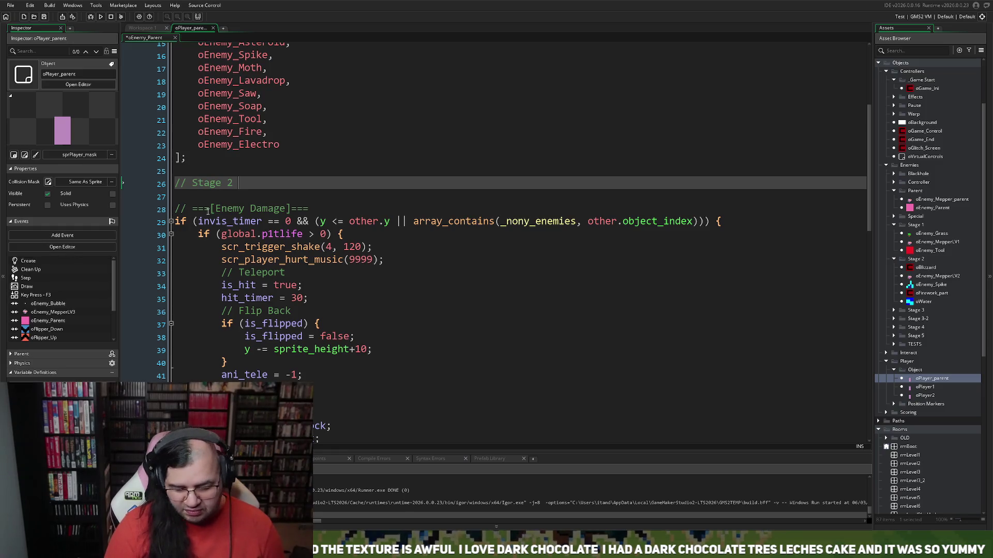
{"action": "type", "text": " Mepper"}
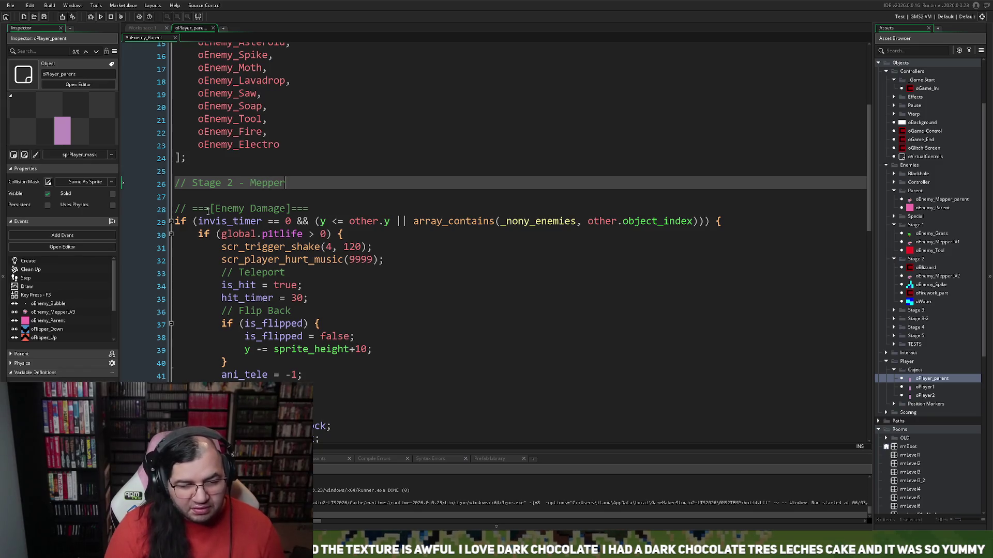
{"action": "key", "text": "Return"}
{"action": "type", "text": "oEnemy_MepperLV2"}
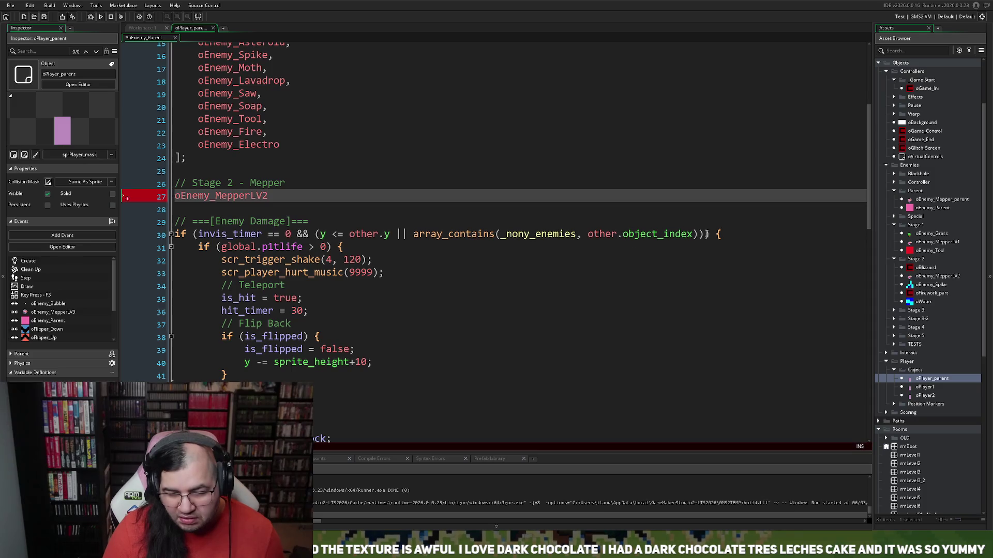
{"action": "left_click_drag", "start_coordinate": [697, 233], "coordinate": [596, 235]}
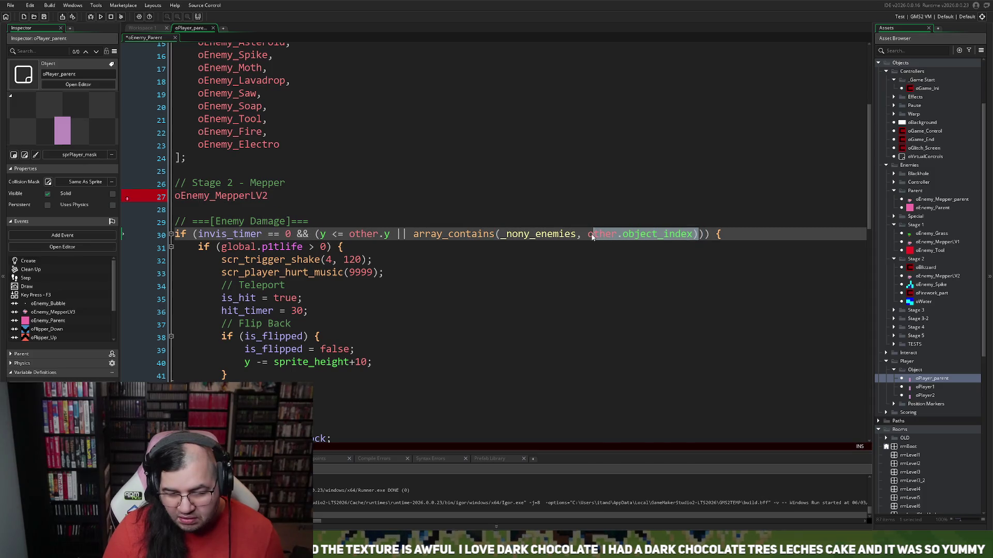
- Wrap line 27 as 'if (other.object_index == oEnemy_MepperLV2) { }' with an indented line inside
{"action": "left_click_drag", "start_coordinate": [693, 233], "coordinate": [585, 236]}
{"action": "key", "text": "ctrl+c"}
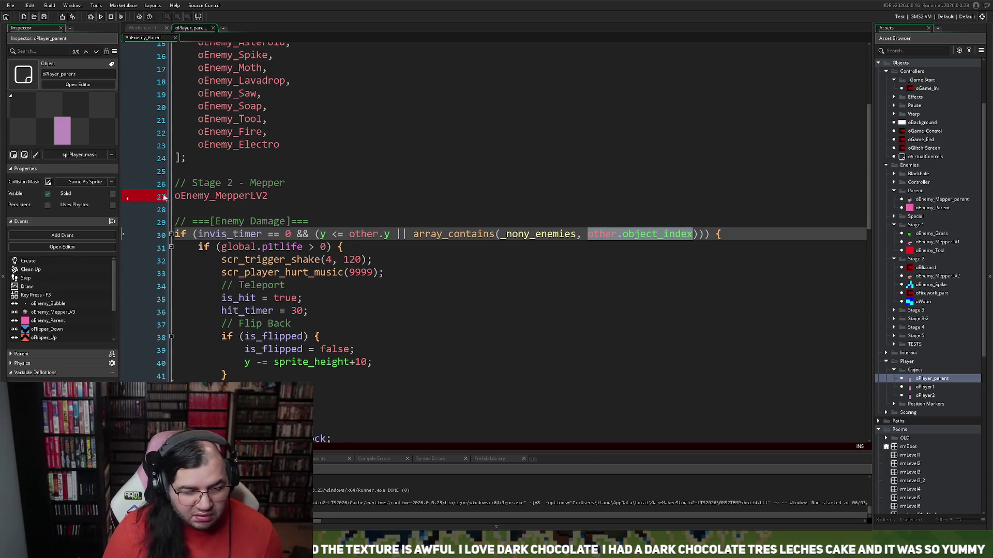
{"action": "left_click", "coordinate": [127, 196]}
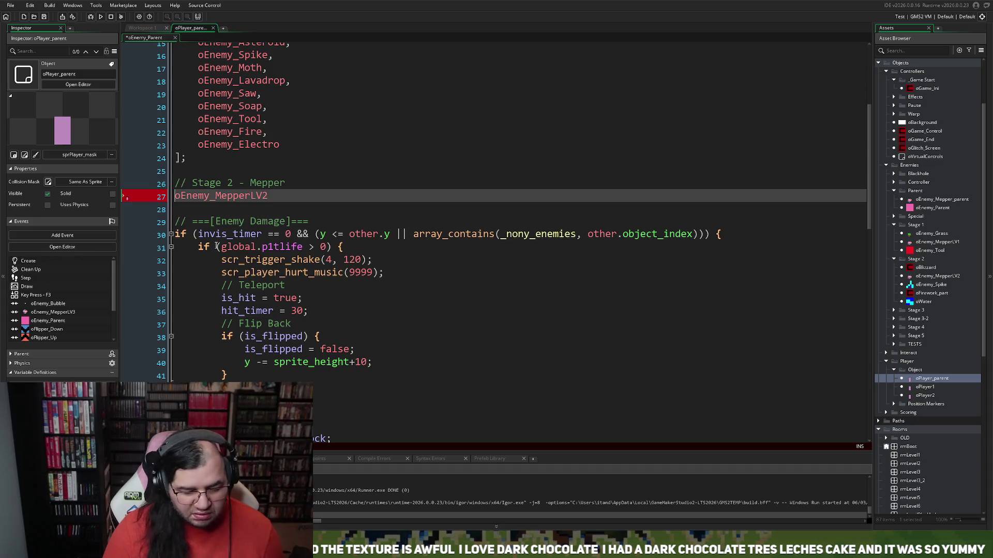
{"action": "type", "text": "if ("}
{"action": "key", "text": "ctrl+v"}
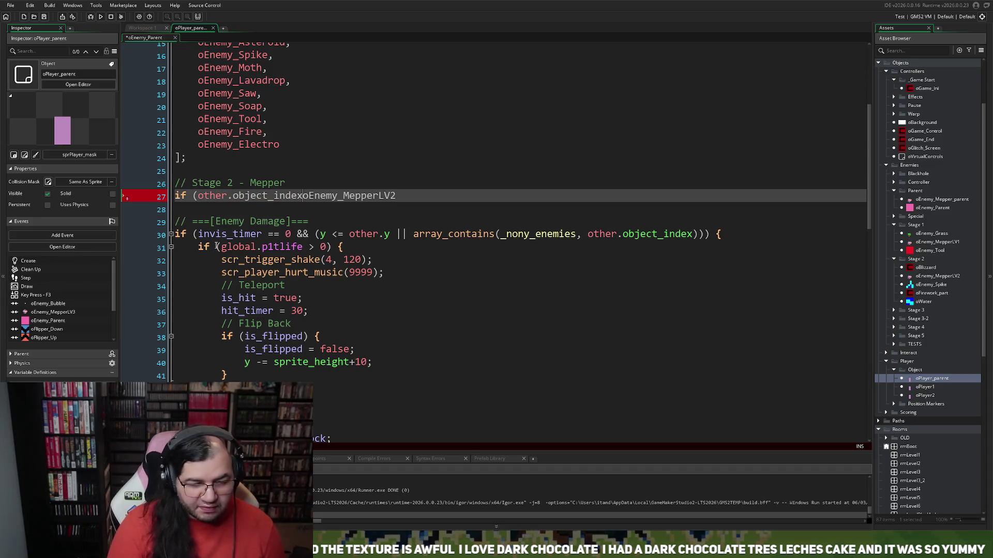
{"action": "type", "text": "== "}
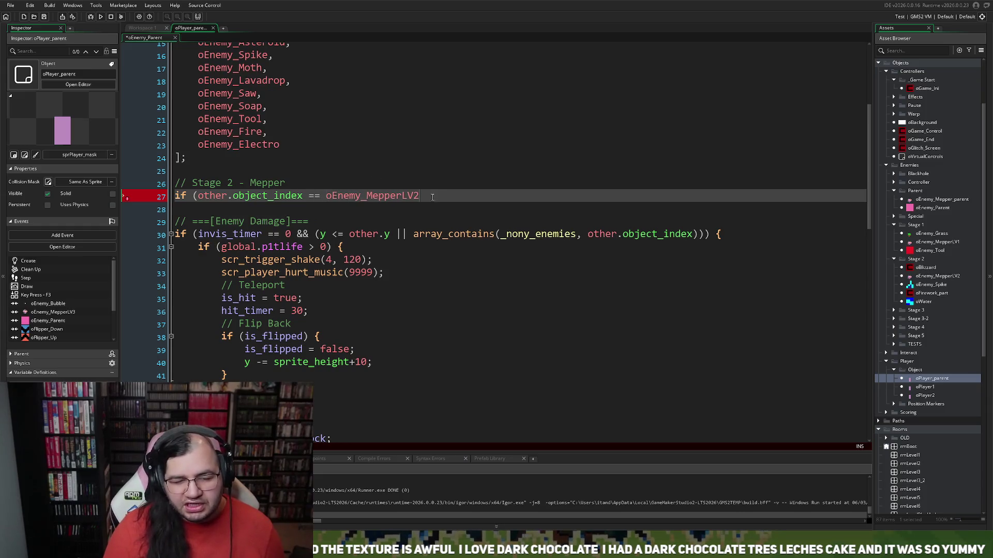
{"action": "type", "text": ")"}
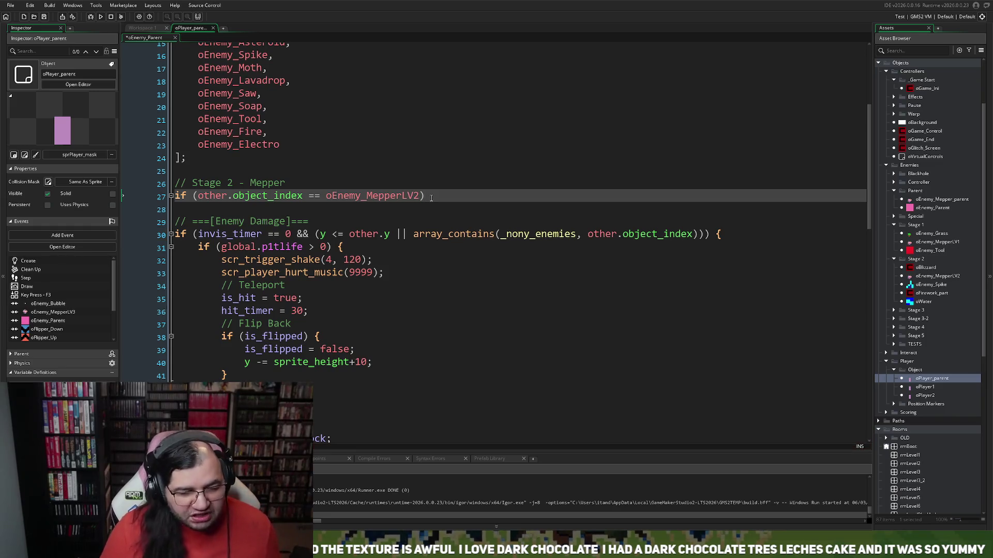
{"action": "double_click", "coordinate": [349, 199]}
{"action": "left_click", "coordinate": [414, 195]}
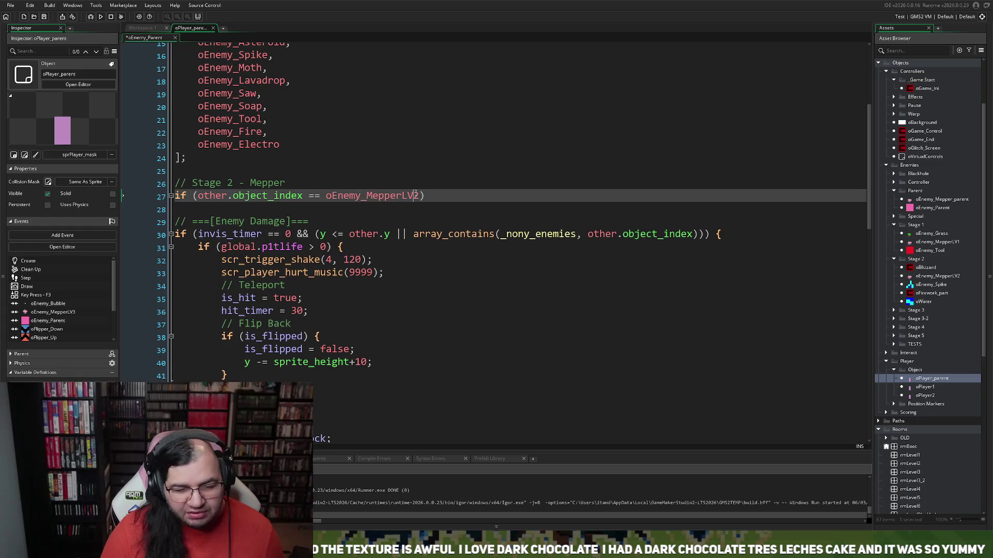
{"action": "left_click", "coordinate": [439, 198]}
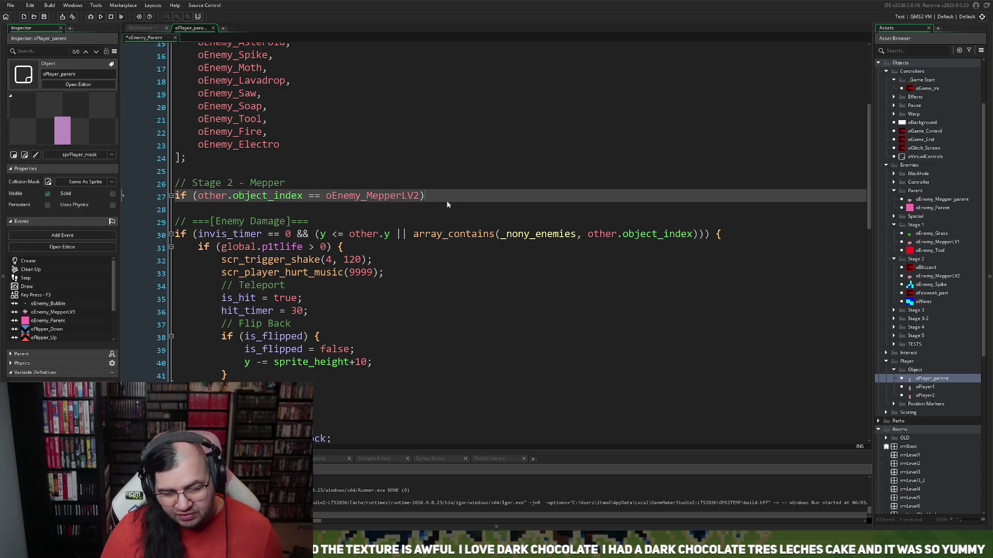
{"action": "type", "text": "{"}
{"action": "key", "text": "Return"}
{"action": "key", "text": "Return"}
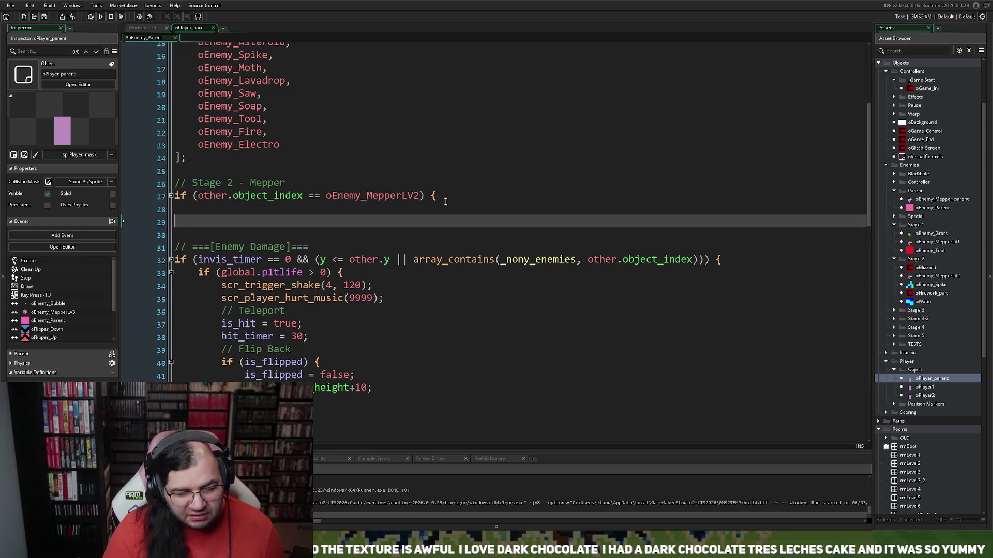
{"action": "type", "text": "}"}
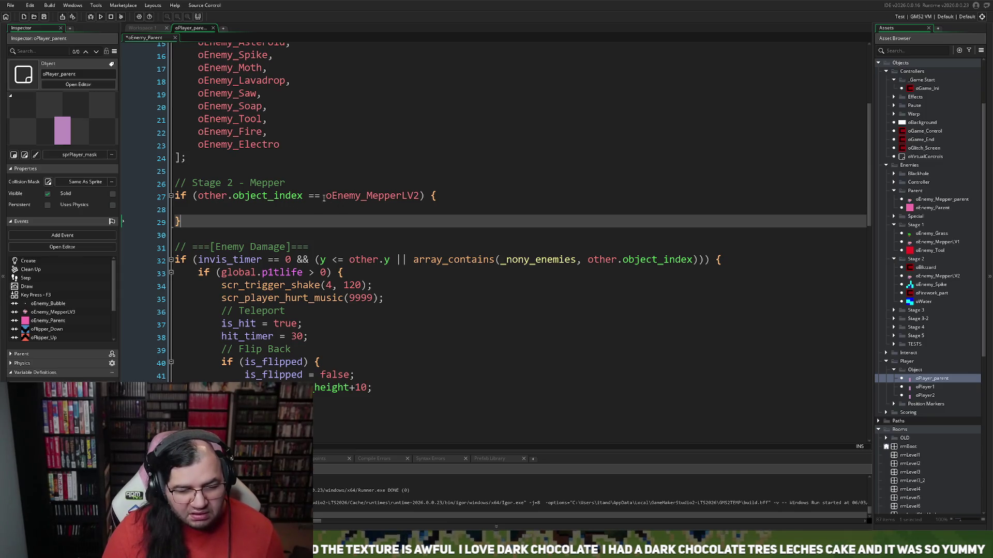
- Begin an 'if (other.ai_state ==' check inside the block and return to Workspace 1
{"action": "left_click", "coordinate": [324, 197]}
{"action": "left_click", "coordinate": [177, 210]}
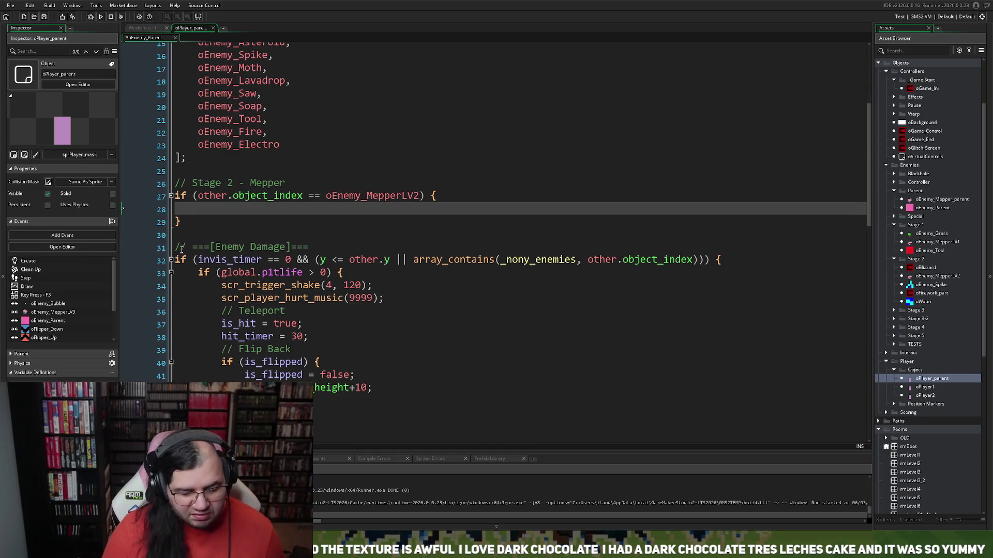
{"action": "type", "text": "if"}
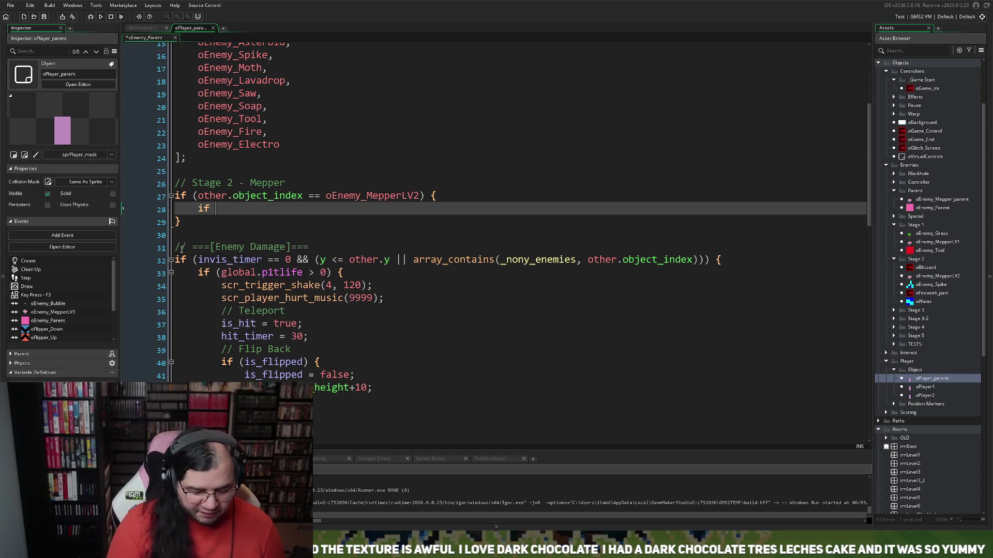
{"action": "key", "text": "BackSpace"}
{"action": "key", "text": "BackSpace"}
{"action": "key", "text": "BackSpace"}
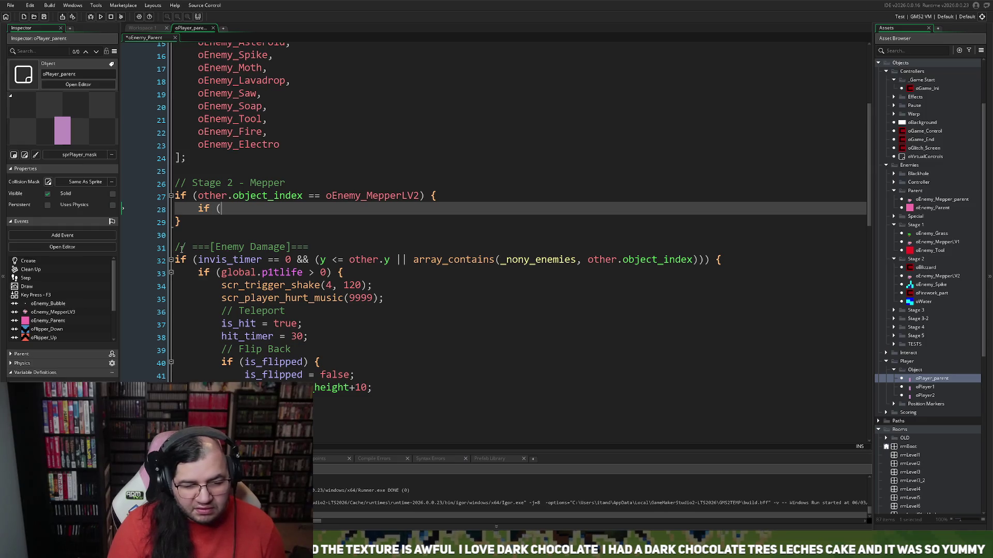
{"action": "type", "text": "other."}
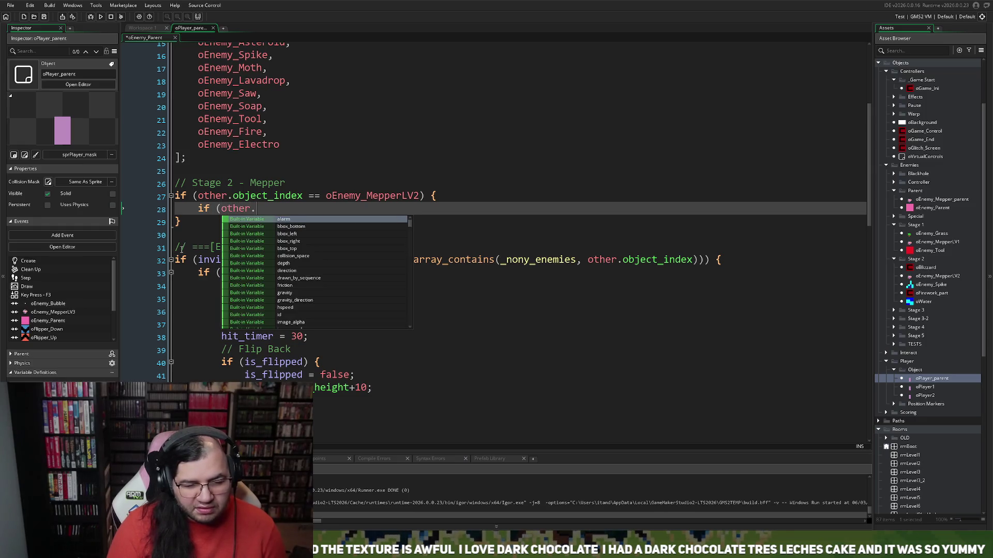
{"action": "type", "text": "ai"}
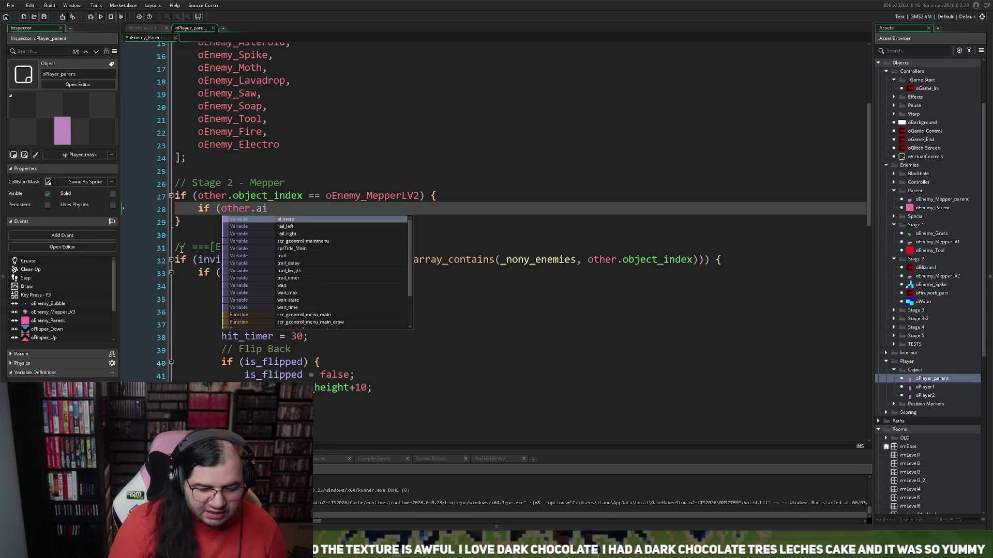
{"action": "type", "text": ")sta"}
{"action": "key", "text": "BackSpace"}
{"action": "key", "text": "BackSpace"}
{"action": "key", "text": "BackSpace"}
{"action": "type", "text": "_st"}
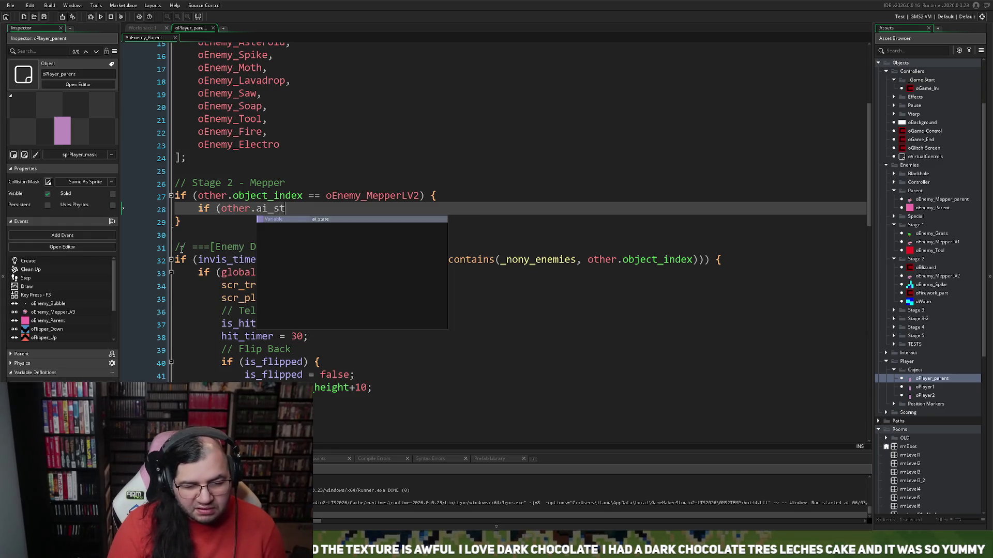
{"action": "type", "text": "ate"}
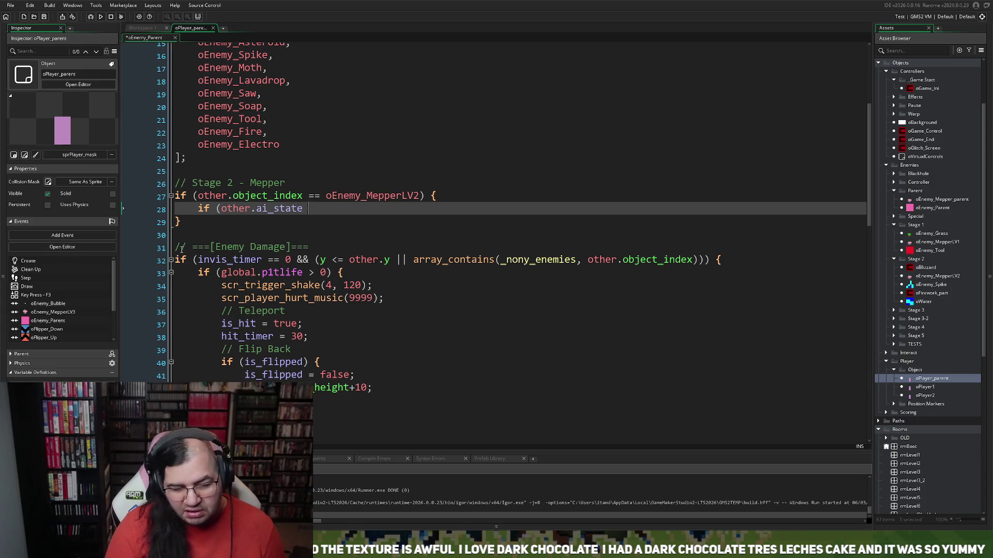
{"action": "type", "text": " =="}
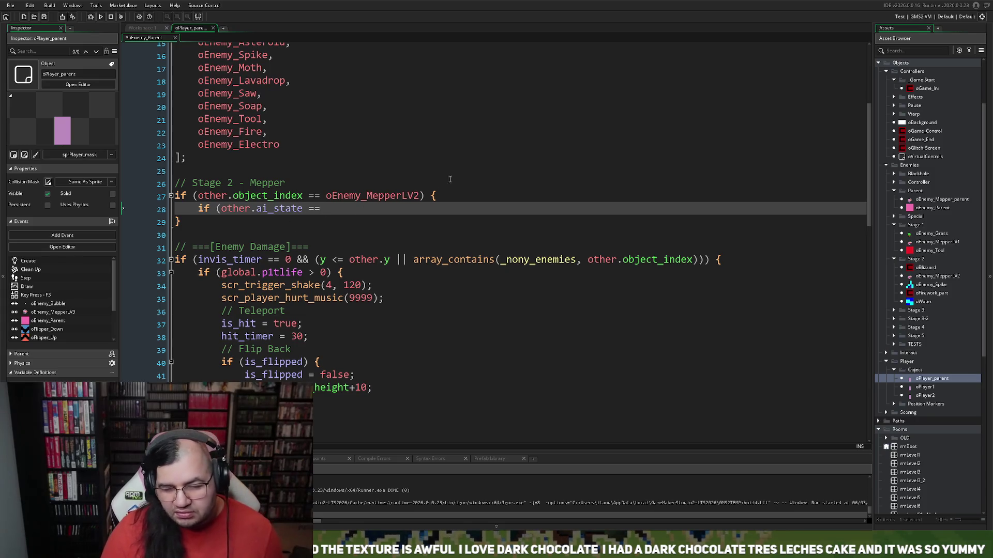
{"action": "left_click", "coordinate": [142, 27]}
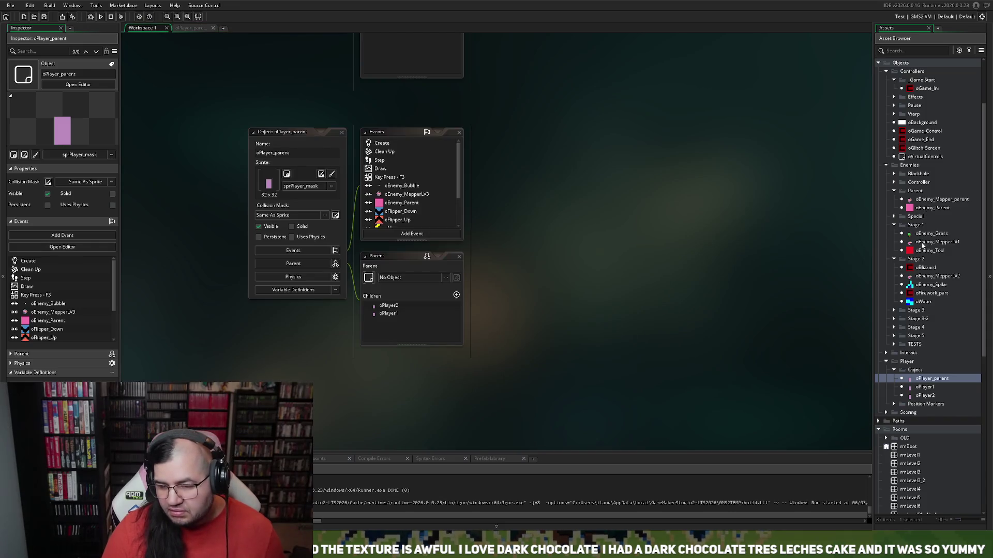
- Look up SNOWMAN_ROLL in oEnemy_MepperLV2's Create event and use it in the player's ai_state comparison
{"action": "double_click", "coordinate": [923, 276]}
{"action": "left_click", "coordinate": [392, 144]}
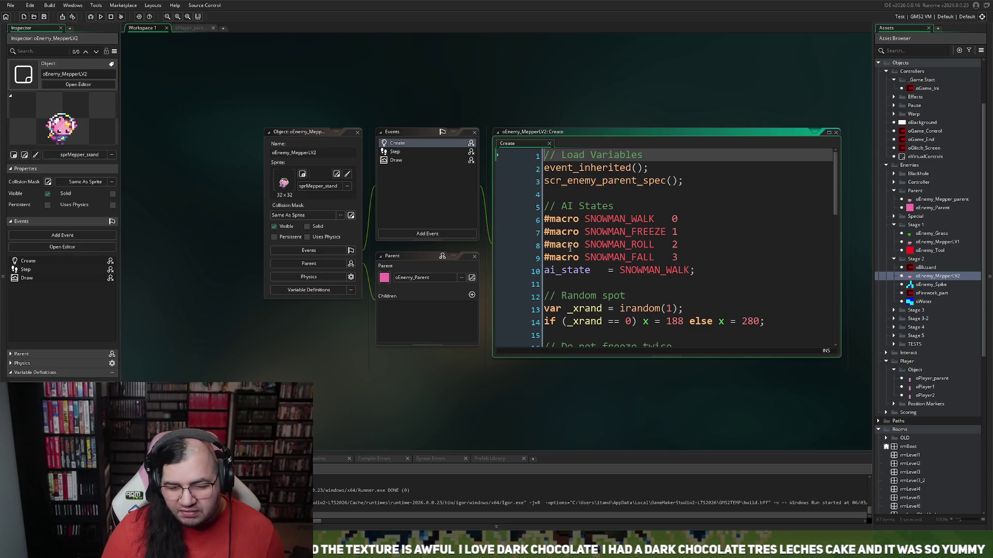
{"action": "left_click_drag", "start_coordinate": [586, 245], "coordinate": [642, 257]}
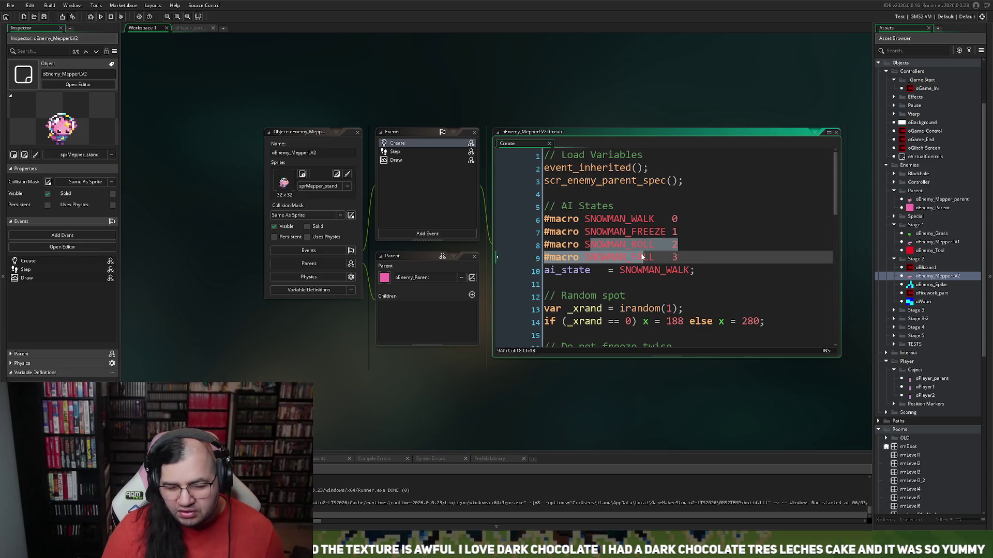
{"action": "mouse_move", "coordinate": [586, 245]}
{"action": "left_mouse_down"}
{"action": "mouse_move", "coordinate": [660, 247]}
{"action": "mouse_move", "coordinate": [584, 245]}
{"action": "left_mouse_up"}
{"action": "left_click", "coordinate": [653, 245]}
{"action": "left_click", "coordinate": [179, 29]}
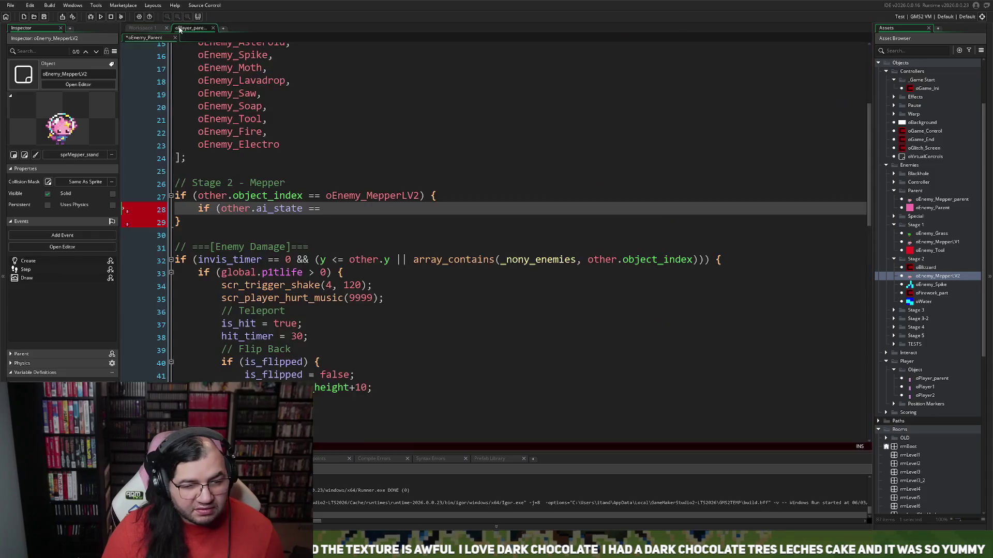
{"action": "type", "text": "SNOWMAN_ROLL"}
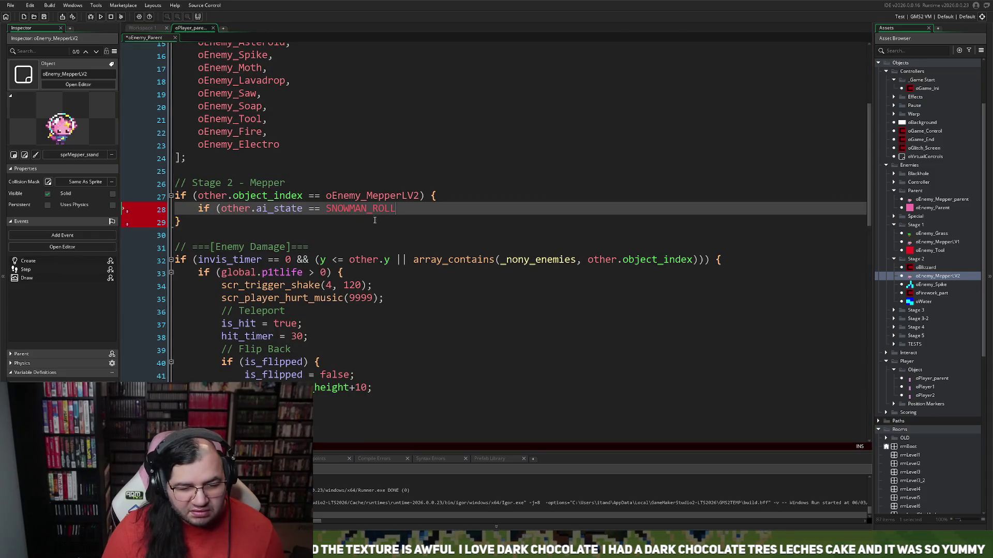
{"action": "type", "text": ")"}
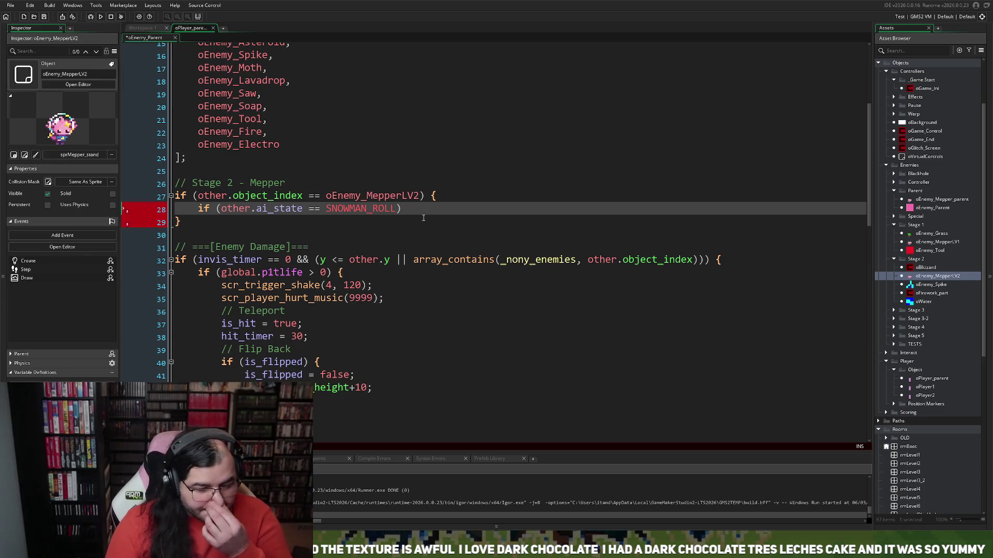
- Extend the condition to 'other.ai_state == SNOWMAN_ROLL || other.ai_state == SNOWMAN_FALL'
{"action": "key", "text": "BackSpace"}
{"action": "type", "text": "||"}
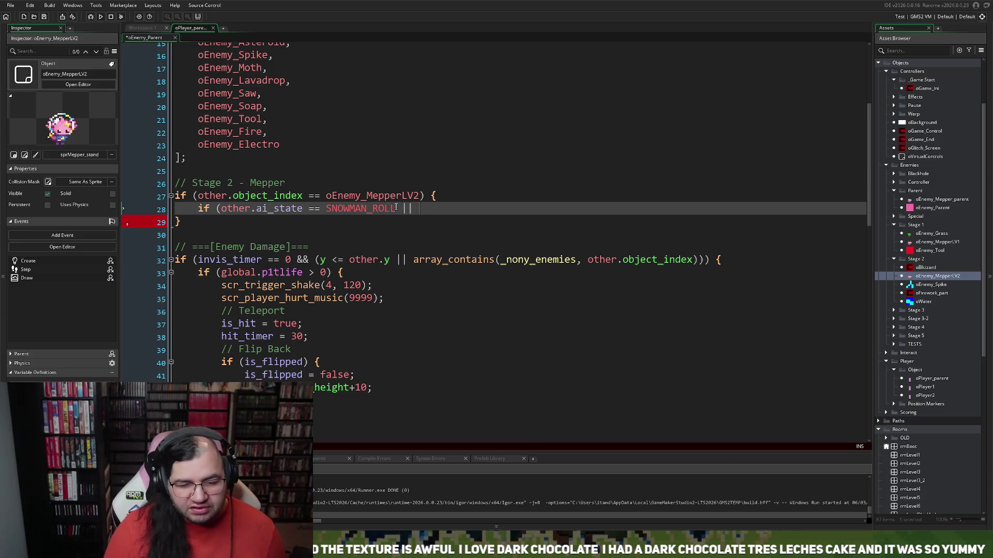
{"action": "left_click_drag", "start_coordinate": [395, 208], "coordinate": [221, 210]}
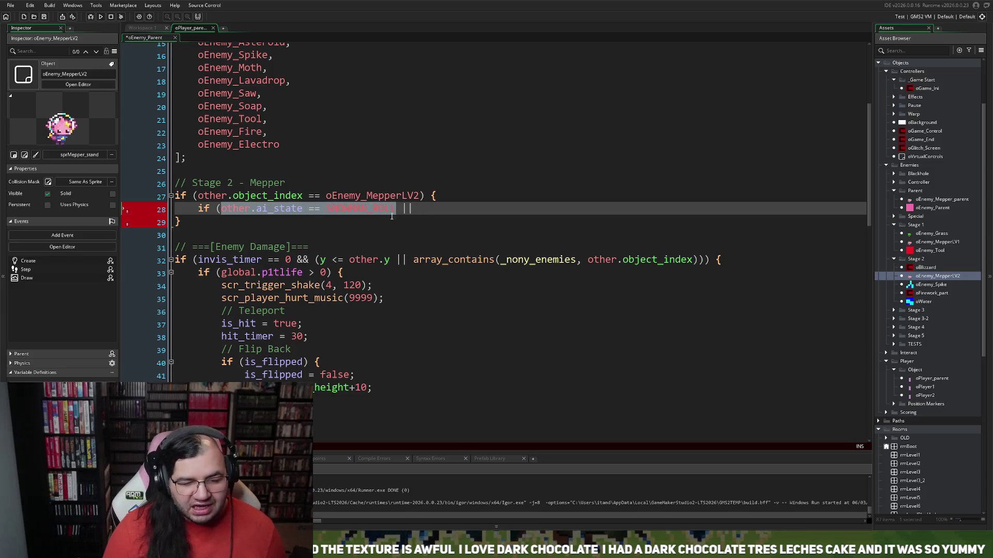
{"action": "left_click", "coordinate": [416, 208]}
{"action": "type", "text": "other.ai_state == SNOWMAN_ROLL"}
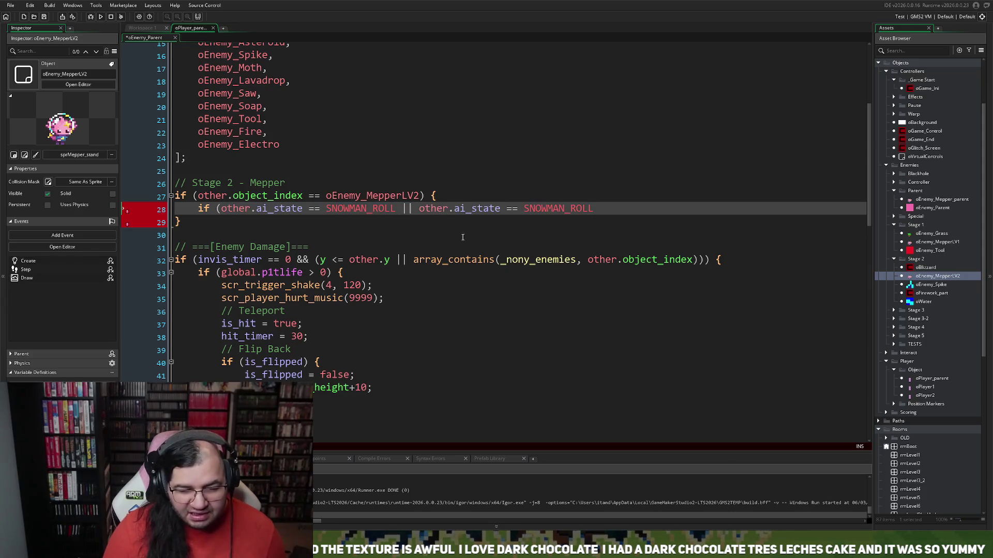
{"action": "left_click_drag", "start_coordinate": [593, 210], "coordinate": [569, 211]}
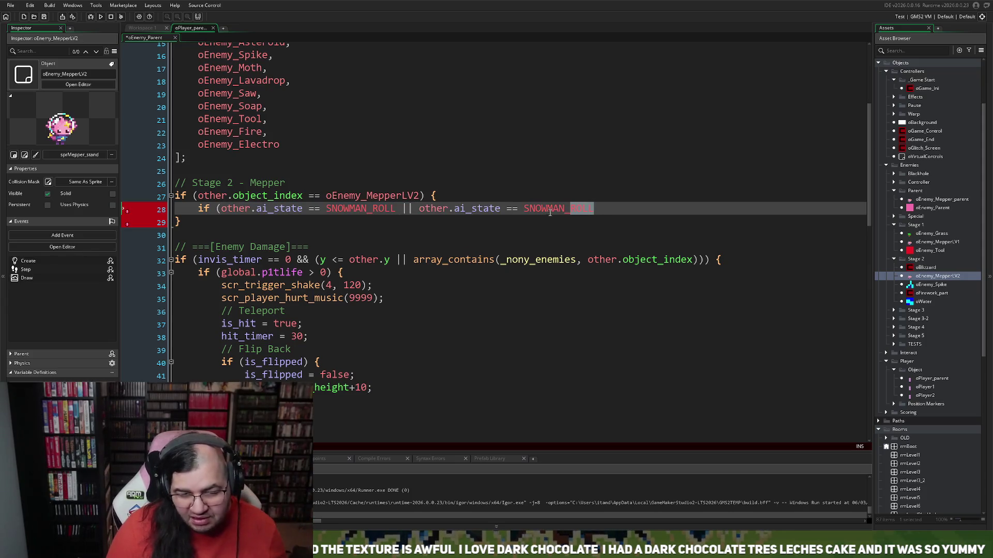
{"action": "type", "text": "Fall"}
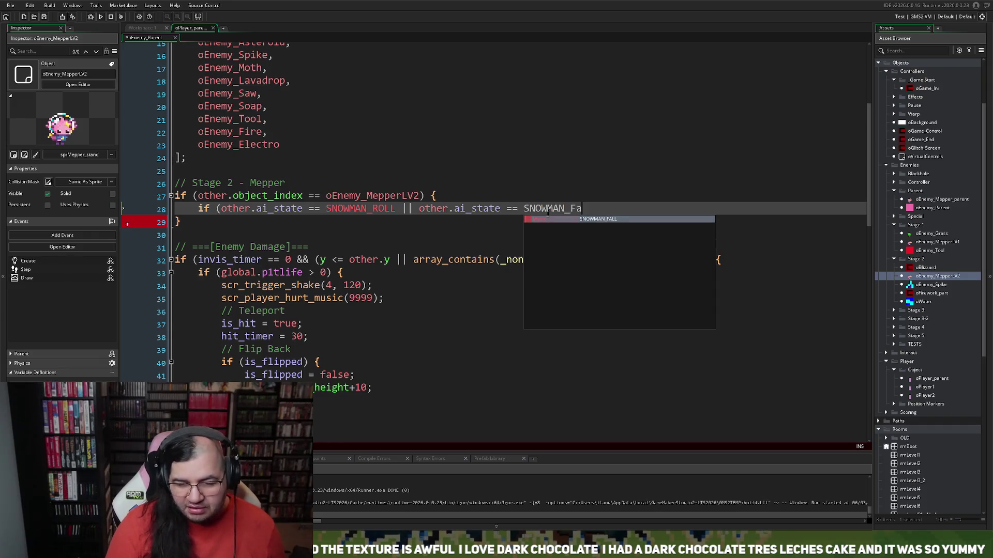
{"action": "key", "text": "Return"}
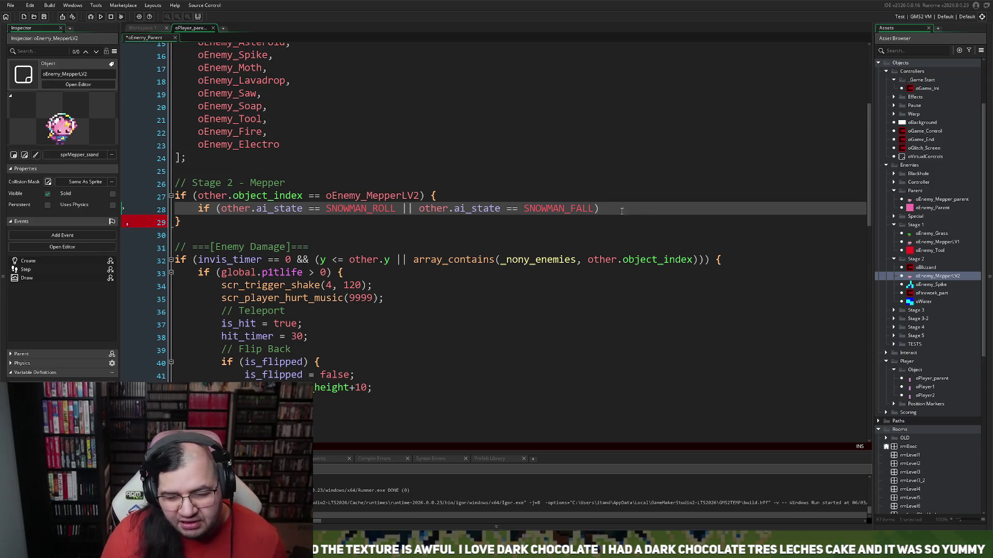
- Add an empty braced block beneath the ai_state condition
{"action": "left_click", "coordinate": [603, 200]}
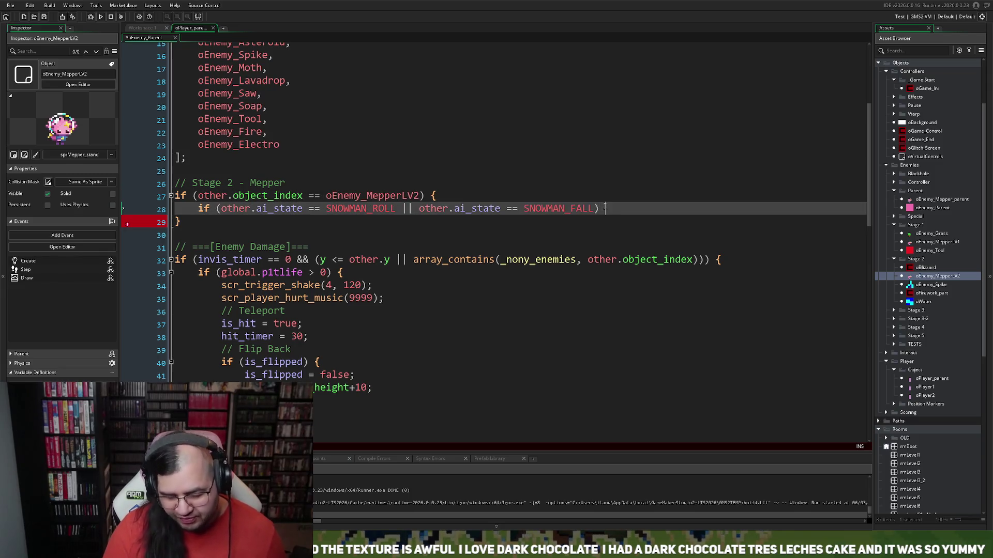
{"action": "type", "text": "{"}
{"action": "key", "text": "Return"}
{"action": "key", "text": "Return"}
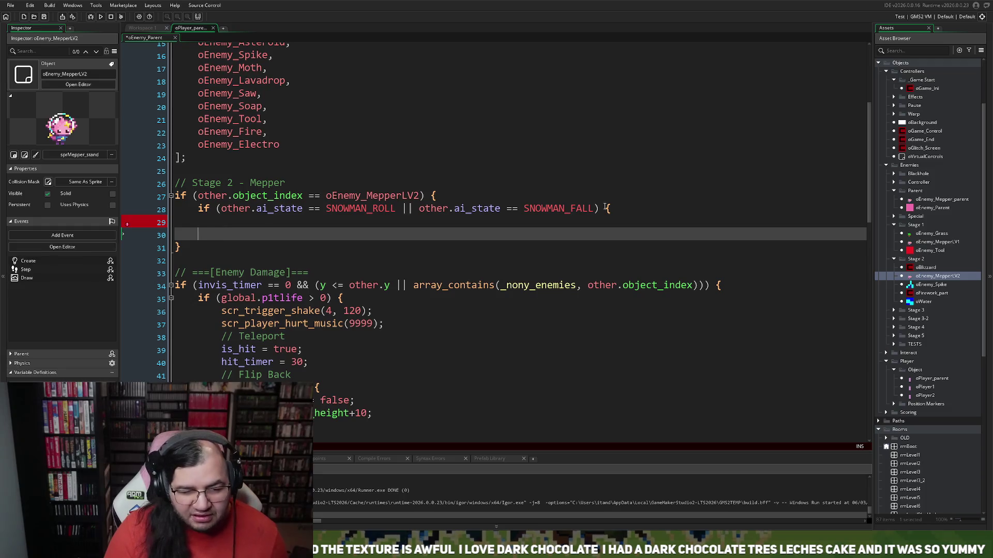
{"action": "type", "text": "}"}
{"action": "left_click", "coordinate": [303, 232]}
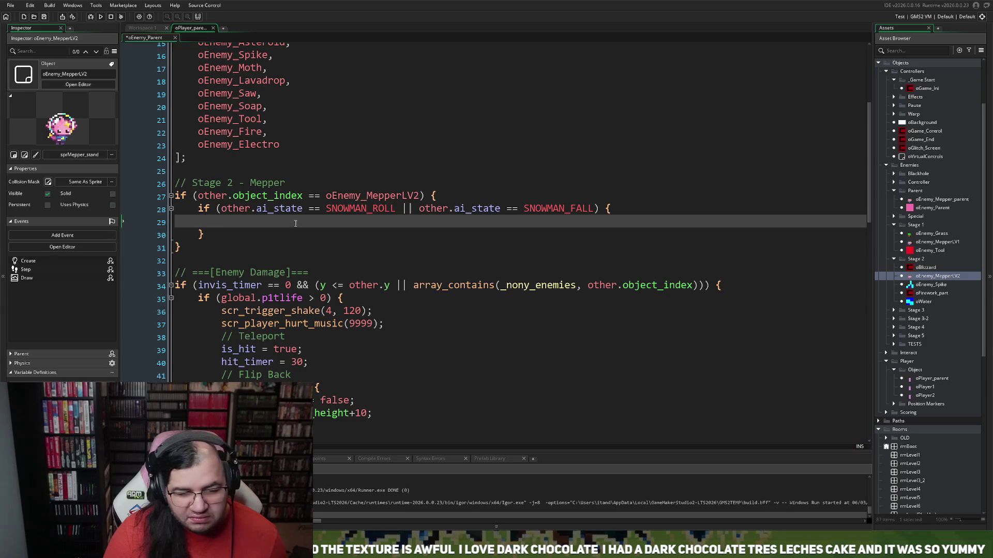
- Check the Mepper macros and change the tested states to SNOWMAN_WALK and SNOWMAN_FREEZE
{"action": "left_click", "coordinate": [140, 31]}
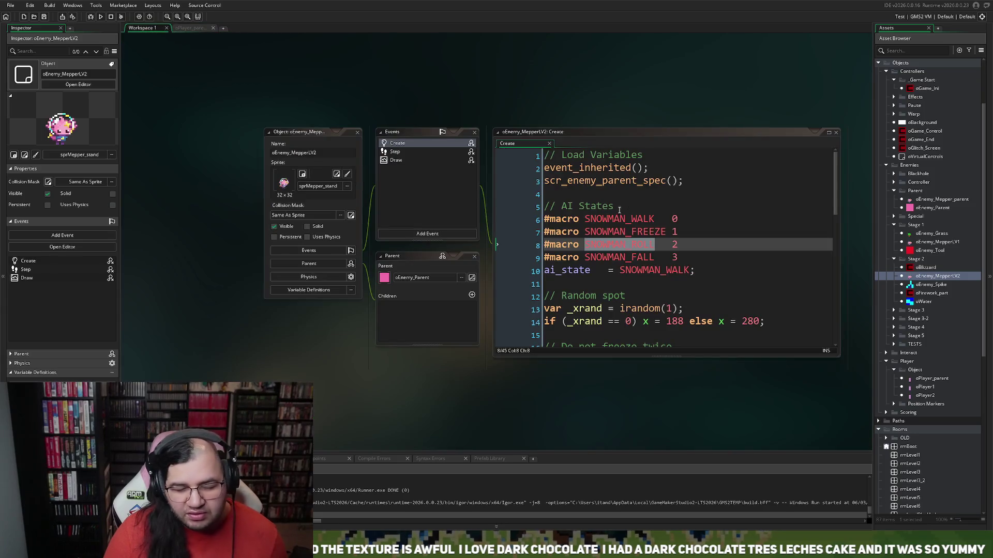
{"action": "left_click", "coordinate": [190, 28]}
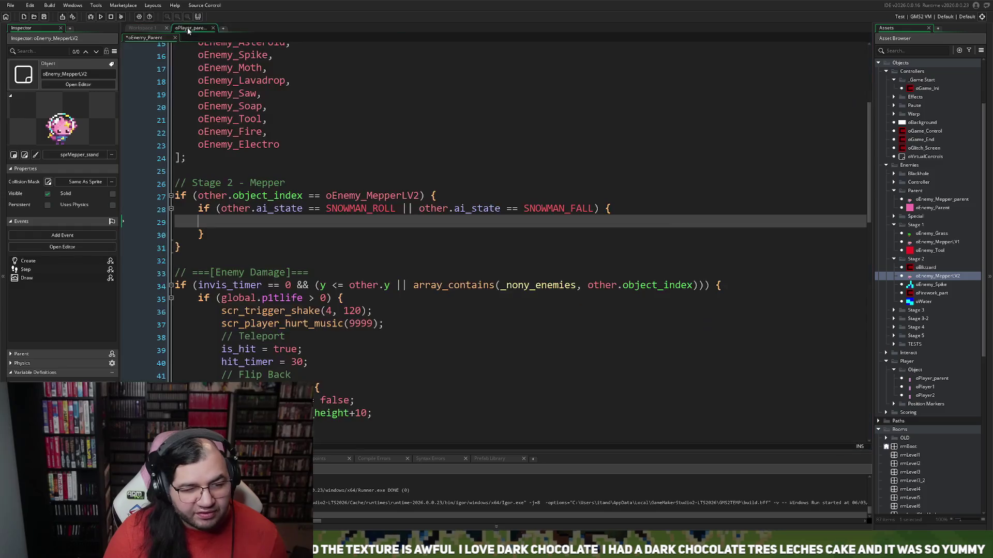
{"action": "left_click_drag", "start_coordinate": [396, 209], "coordinate": [377, 212]}
{"action": "type", "text": "WAL"}
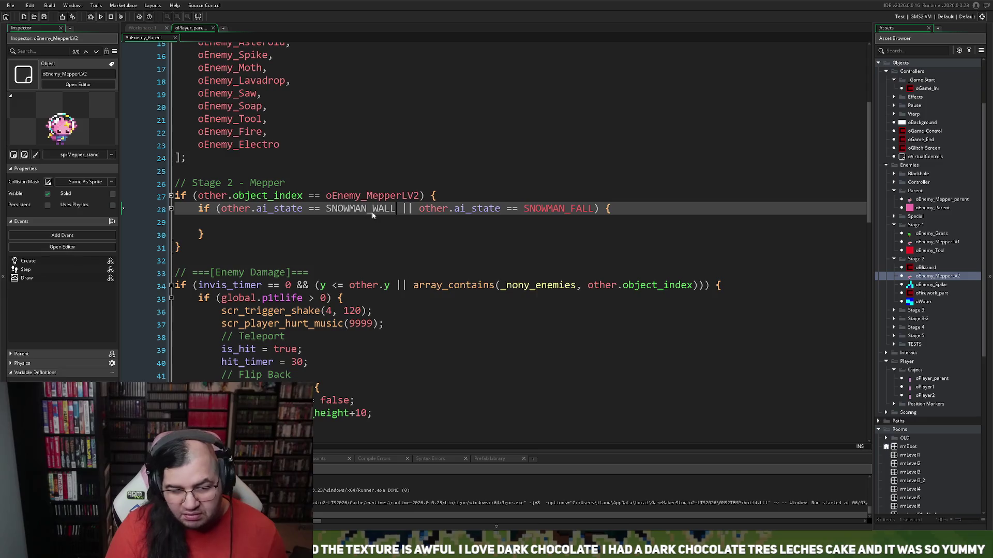
{"action": "type", "text": "K"}
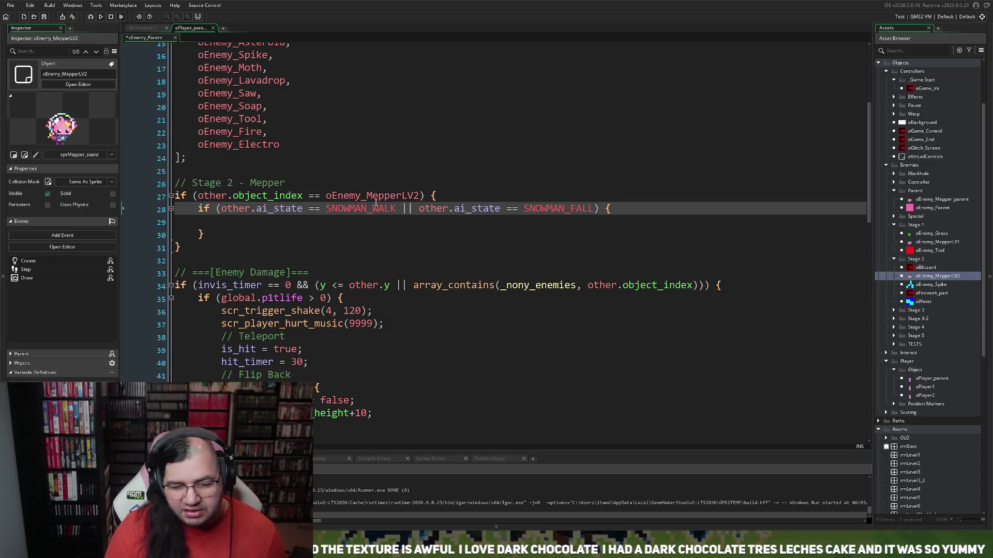
{"action": "key", "text": "End"}
{"action": "key", "text": "Left"}
{"action": "key", "text": "Left"}
{"action": "left_click_drag", "start_coordinate": [593, 210], "coordinate": [576, 210]}
{"action": "type", "text": "FR"}
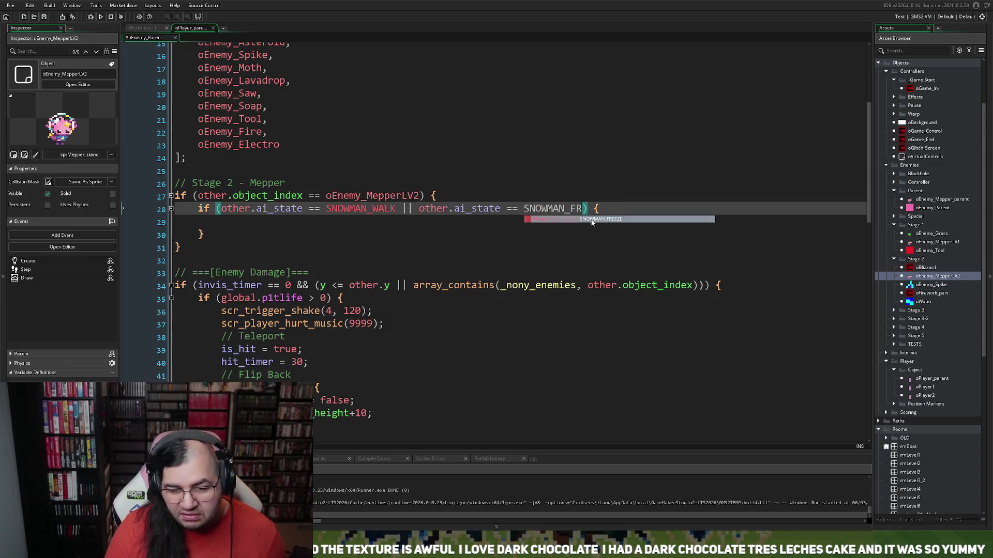
{"action": "key", "text": "Return"}
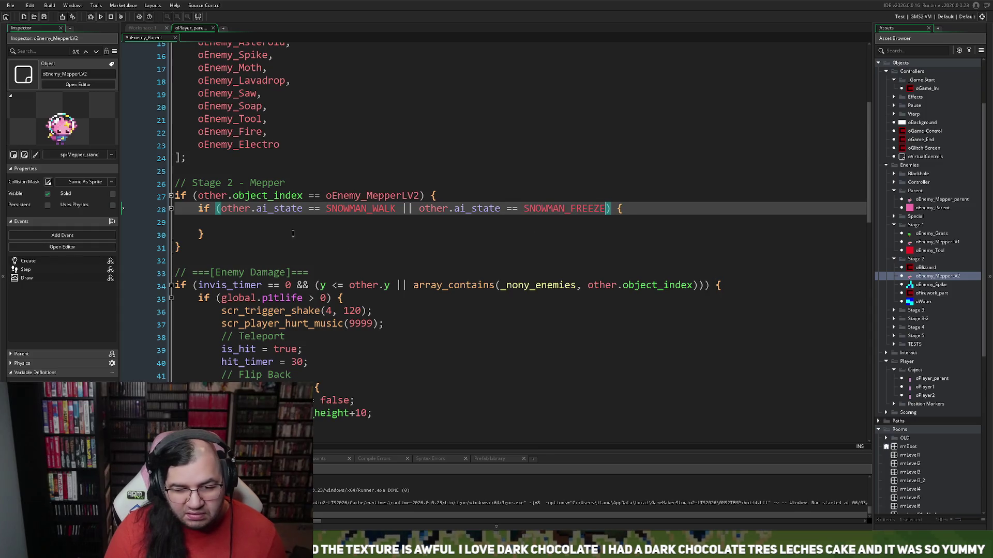
- Put 'exit;' in the block, note 'leave event if not frozen' on the Stage 2 comment, and save
{"action": "left_click", "coordinate": [256, 226]}
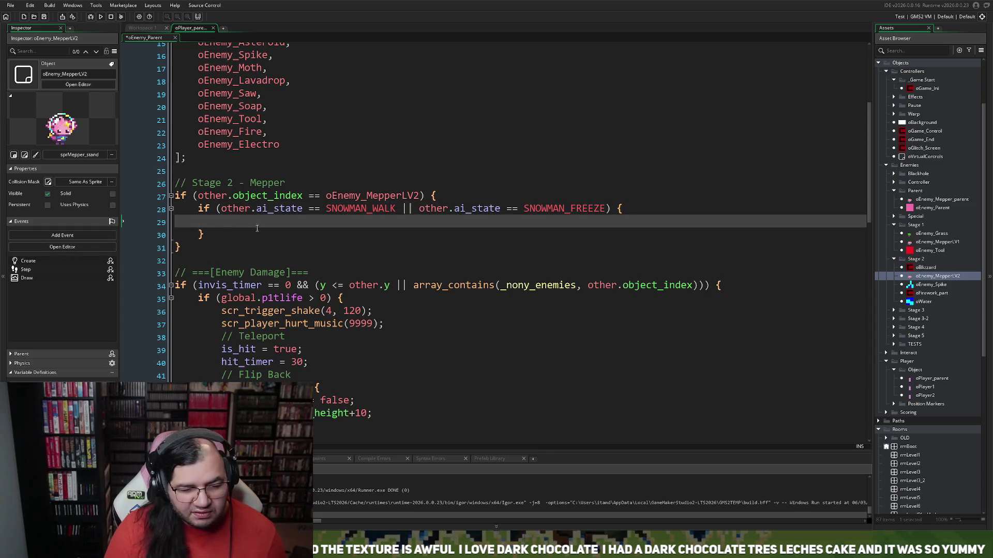
{"action": "type", "text": "exit"}
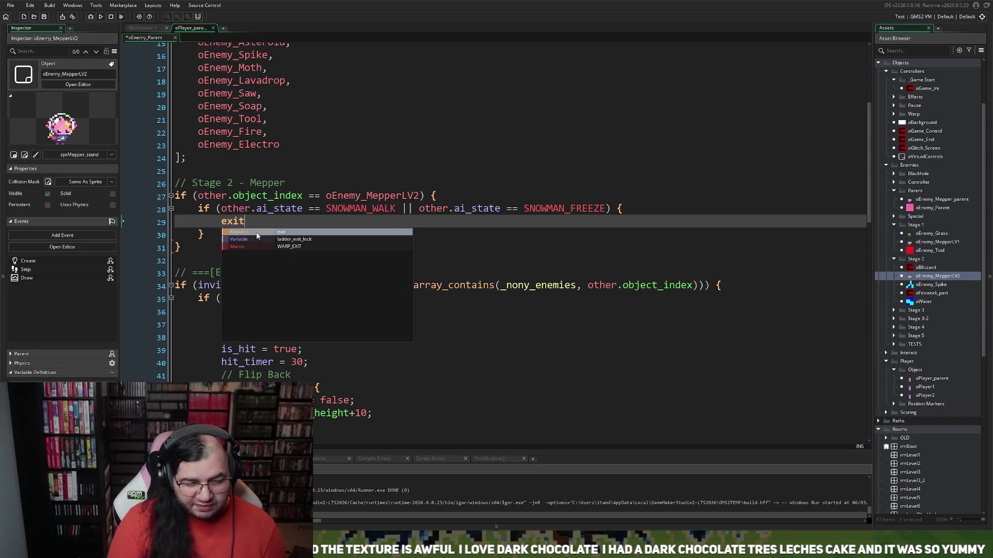
{"action": "type", "text": ";"}
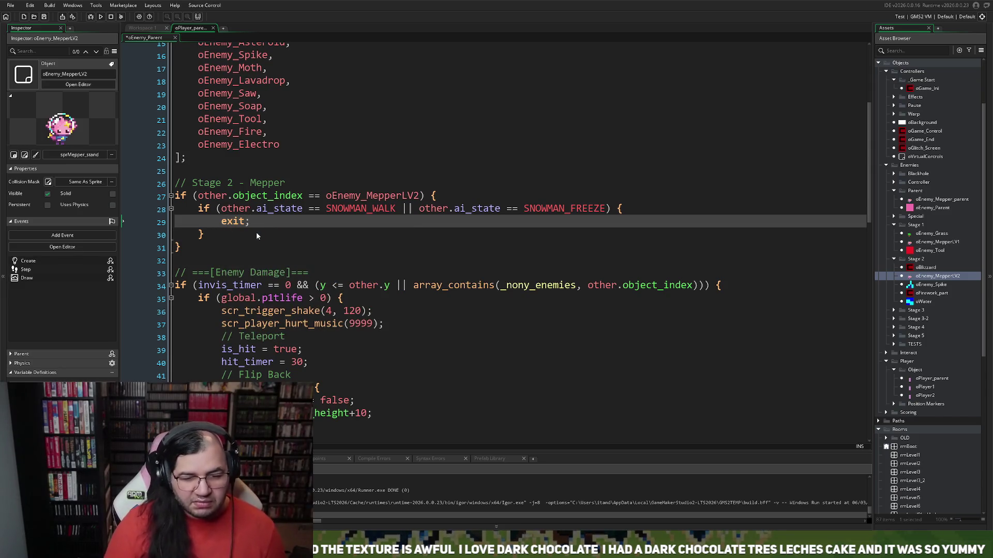
{"action": "left_click", "coordinate": [299, 182]}
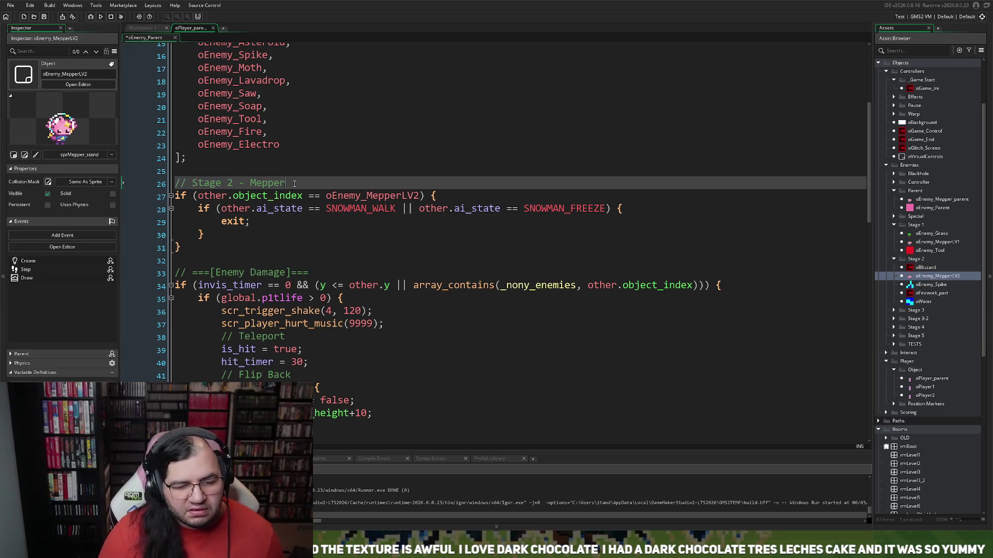
{"action": "type", "text": " (Leave event if not frpze"}
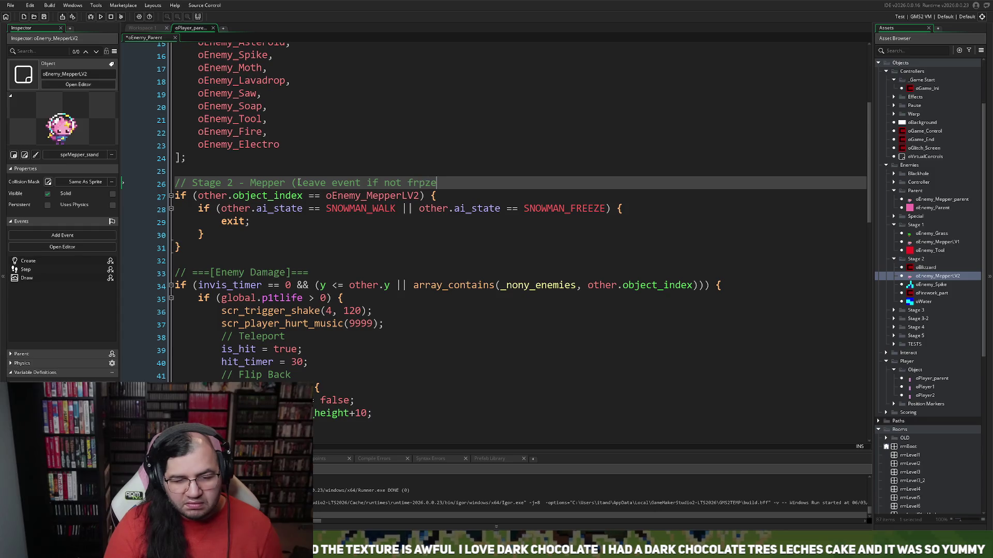
{"action": "key", "text": "BackSpace"}
{"action": "key", "text": "BackSpace"}
{"action": "key", "text": "BackSpace"}
{"action": "type", "text": "ozen"}
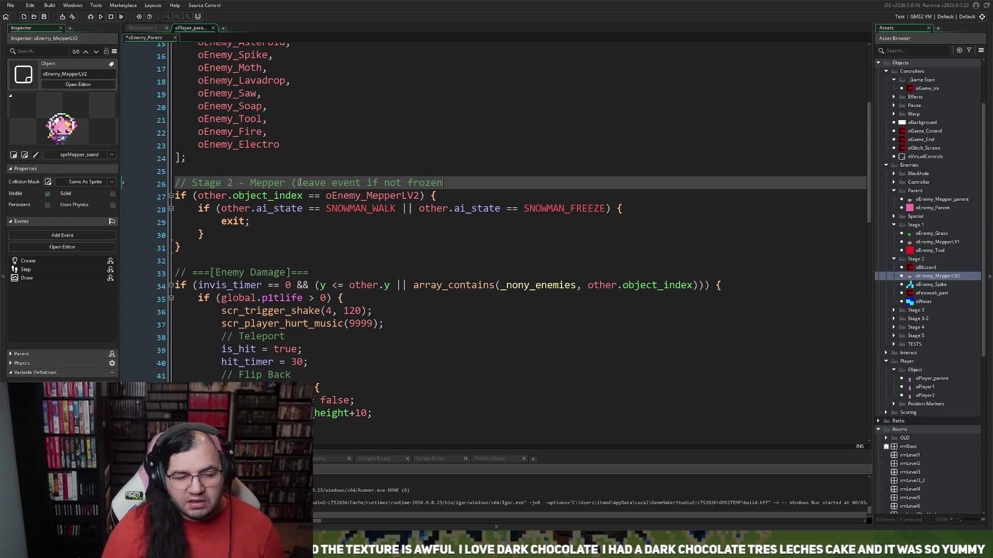
{"action": "left_click", "coordinate": [43, 16]}
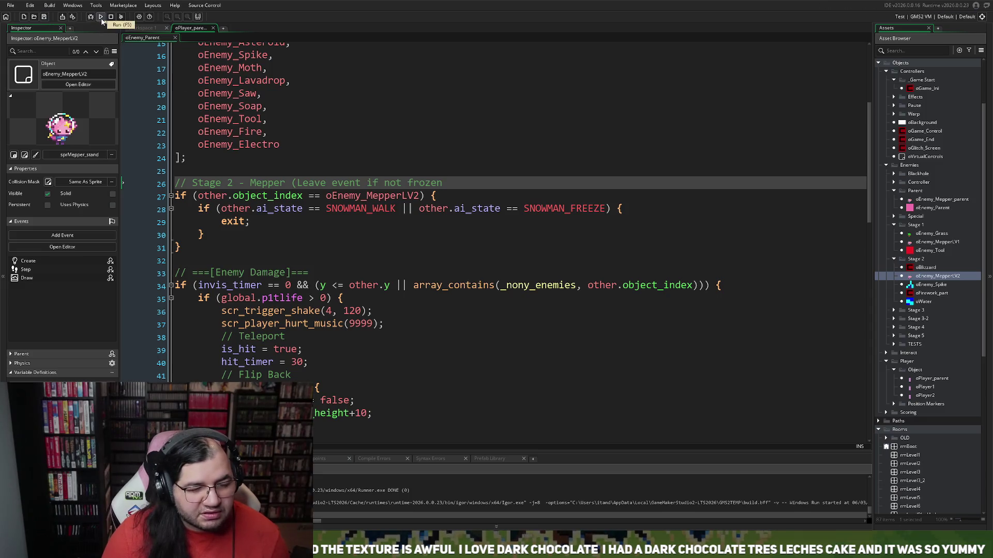
{"action": "scroll", "coordinate": [893, 407], "scroll_direction": "down", "scroll_amount": 3}
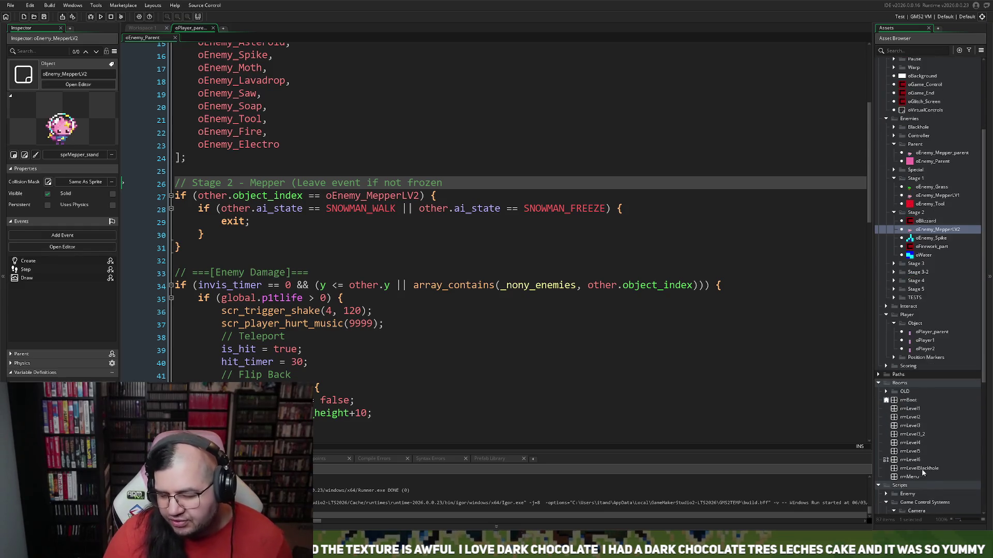
{"action": "scroll", "coordinate": [923, 473], "scroll_direction": "down", "scroll_amount": 3}
{"action": "scroll", "coordinate": [912, 483], "scroll_direction": "down", "scroll_amount": 3}
{"action": "scroll", "coordinate": [907, 480], "scroll_direction": "down", "scroll_amount": 5}
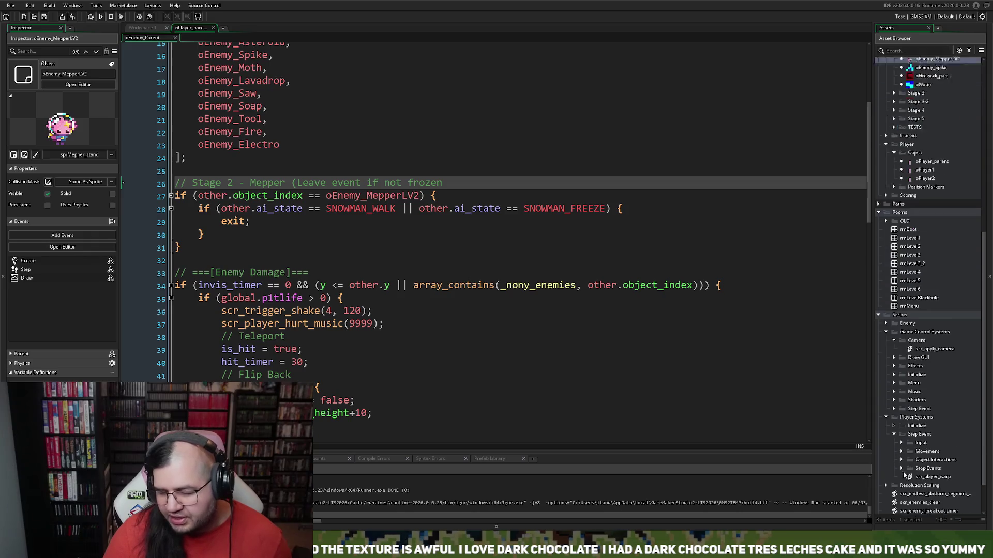
{"action": "scroll", "coordinate": [902, 475], "scroll_direction": "up", "scroll_amount": 5}
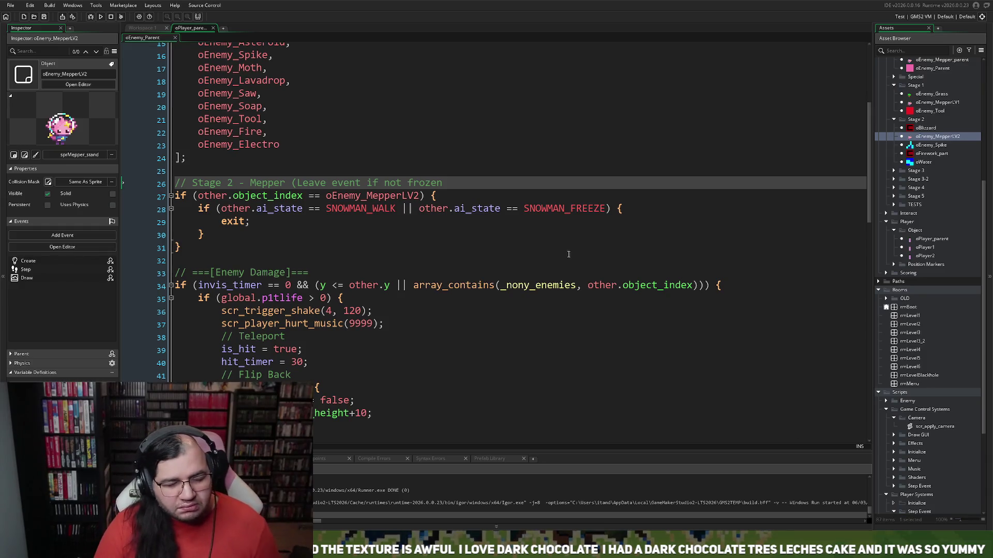
- Review the Mepper's Draw event code, launch a test run, then return to rmLevel2 for editing
{"action": "left_click", "coordinate": [156, 29]}
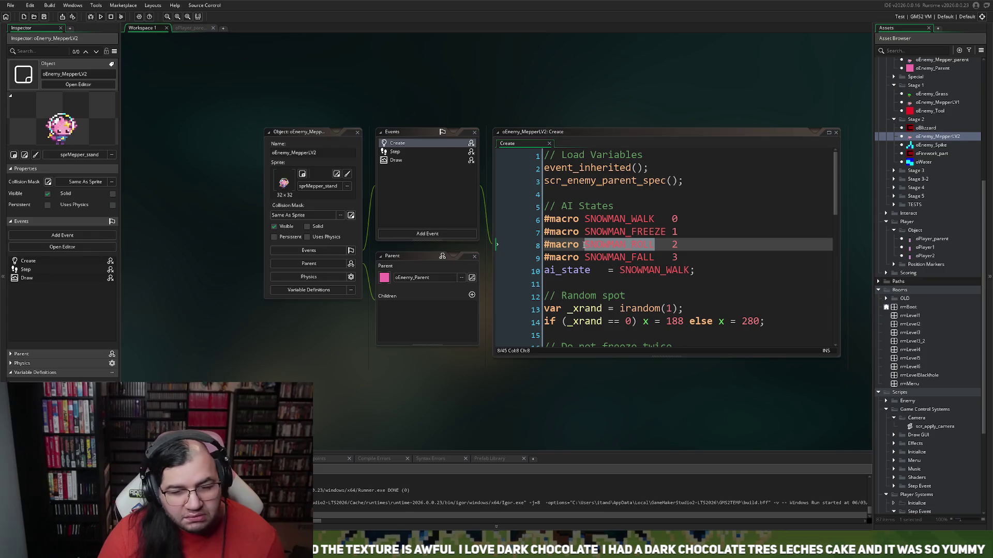
{"action": "left_click", "coordinate": [397, 161]}
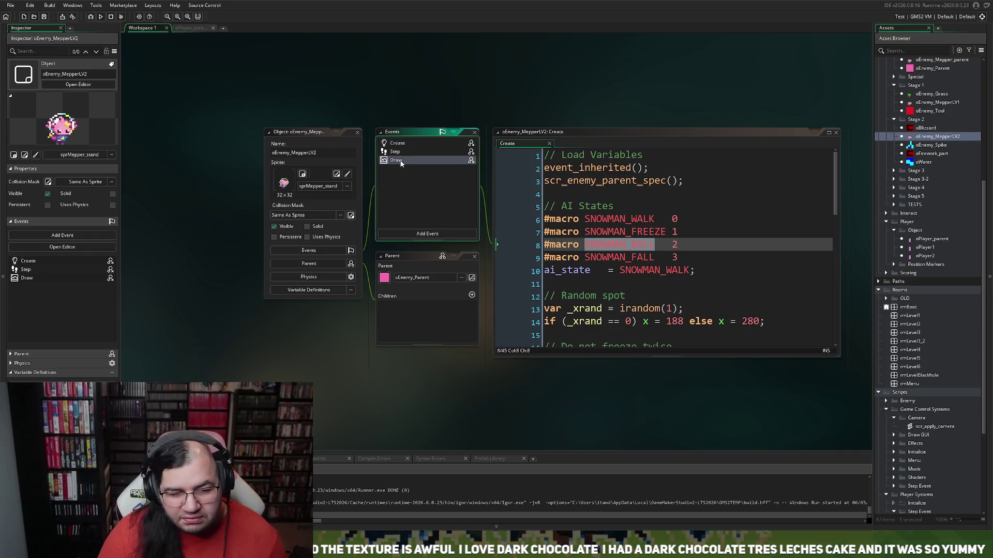
{"action": "left_click", "coordinate": [828, 132]}
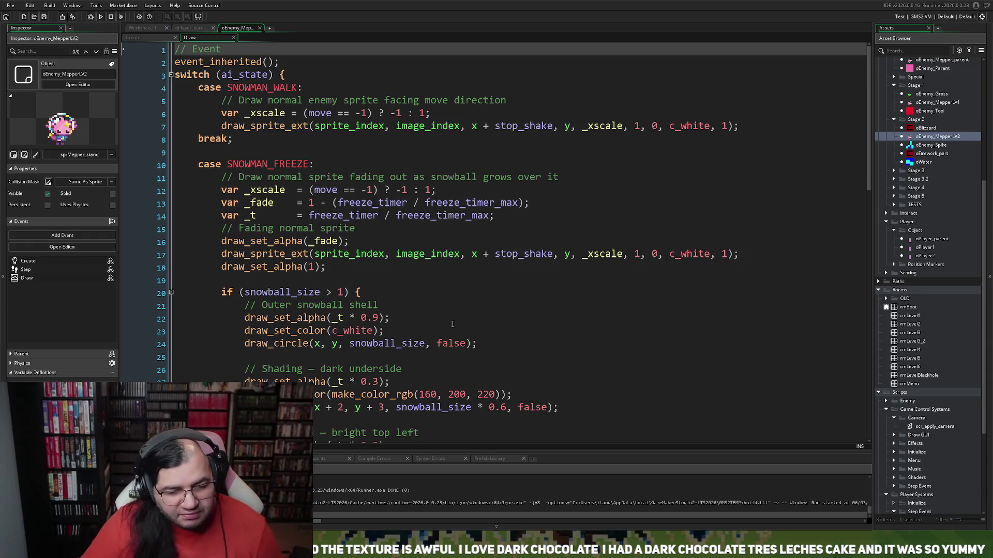
{"action": "scroll", "coordinate": [453, 324], "scroll_direction": "down", "scroll_amount": 2}
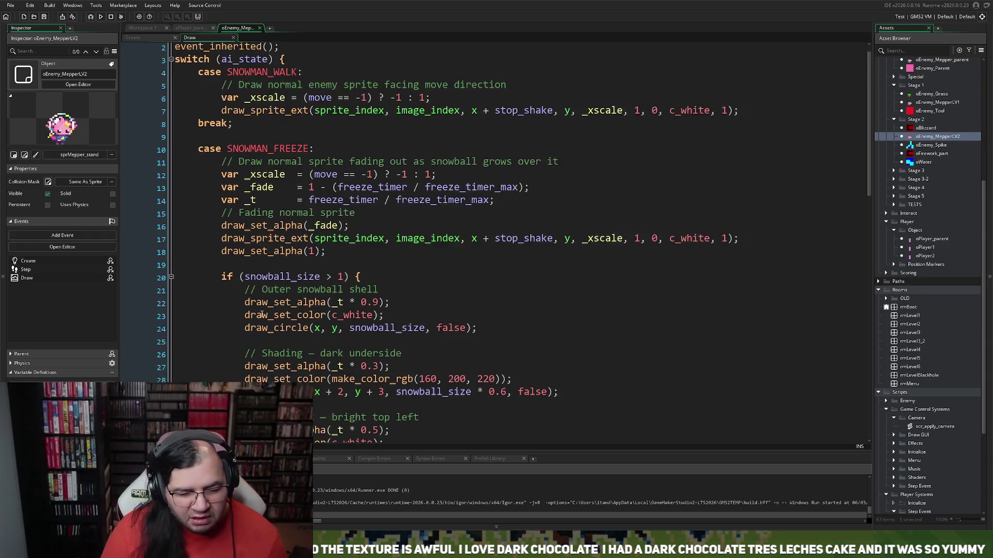
{"action": "scroll", "coordinate": [264, 308], "scroll_direction": "down", "scroll_amount": 2}
{"action": "scroll", "coordinate": [273, 288], "scroll_direction": "down", "scroll_amount": 3}
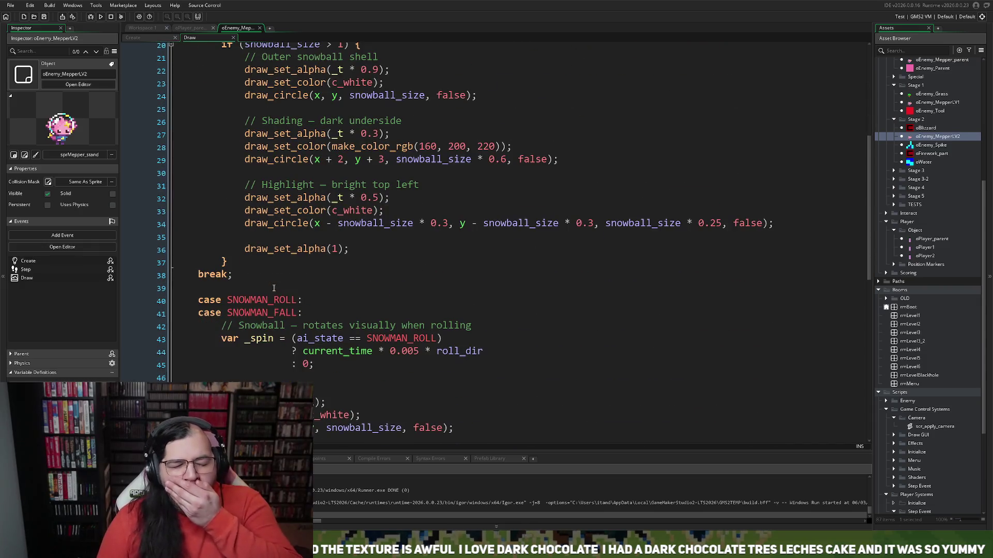
{"action": "scroll", "coordinate": [273, 287], "scroll_direction": "down", "scroll_amount": 2}
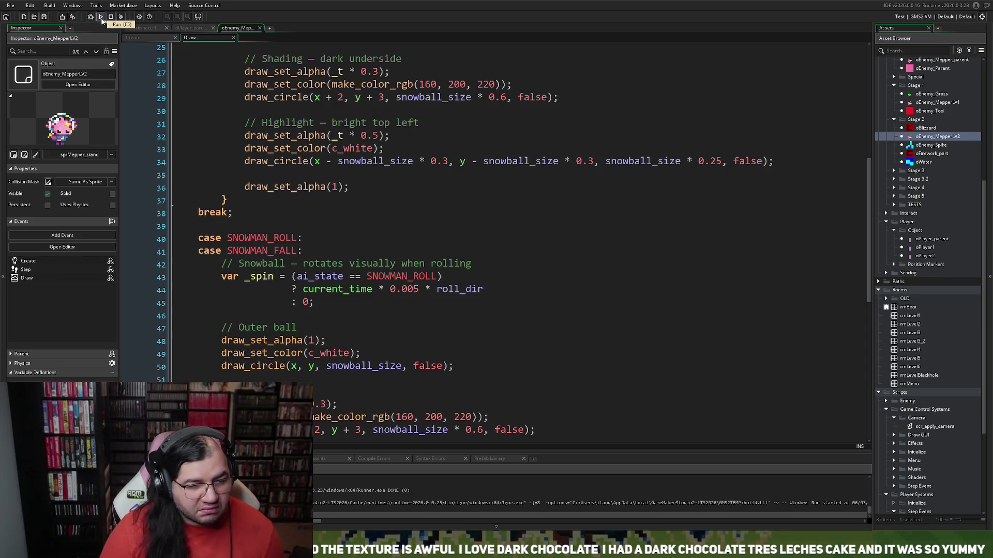
{"action": "left_click", "coordinate": [101, 17]}
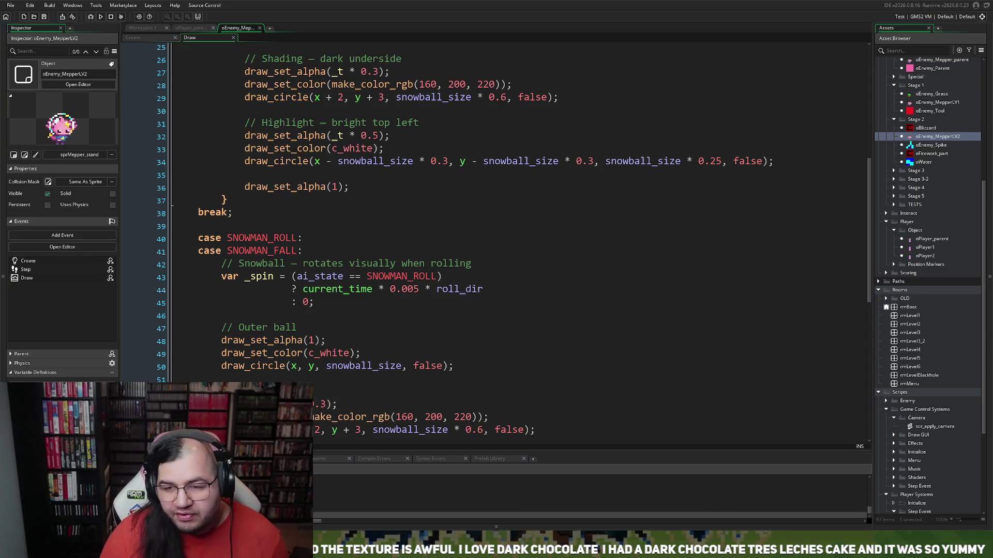
{"action": "scroll", "coordinate": [928, 287], "scroll_direction": "down", "scroll_amount": 1}
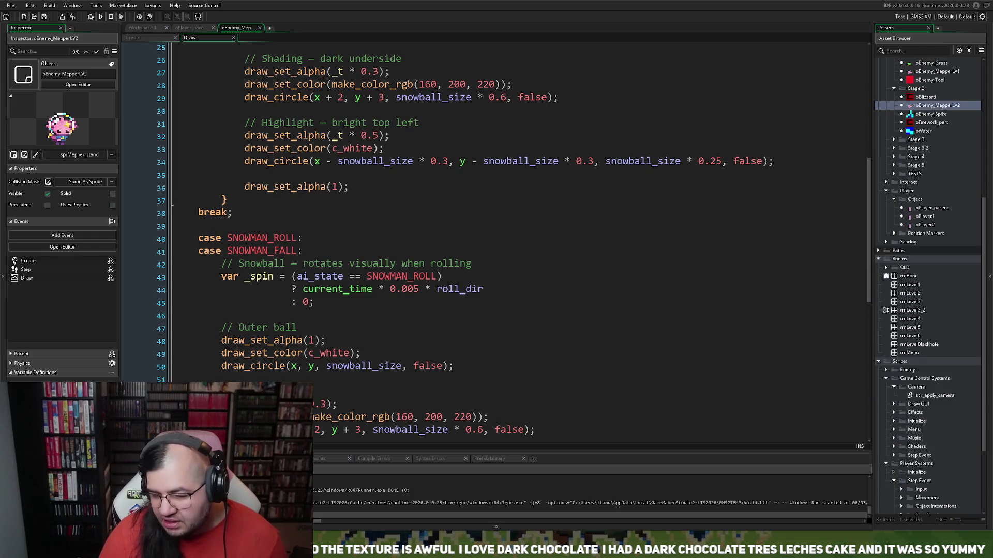
{"action": "double_click", "coordinate": [909, 292]}
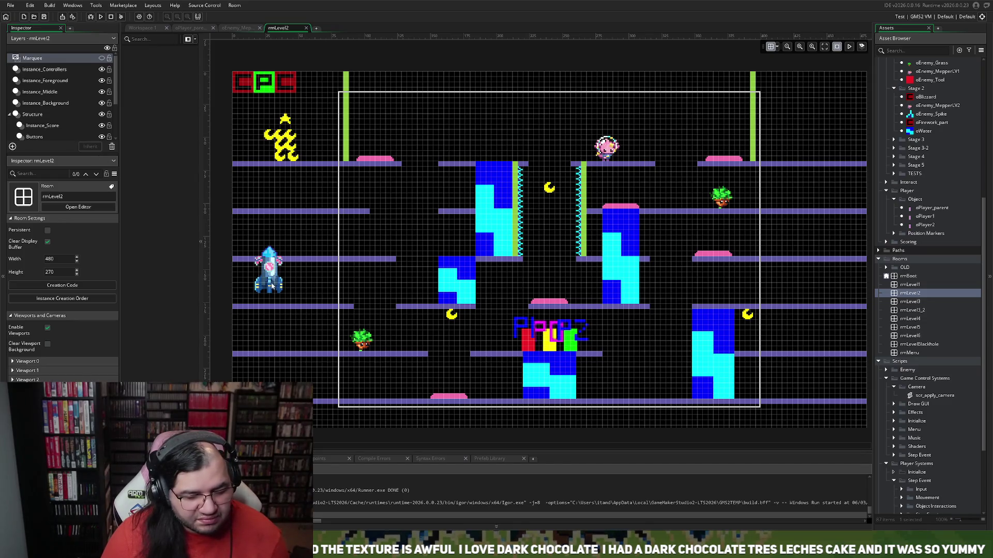
- Move the rocket on Instance_Background up to the top centre and rotate it sideways
{"action": "left_click", "coordinate": [43, 103]}
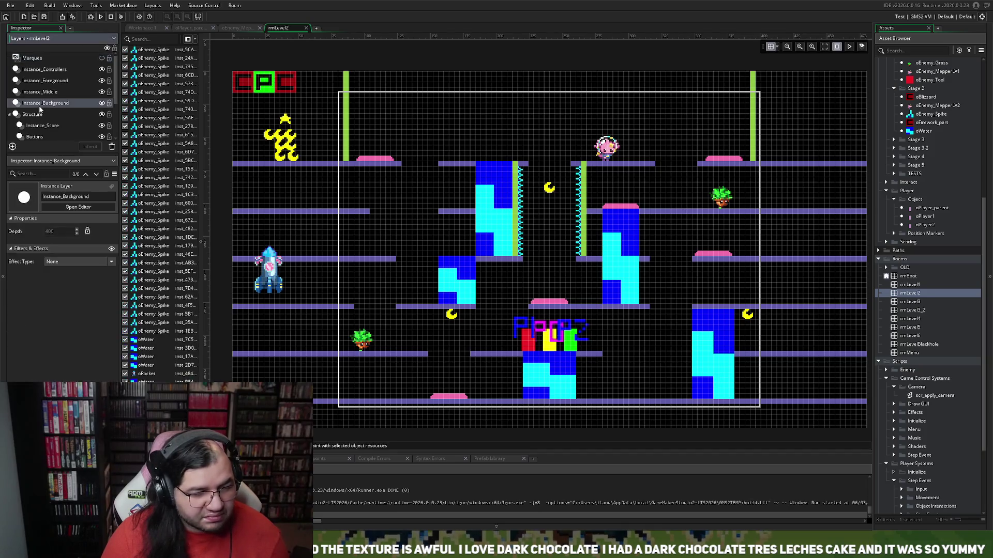
{"action": "left_click", "coordinate": [139, 375]}
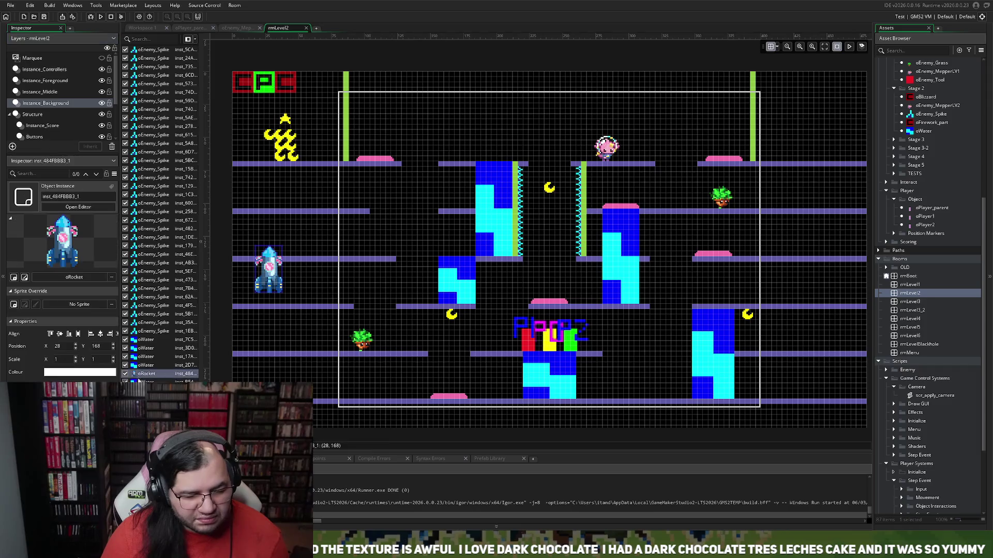
{"action": "left_click_drag", "start_coordinate": [138, 375], "coordinate": [139, 382]}
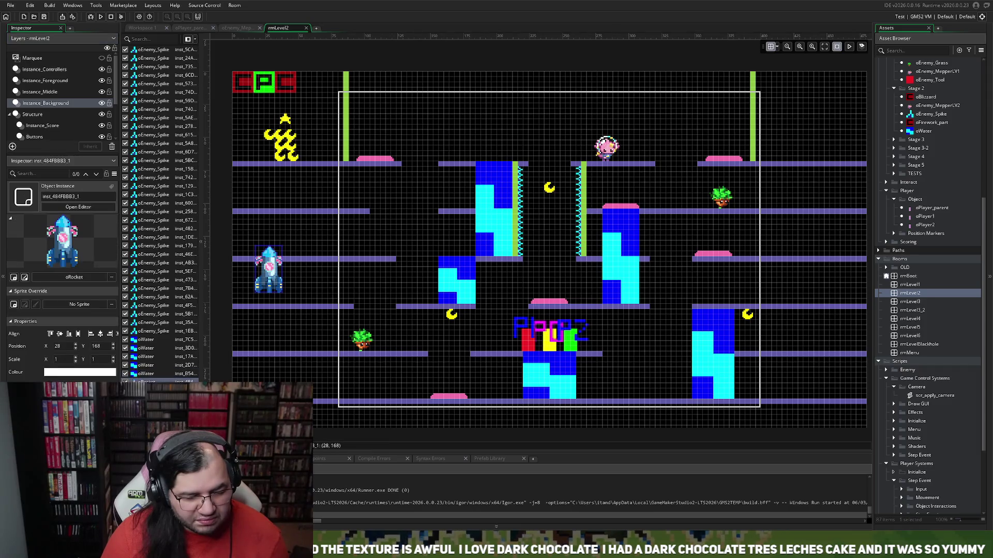
{"action": "left_click_drag", "start_coordinate": [269, 257], "coordinate": [510, 107]}
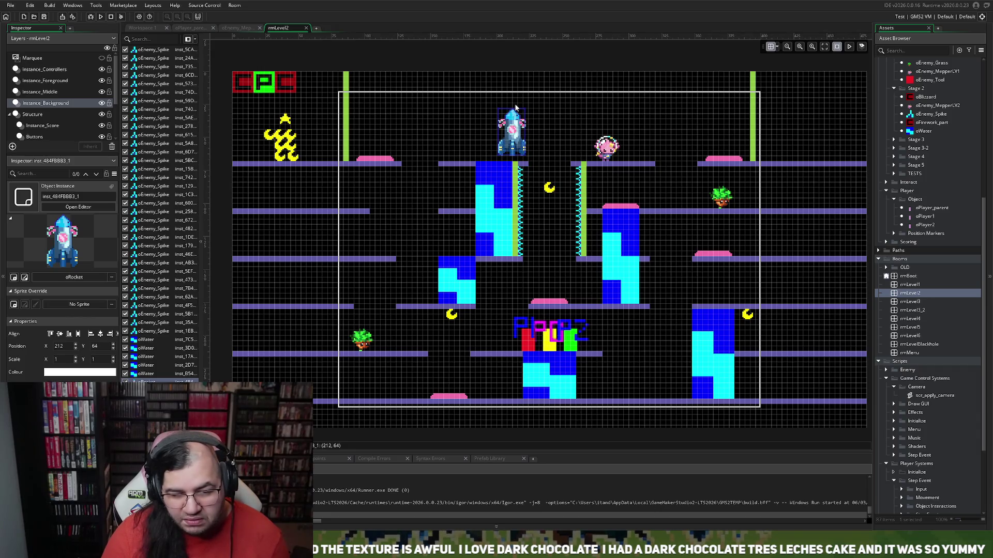
{"action": "mouse_move", "coordinate": [514, 104]}
{"action": "left_mouse_down"}
{"action": "mouse_move", "coordinate": [581, 135]}
{"action": "mouse_move", "coordinate": [624, 139]}
{"action": "left_mouse_up"}
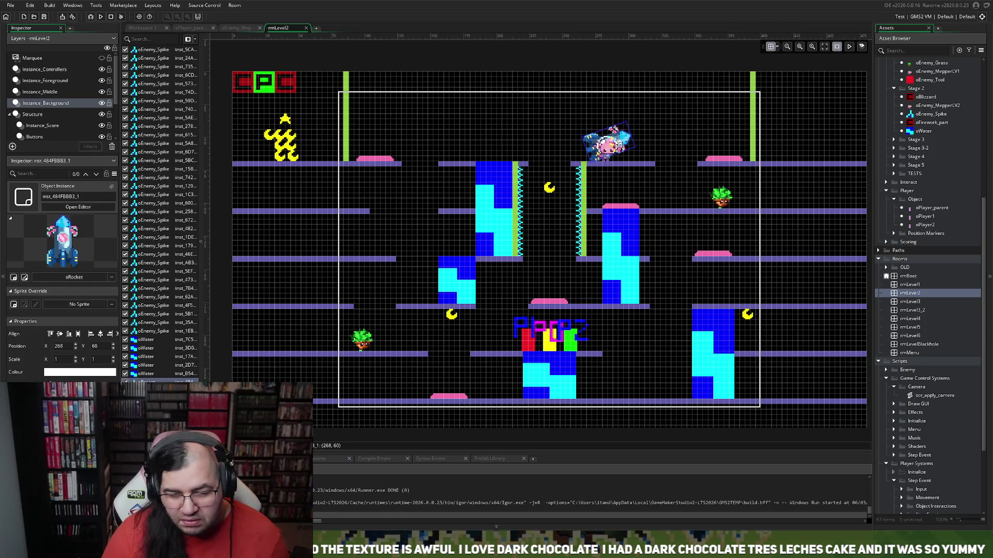
- Fine-tune the tilted rocket to x 272, then pull a first moon off the Instance_Score pile to 108, 72
{"action": "mouse_move", "coordinate": [620, 145]}
{"action": "left_mouse_down"}
{"action": "mouse_move", "coordinate": [645, 386]}
{"action": "mouse_move", "coordinate": [624, 147]}
{"action": "left_mouse_up"}
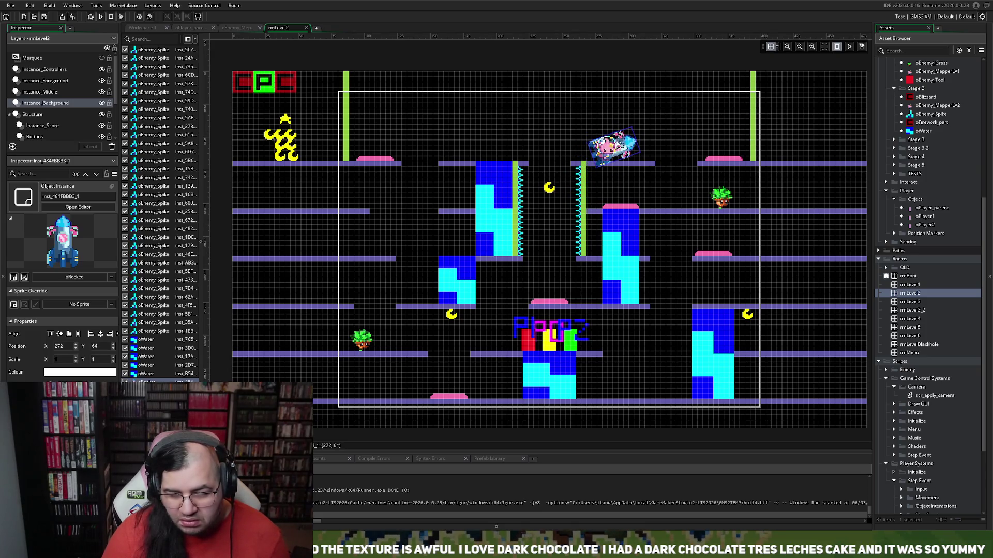
{"action": "left_click_drag", "start_coordinate": [618, 146], "coordinate": [623, 142]}
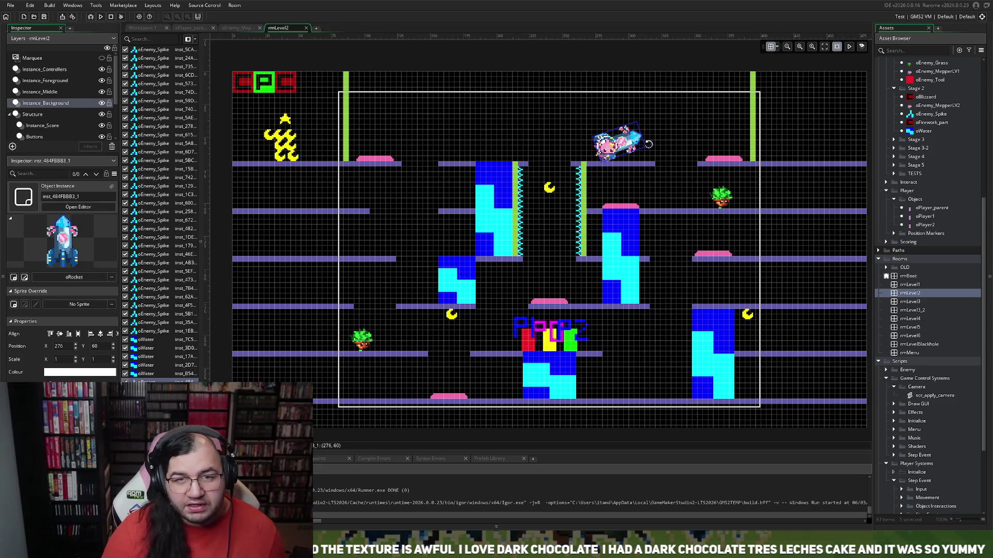
{"action": "left_click_drag", "start_coordinate": [643, 132], "coordinate": [635, 144]}
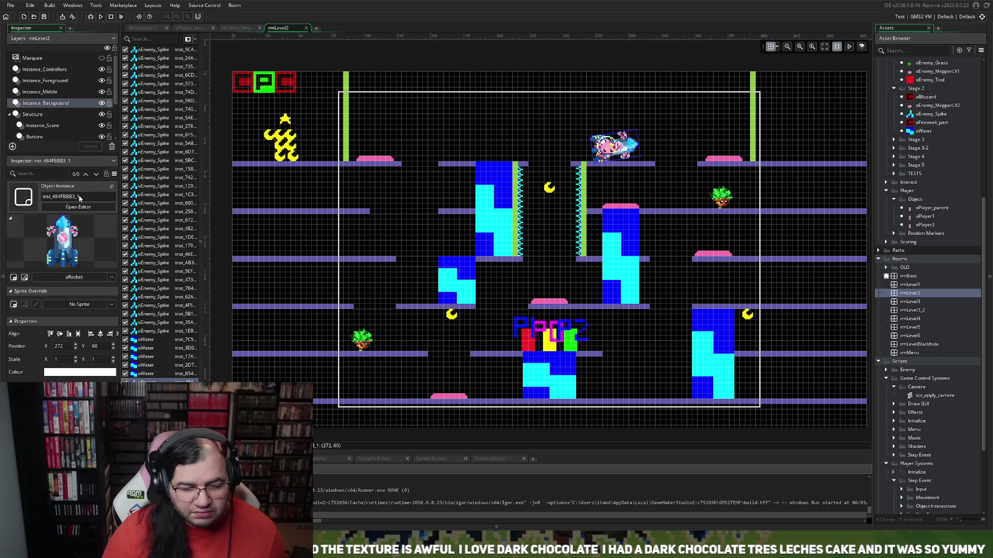
{"action": "left_click", "coordinate": [45, 126]}
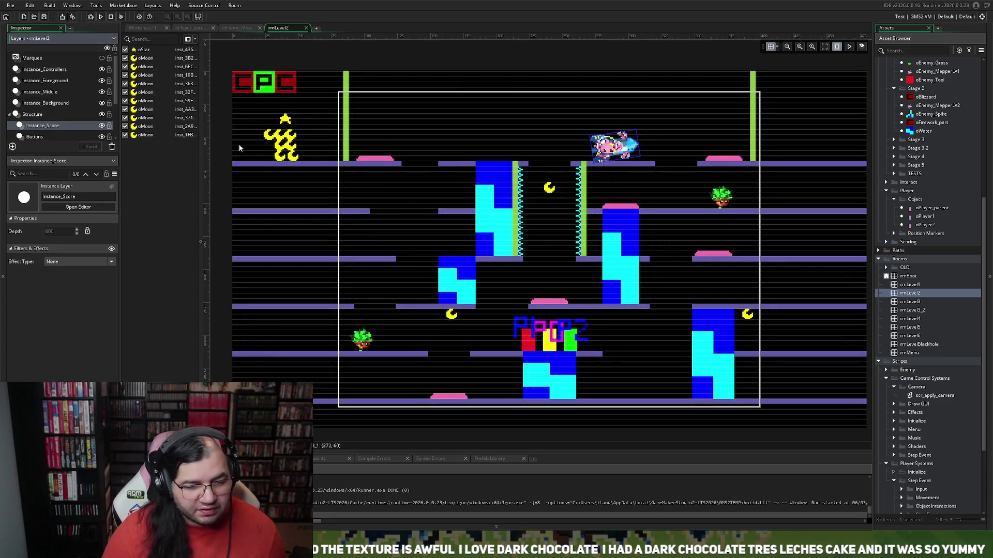
{"action": "left_click_drag", "start_coordinate": [273, 139], "coordinate": [373, 176]}
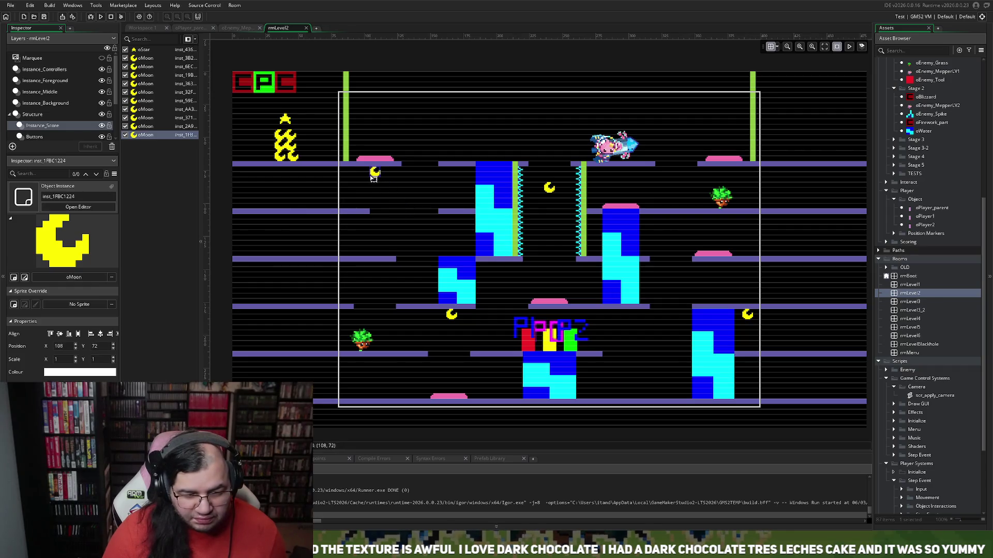
- Place moons on the top, lower-left and middle platforms, the last at 158, 132
{"action": "mouse_move", "coordinate": [275, 140]}
{"action": "left_mouse_down"}
{"action": "mouse_move", "coordinate": [347, 253]}
{"action": "mouse_move", "coordinate": [471, 332]}
{"action": "mouse_move", "coordinate": [456, 274]}
{"action": "mouse_move", "coordinate": [458, 172]}
{"action": "left_mouse_up"}
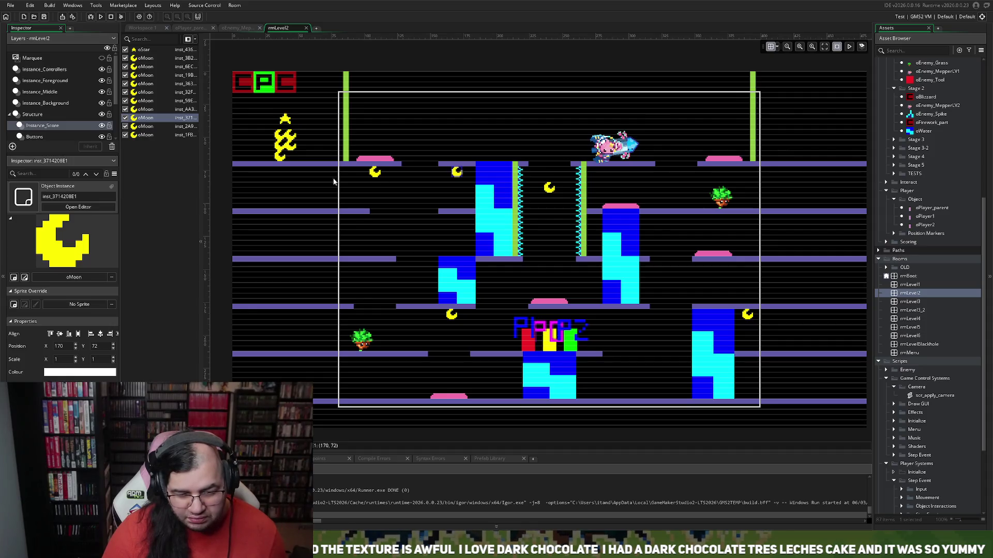
{"action": "mouse_move", "coordinate": [375, 172]}
{"action": "left_mouse_down"}
{"action": "mouse_move", "coordinate": [384, 295]}
{"action": "mouse_move", "coordinate": [372, 267]}
{"action": "left_mouse_up"}
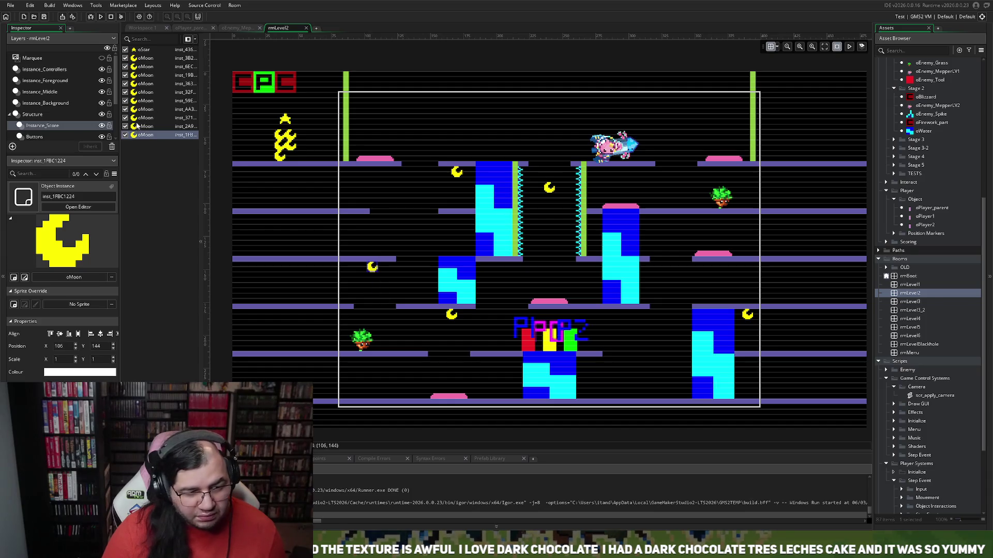
{"action": "mouse_move", "coordinate": [286, 159]}
{"action": "left_mouse_down"}
{"action": "mouse_move", "coordinate": [307, 335]}
{"action": "mouse_move", "coordinate": [365, 380]}
{"action": "mouse_move", "coordinate": [399, 385]}
{"action": "mouse_move", "coordinate": [373, 362]}
{"action": "mouse_move", "coordinate": [569, 387]}
{"action": "mouse_move", "coordinate": [552, 226]}
{"action": "mouse_move", "coordinate": [486, 267]}
{"action": "mouse_move", "coordinate": [459, 261]}
{"action": "mouse_move", "coordinate": [456, 230]}
{"action": "mouse_move", "coordinate": [441, 252]}
{"action": "left_mouse_up"}
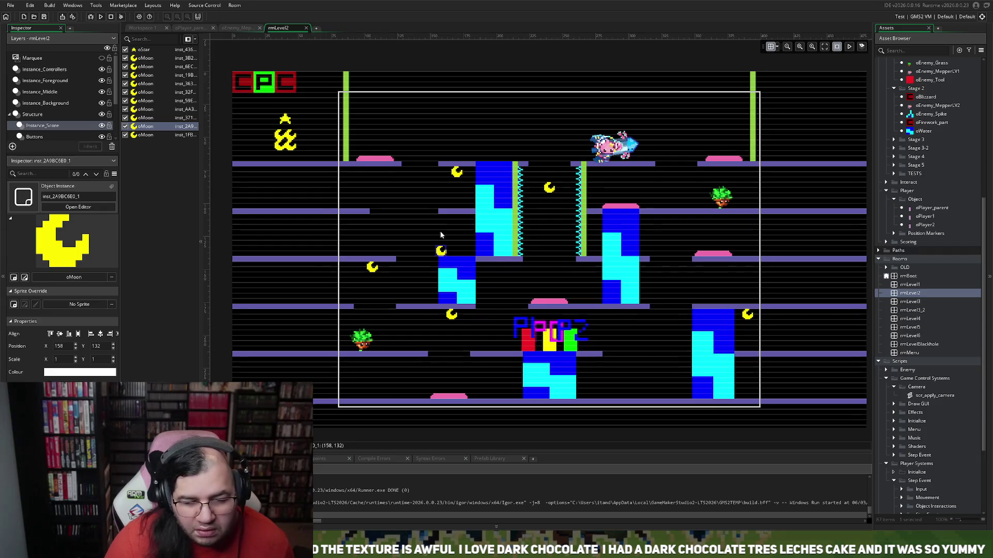
{"action": "scroll", "coordinate": [440, 232], "scroll_direction": "up", "scroll_amount": 3}
{"action": "scroll", "coordinate": [439, 232], "scroll_direction": "up", "scroll_amount": 2}
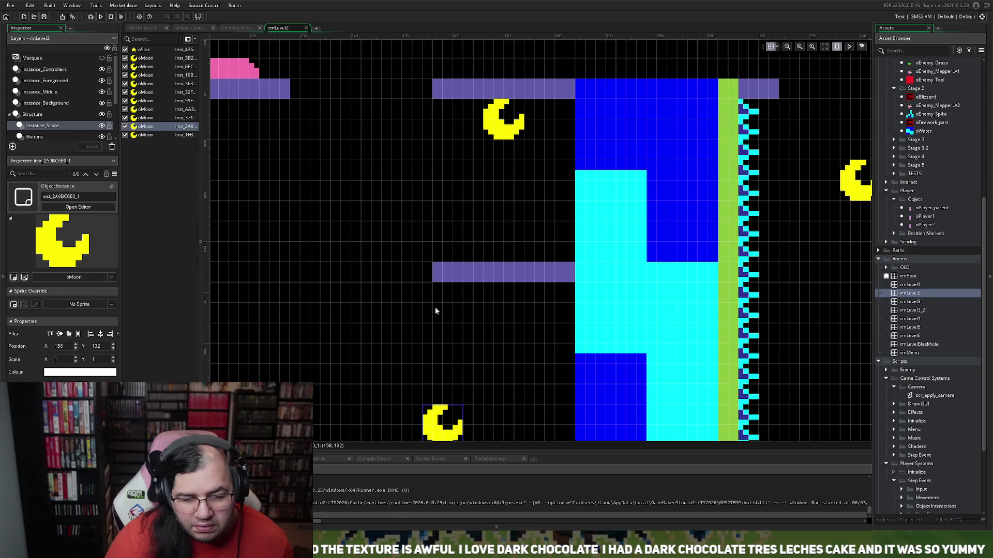
{"action": "scroll", "coordinate": [435, 311], "scroll_direction": "down", "scroll_amount": 3}
{"action": "scroll", "coordinate": [421, 303], "scroll_direction": "down", "scroll_amount": 2}
- Shift two more moons right onto platforms at 294, 180 and 280, 144
{"action": "mouse_move", "coordinate": [424, 350]}
{"action": "left_mouse_down"}
{"action": "mouse_move", "coordinate": [559, 343]}
{"action": "mouse_move", "coordinate": [587, 332]}
{"action": "left_mouse_up"}
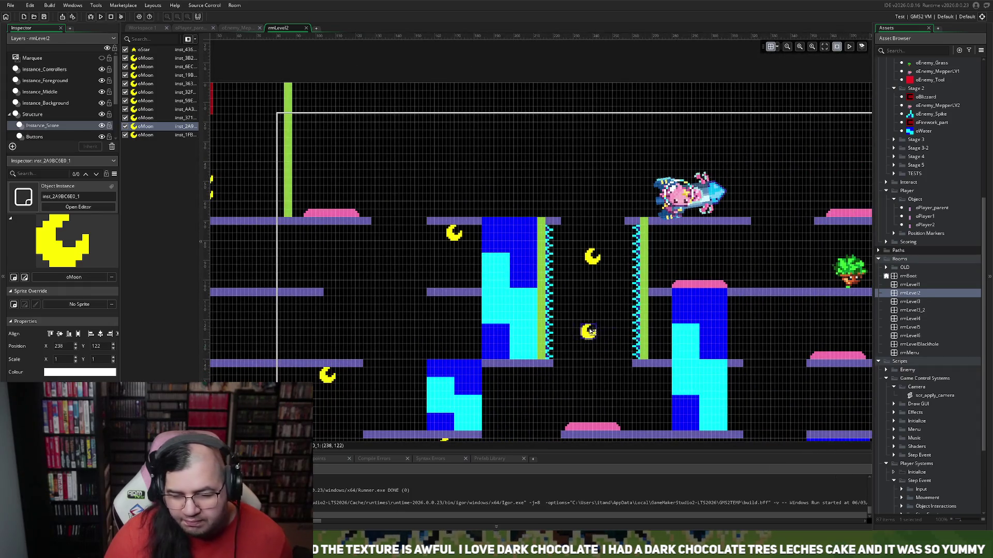
{"action": "scroll", "coordinate": [588, 332], "scroll_direction": "down", "scroll_amount": 2}
{"action": "scroll", "coordinate": [595, 332], "scroll_direction": "down", "scroll_amount": 2}
{"action": "mouse_move", "coordinate": [643, 347]}
{"action": "left_mouse_down"}
{"action": "mouse_move", "coordinate": [625, 336]}
{"action": "mouse_move", "coordinate": [670, 350]}
{"action": "mouse_move", "coordinate": [655, 270]}
{"action": "left_mouse_up"}
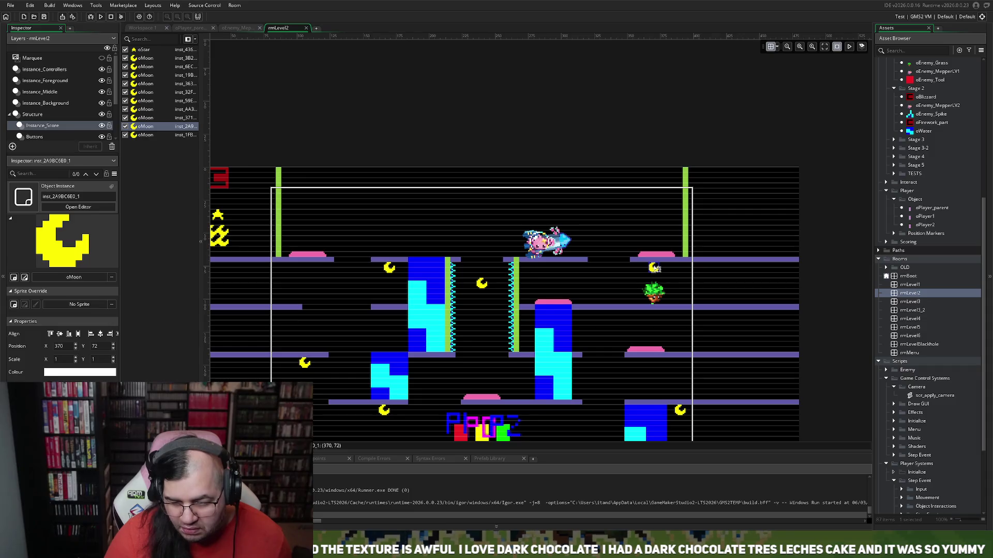
{"action": "scroll", "coordinate": [466, 318], "scroll_direction": "down", "scroll_amount": 1}
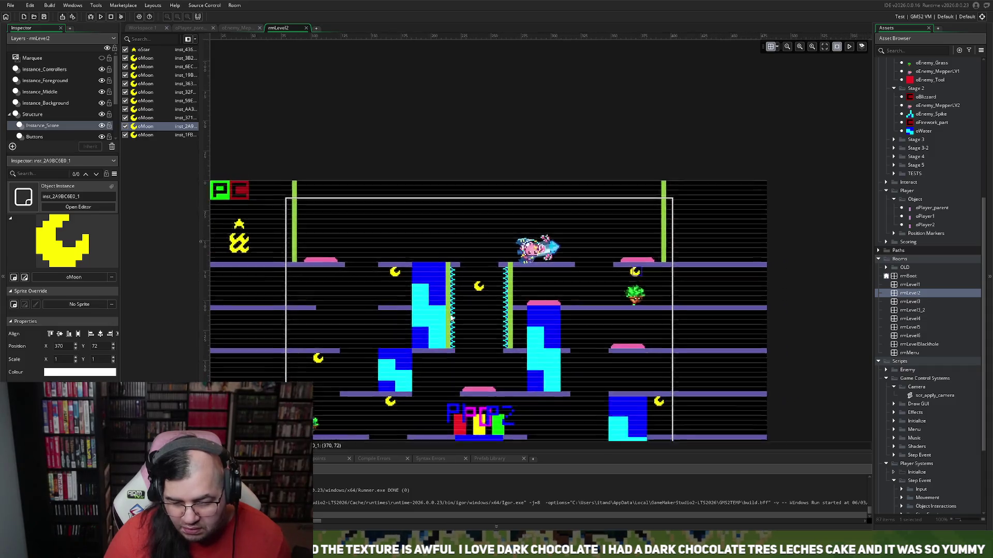
{"action": "scroll", "coordinate": [465, 318], "scroll_direction": "down", "scroll_amount": 1}
{"action": "scroll", "coordinate": [452, 319], "scroll_direction": "down", "scroll_amount": 1}
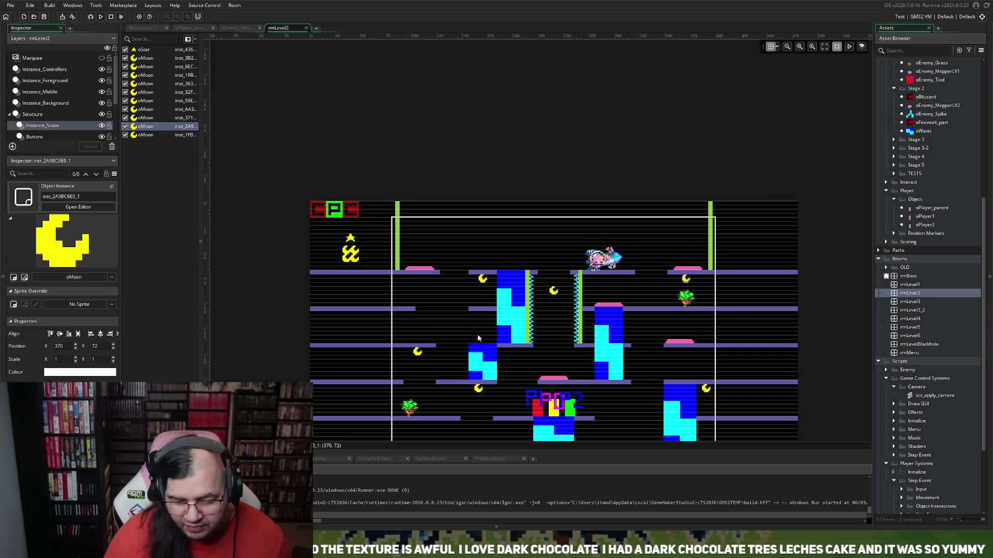
{"action": "scroll", "coordinate": [380, 287], "scroll_direction": "down", "scroll_amount": 2}
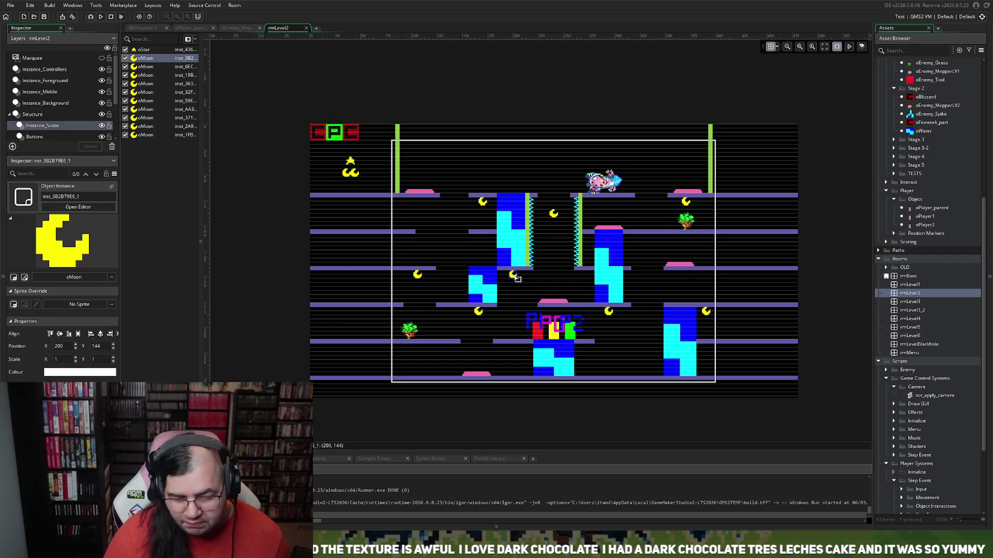
{"action": "scroll", "coordinate": [471, 320], "scroll_direction": "up", "scroll_amount": 3}
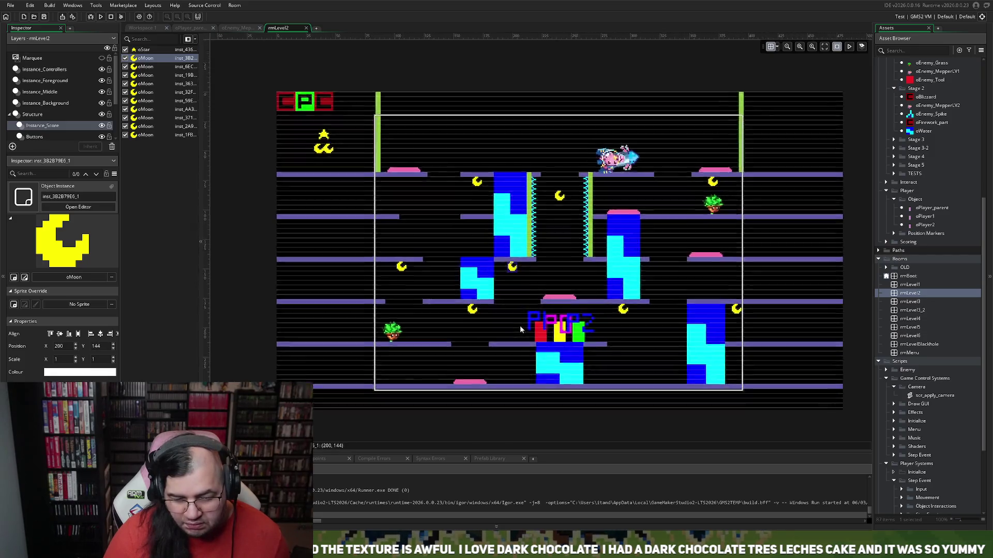
{"action": "scroll", "coordinate": [520, 326], "scroll_direction": "up", "scroll_amount": 2}
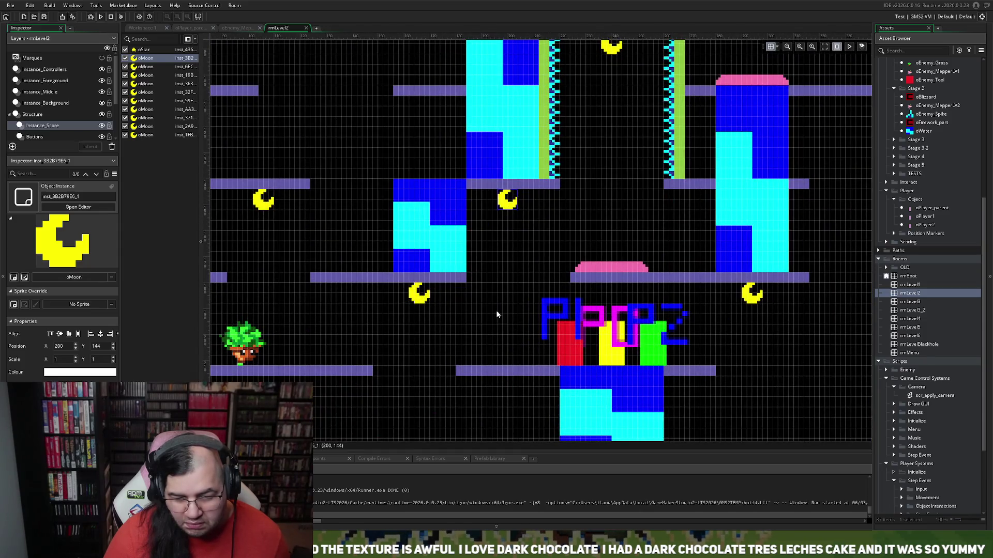
- Check the room grid and snapping settings, then launch a fresh test run with F5
{"action": "left_click", "coordinate": [778, 47]}
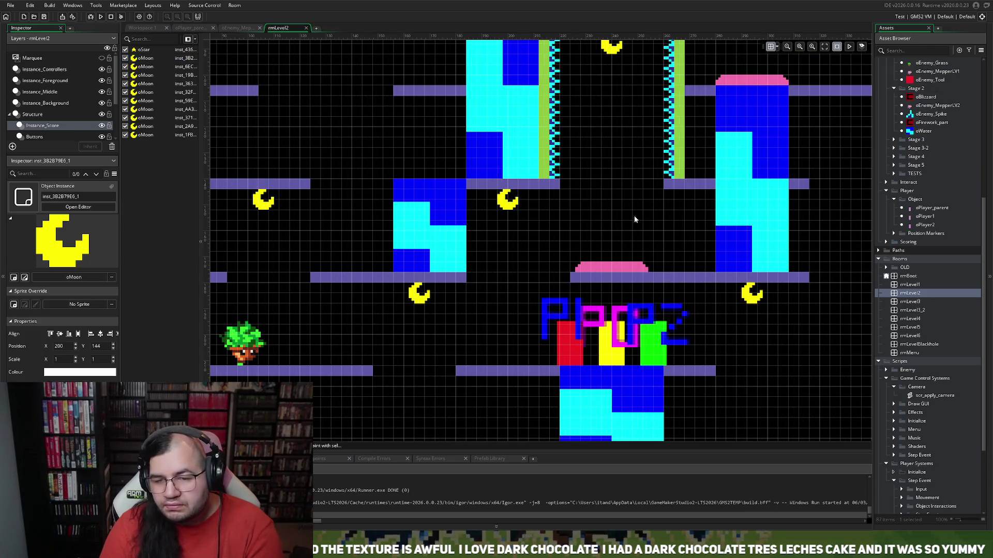
{"action": "scroll", "coordinate": [610, 227], "scroll_direction": "down", "scroll_amount": 1}
{"action": "scroll", "coordinate": [581, 226], "scroll_direction": "down", "scroll_amount": 2}
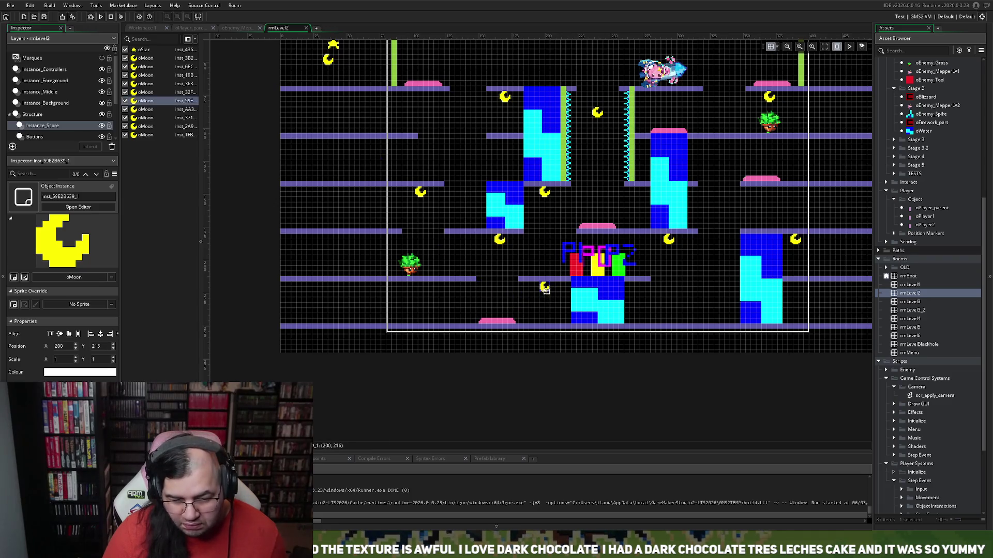
{"action": "scroll", "coordinate": [457, 288], "scroll_direction": "up", "scroll_amount": 3}
{"action": "scroll", "coordinate": [470, 287], "scroll_direction": "down", "scroll_amount": 1}
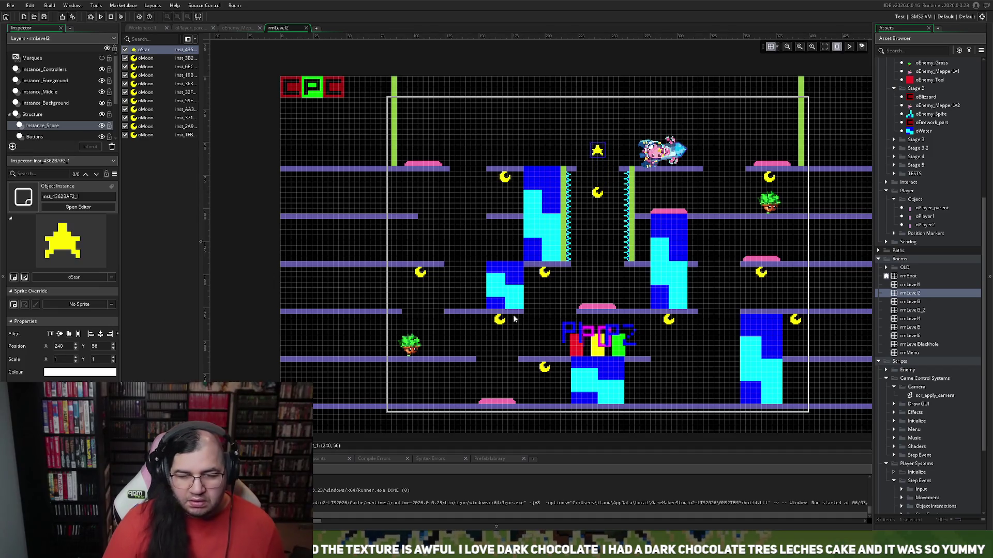
{"action": "scroll", "coordinate": [501, 313], "scroll_direction": "down", "scroll_amount": 2}
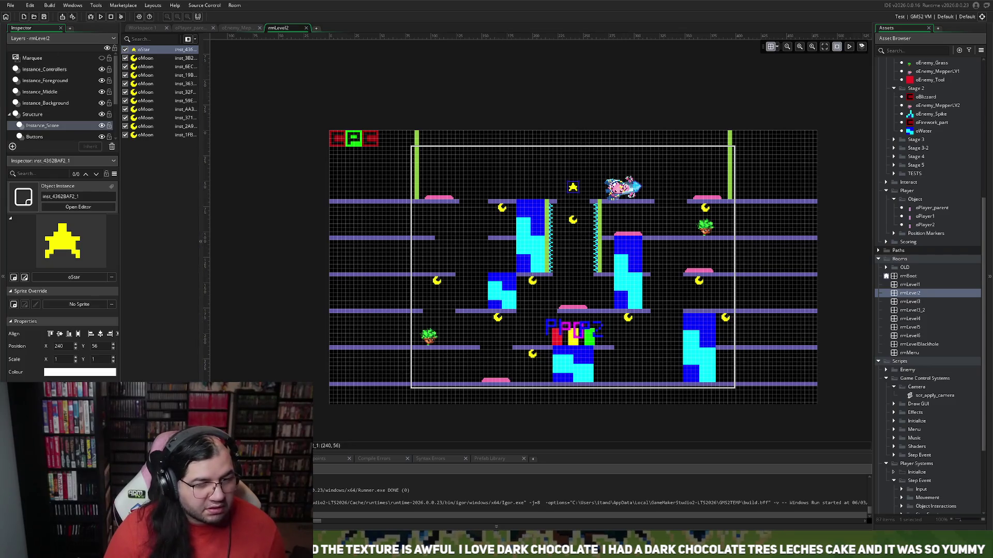
{"action": "key", "text": "F5"}
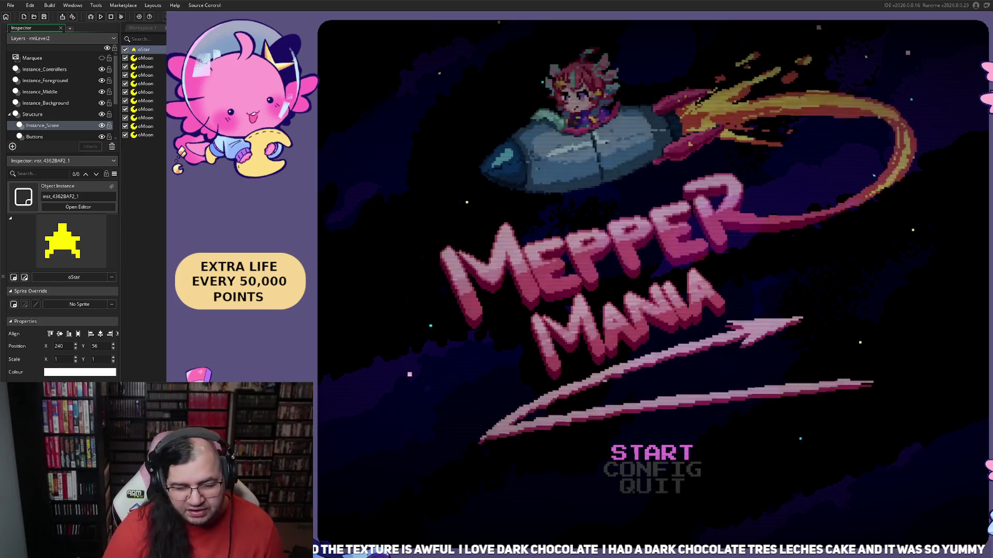
- Choose START on the title menu and begin Stage 2, Round 1
{"action": "key", "text": "Return"}
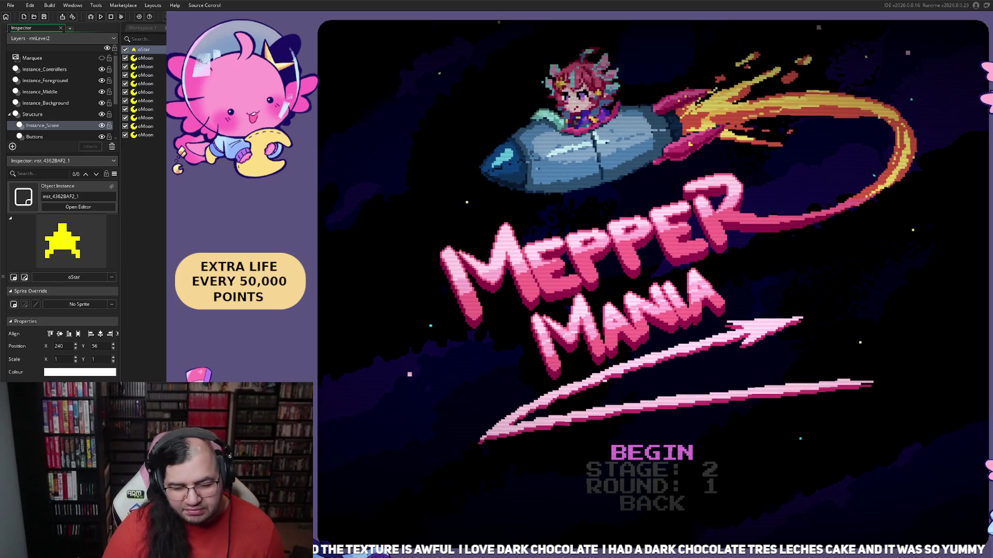
{"action": "key", "text": "Return"}
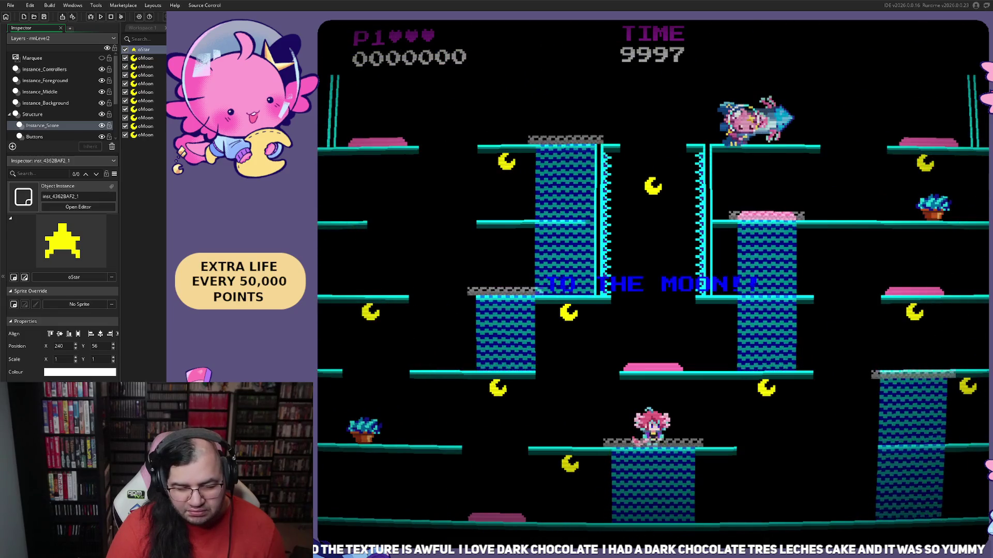
- Run and jump across the lower and middle platforms collecting moons up to the rocket's platform
{"action": "key", "text": "Right"}
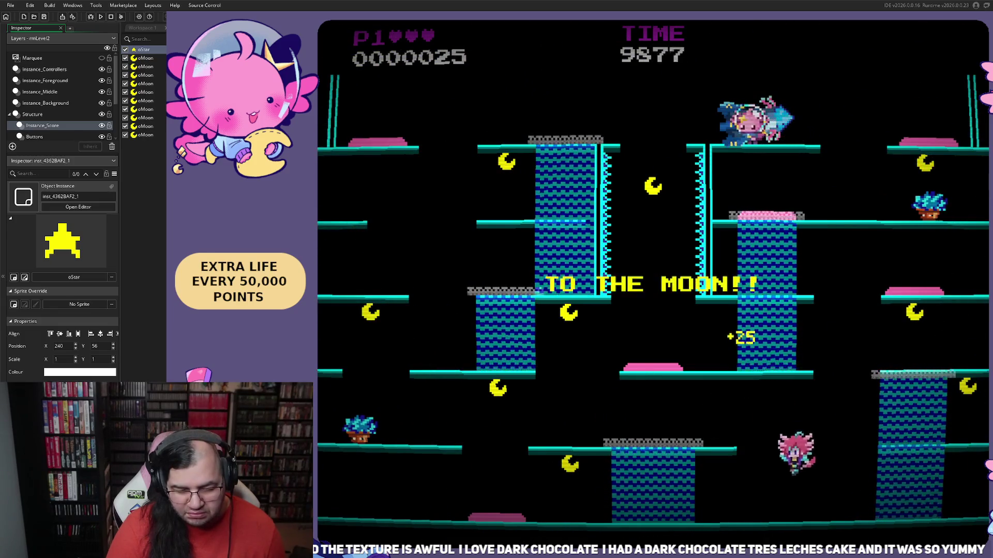
{"action": "key", "text": "Left"}
{"action": "key", "text": "space"}
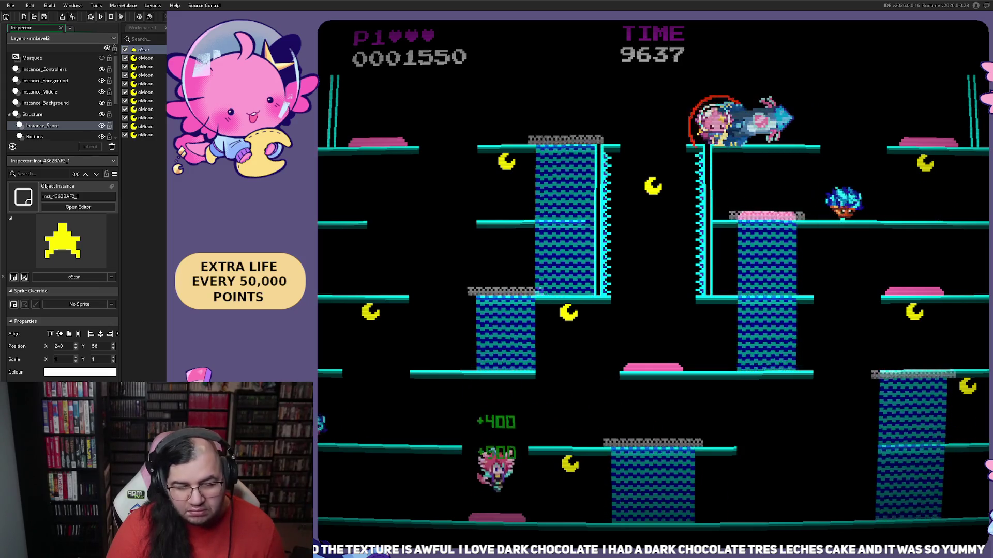
{"action": "key", "text": "Right"}
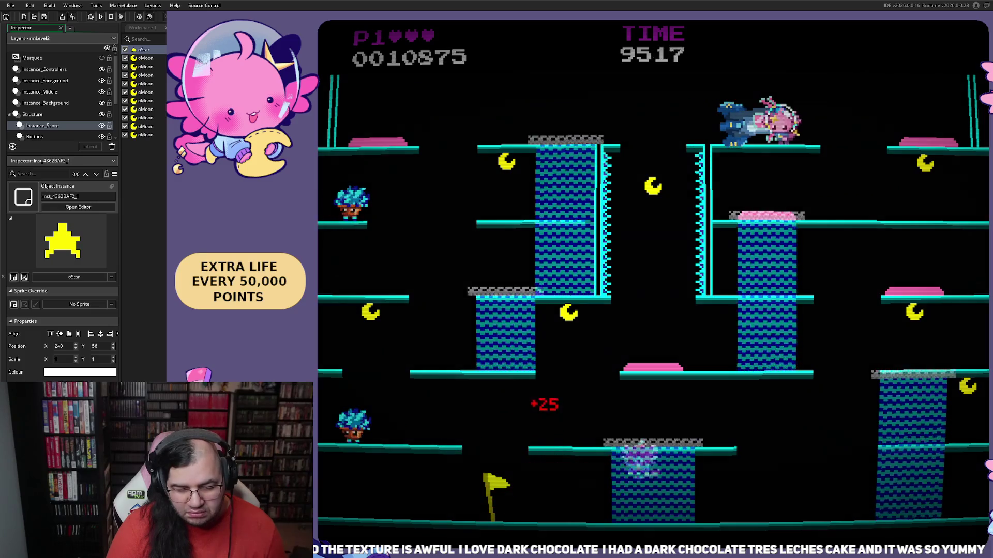
{"action": "key", "text": "Left"}
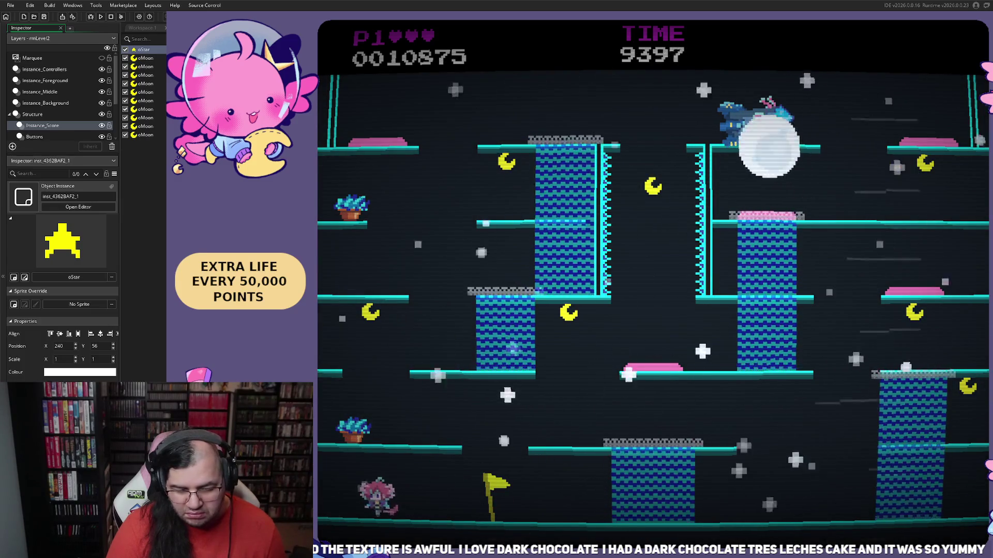
{"action": "key", "text": "Left"}
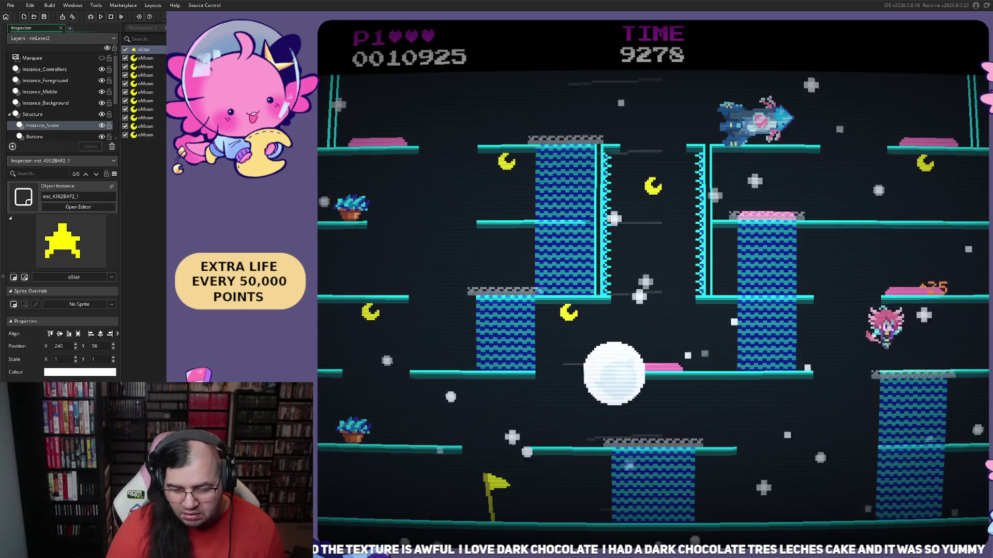
{"action": "key", "text": "Right"}
{"action": "key", "text": "Left"}
{"action": "key", "text": "Left"}
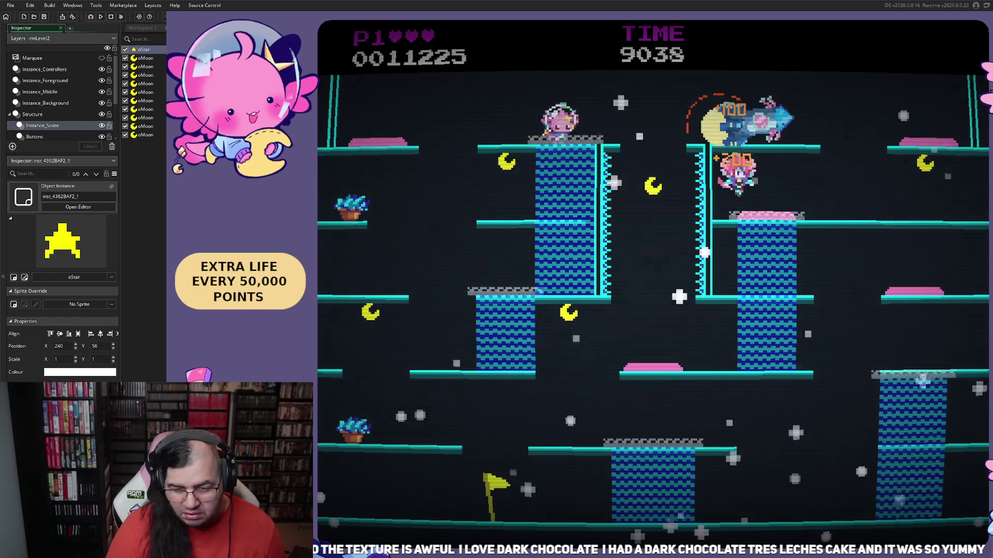
{"action": "key", "text": "Right"}
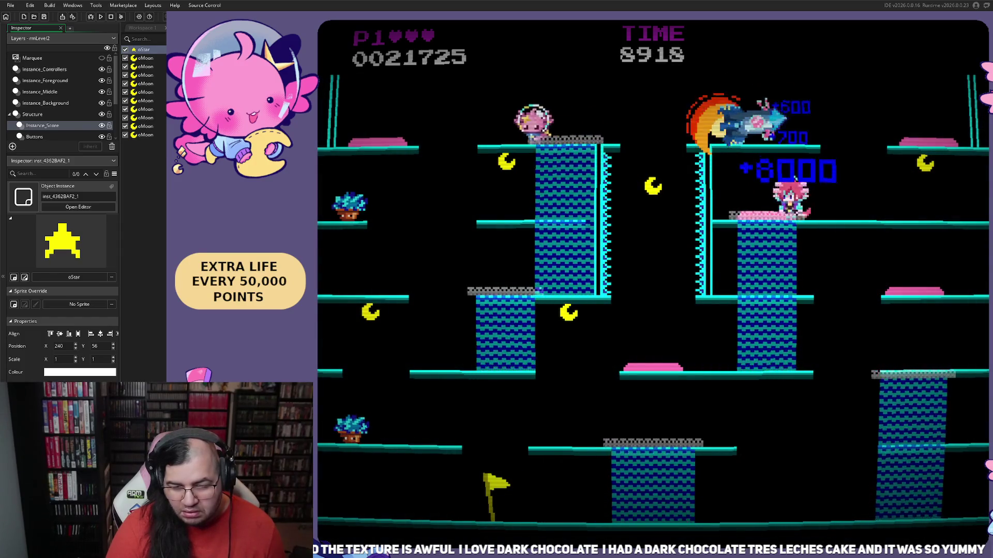
{"action": "key", "text": "Right"}
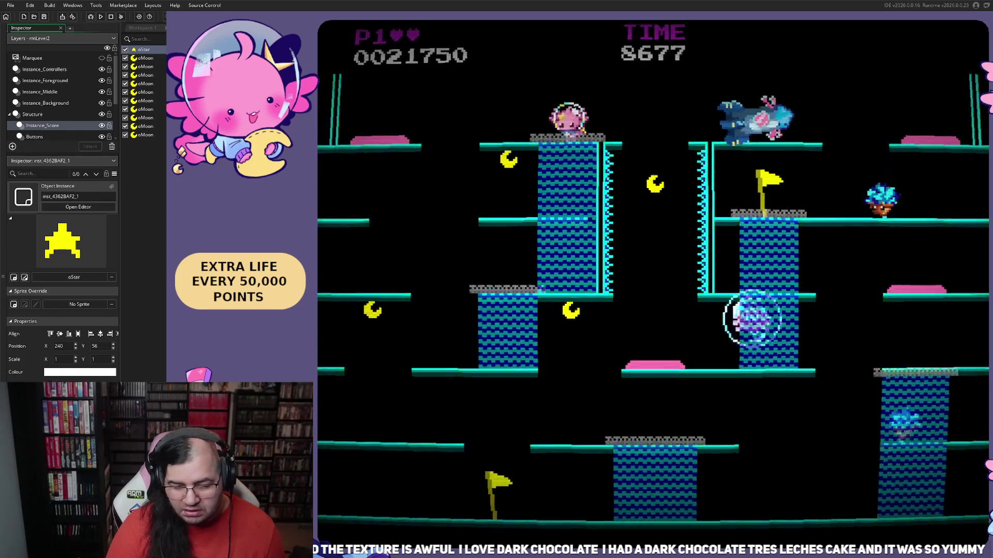
- After respawning, climb the right and central columns and work left to the top, reaching 22,050 points
{"action": "key", "text": "Left"}
{"action": "key", "text": "Right"}
{"action": "key", "text": "space"}
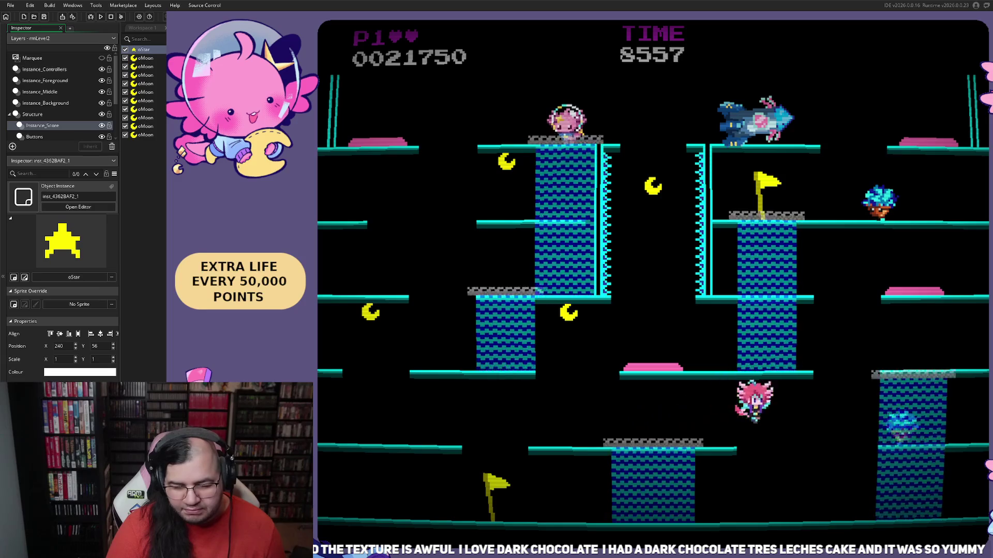
{"action": "key", "text": "Up"}
{"action": "key", "text": "Right"}
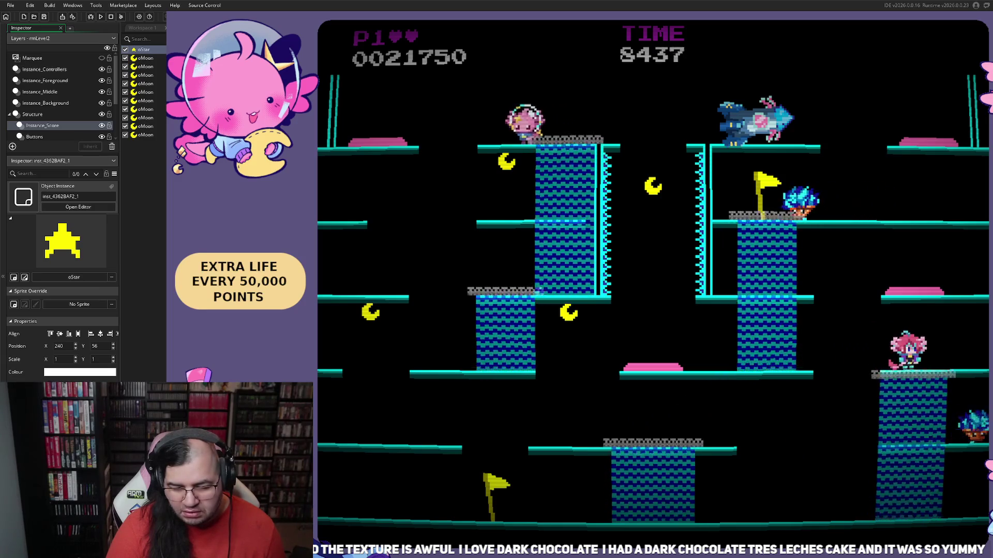
{"action": "key", "text": "Left"}
{"action": "key", "text": "Up"}
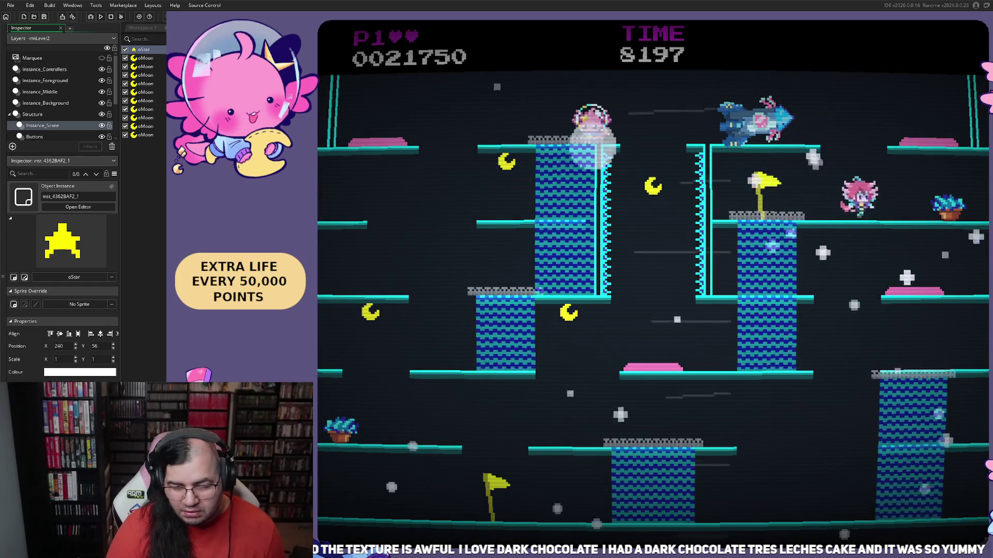
{"action": "key", "text": "Left"}
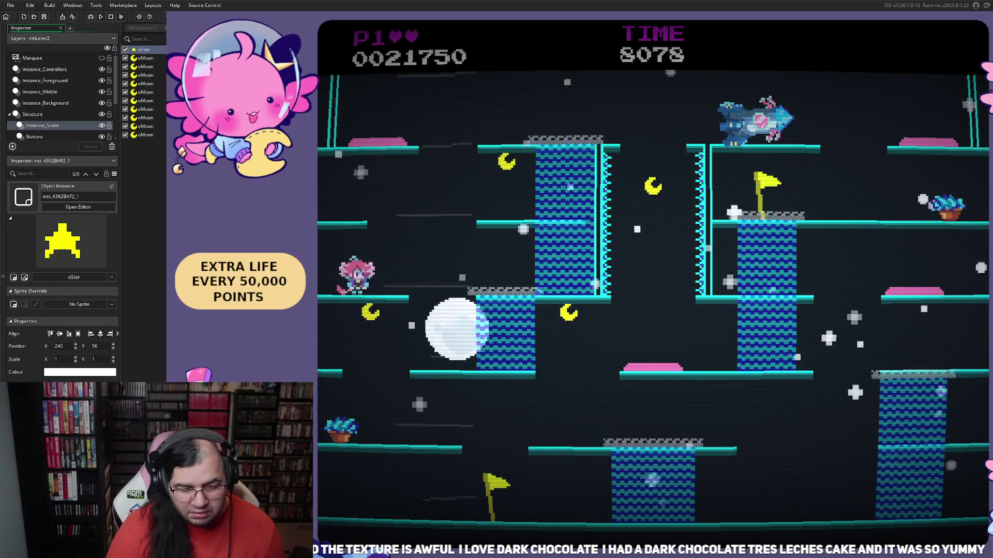
{"action": "key", "text": "Right"}
{"action": "key", "text": "Up"}
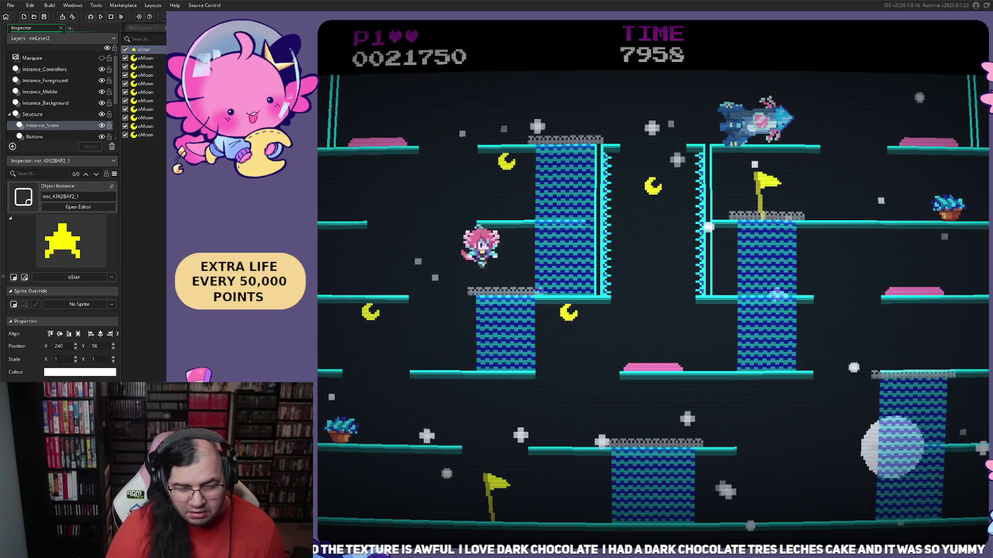
{"action": "key", "text": "Up"}
{"action": "key", "text": "Up"}
{"action": "key", "text": "Left"}
{"action": "key", "text": "Left"}
{"action": "key", "text": "Up"}
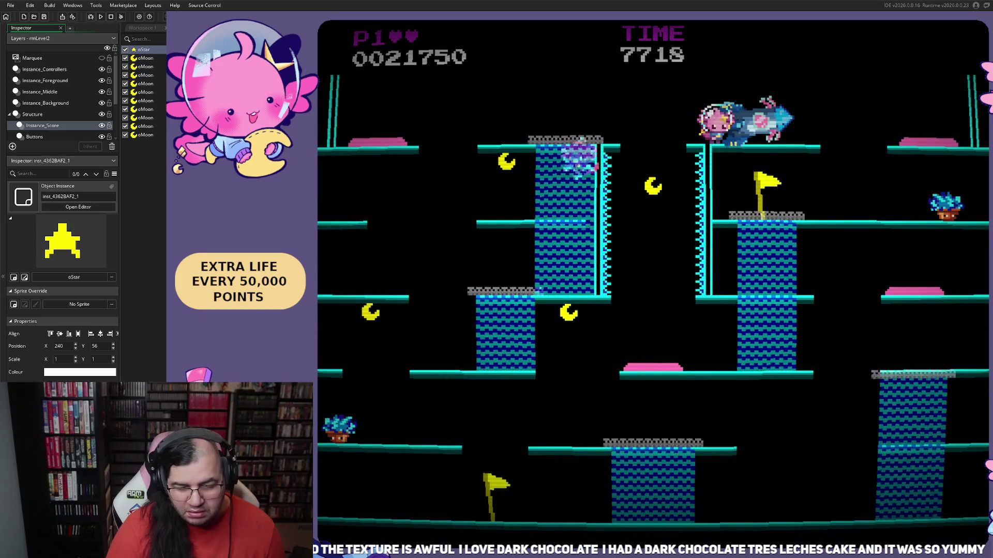
{"action": "key", "text": "Left"}
{"action": "key", "text": "Left"}
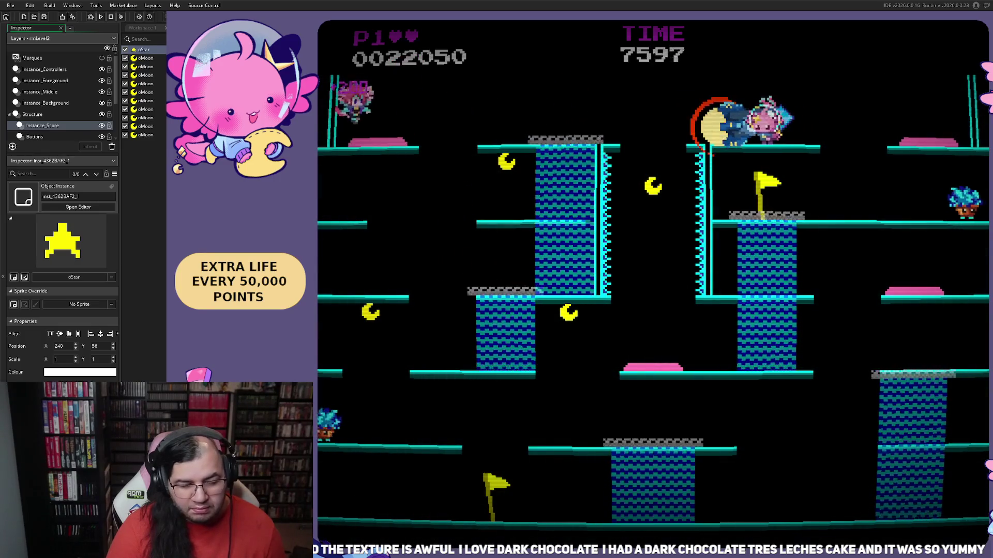
- Play across the top platforms of Stage 2 collecting moons until the player dies
{"action": "key", "text": "Right"}
{"action": "key", "text": "Left"}
{"action": "key", "text": "Left"}
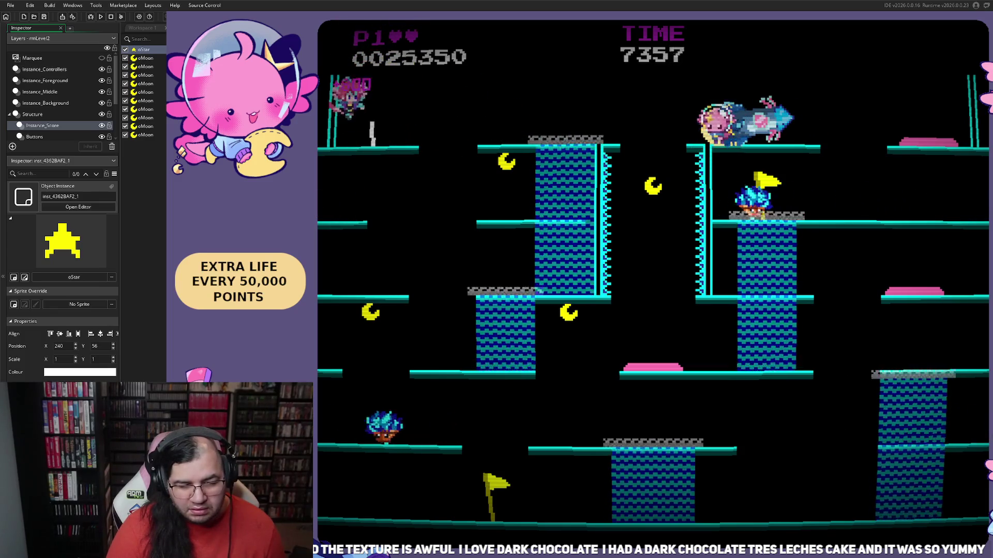
{"action": "key", "text": "Right"}
{"action": "key", "text": "Up"}
{"action": "key", "text": "Left"}
{"action": "key", "text": "Right"}
{"action": "key", "text": "Left"}
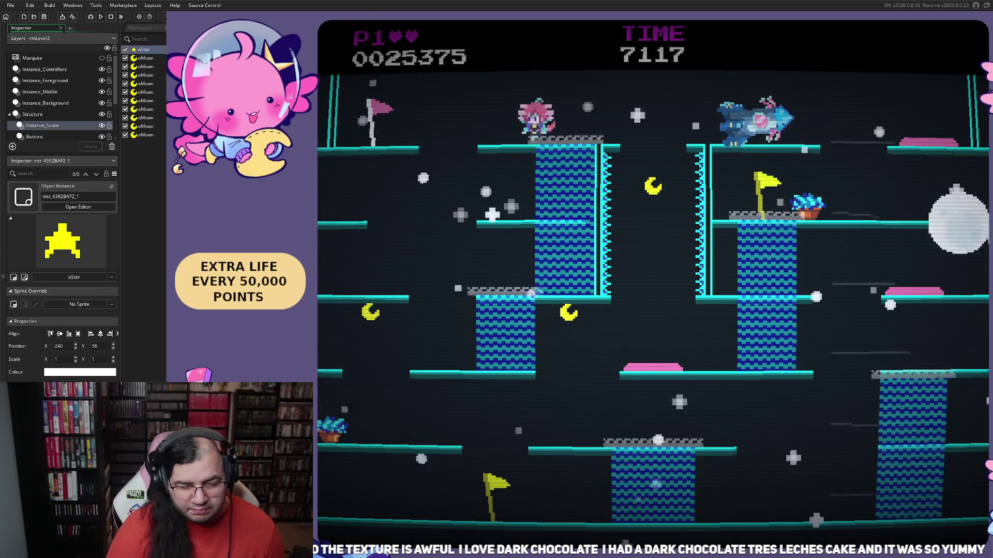
{"action": "key", "text": "Right"}
{"action": "key", "text": "Left"}
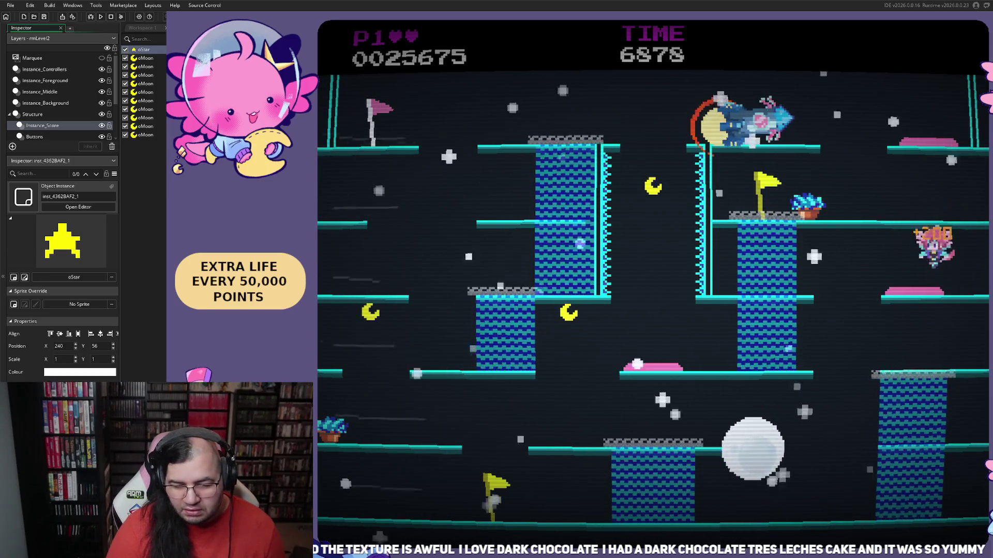
{"action": "key", "text": "Left"}
{"action": "key", "text": "Left"}
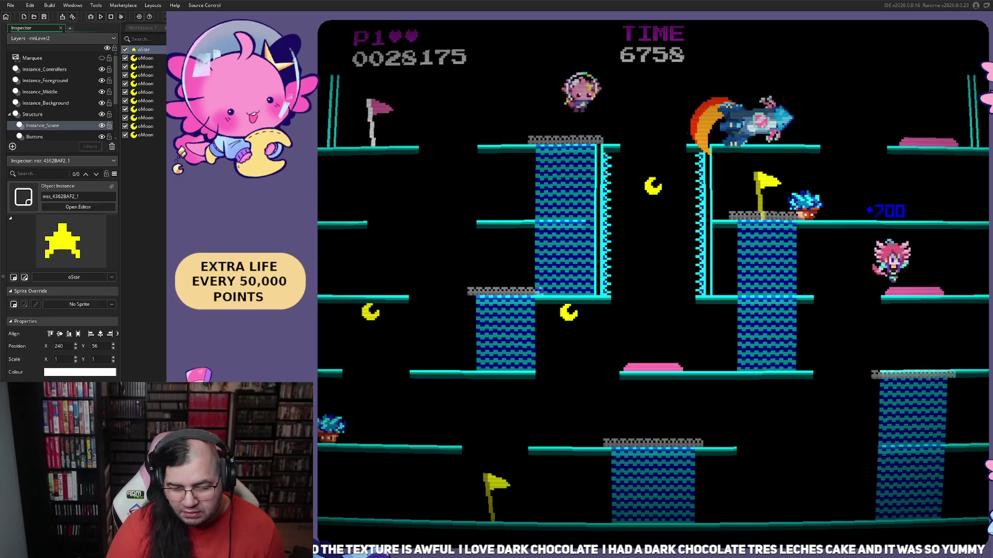
{"action": "key", "text": "Left"}
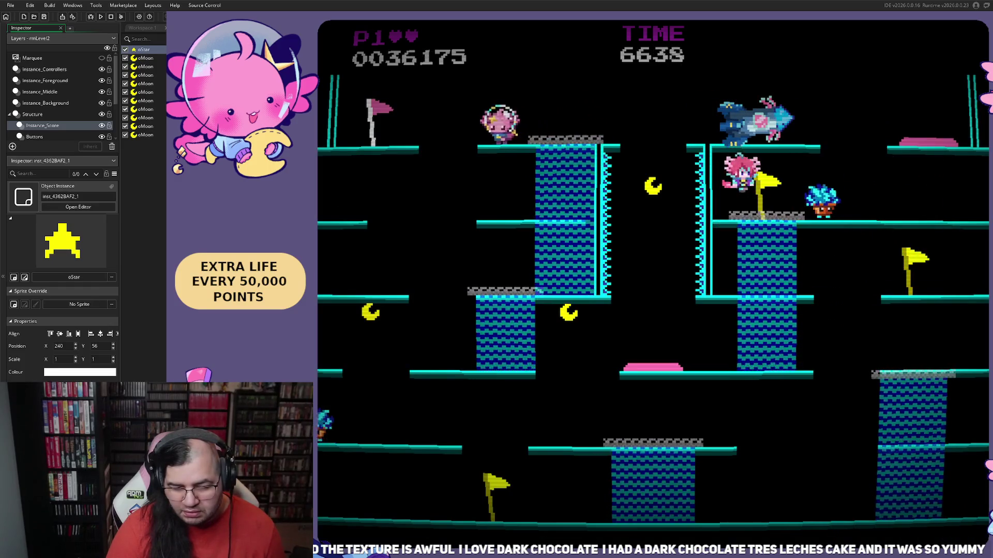
{"action": "key", "text": "Right"}
{"action": "key", "text": "Left"}
{"action": "key", "text": "Right"}
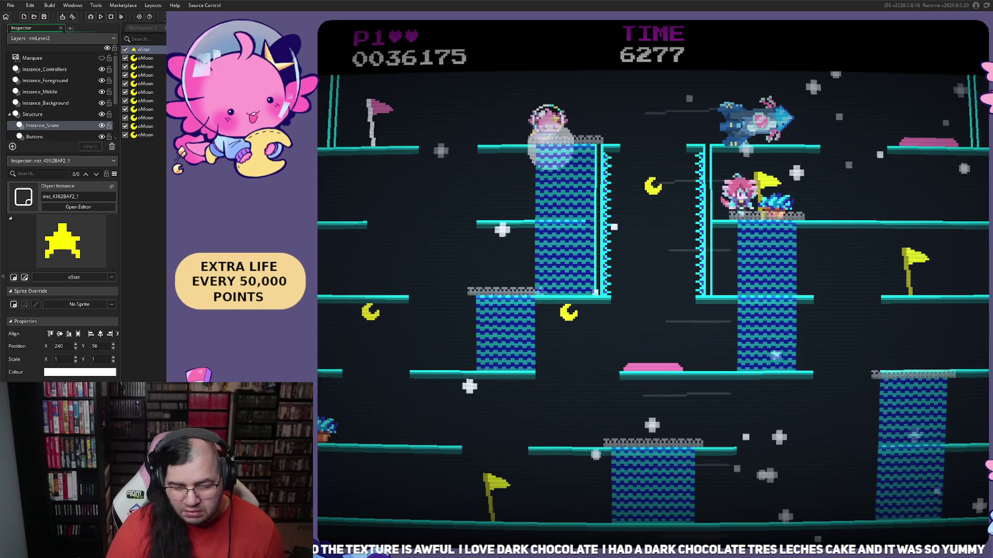
{"action": "key", "text": "Right"}
{"action": "key", "text": "Left"}
{"action": "key", "text": "Right"}
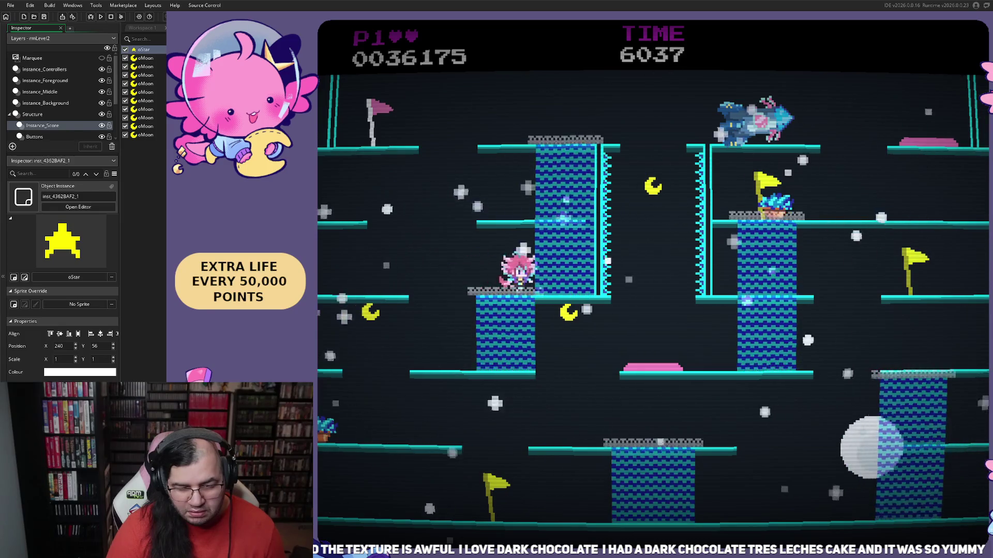
- Respawn and sweep the centre, right-hand structure and lower platforms for remaining moons
{"action": "key", "text": "Right"}
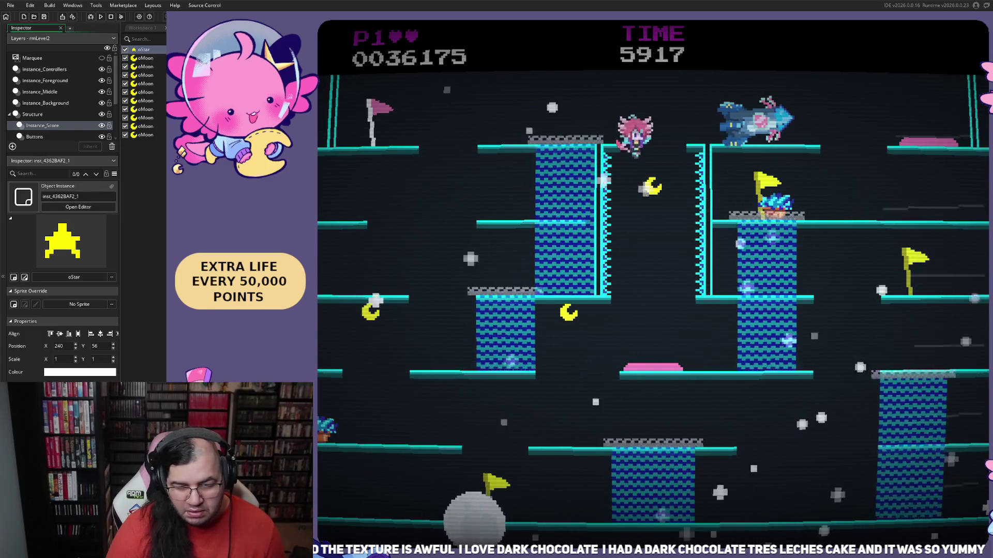
{"action": "key", "text": "Left"}
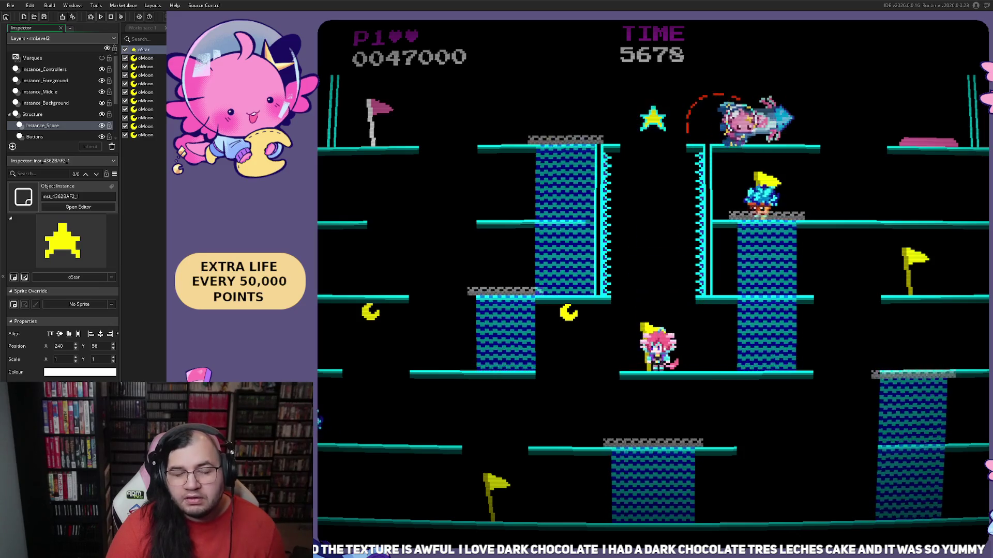
{"action": "key", "text": "Left"}
{"action": "key", "text": "Right"}
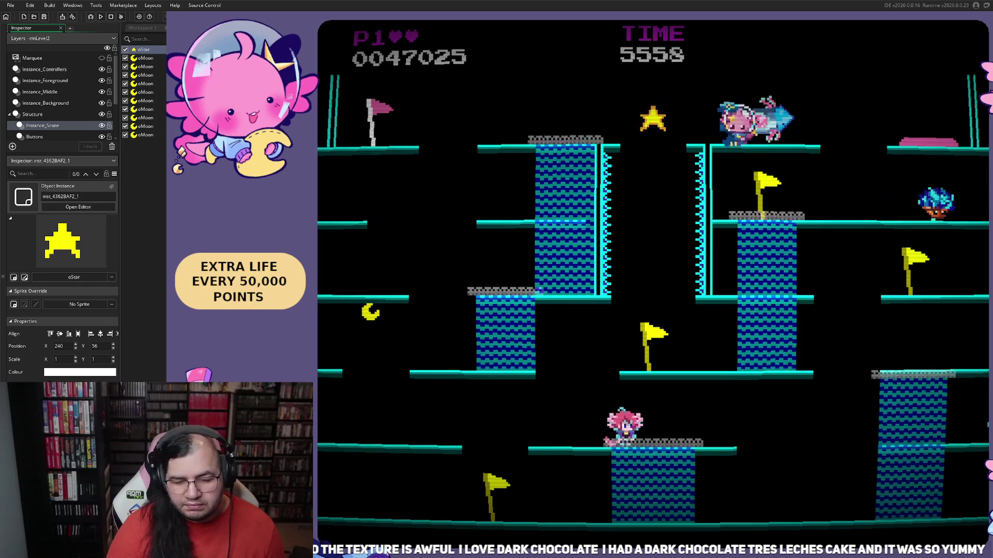
{"action": "key", "text": "Right"}
{"action": "key", "text": "Up"}
{"action": "key", "text": "Left"}
{"action": "key", "text": "Up"}
{"action": "key", "text": "Right"}
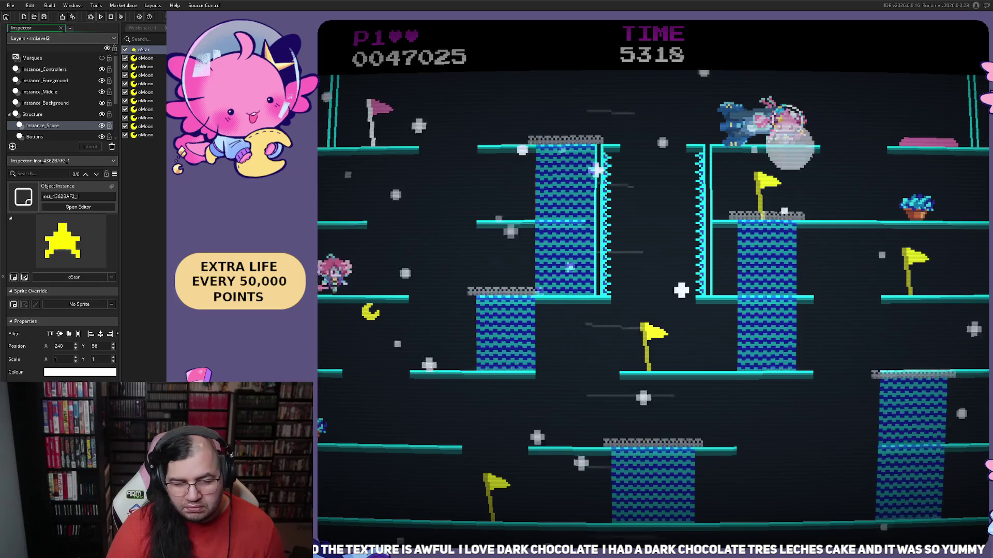
{"action": "key", "text": "Up"}
{"action": "key", "text": "Right"}
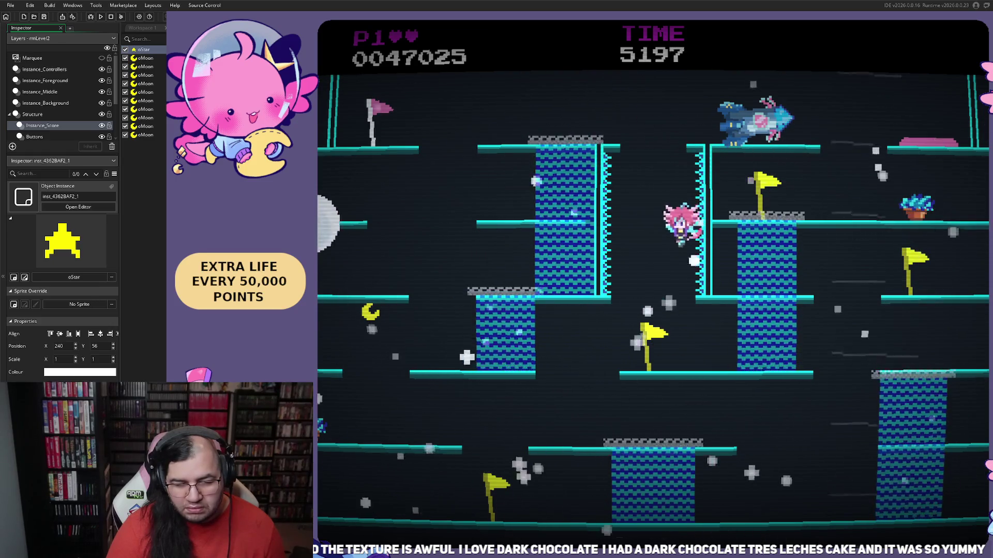
{"action": "key", "text": "Left"}
{"action": "key", "text": "Right"}
{"action": "key", "text": "Right"}
{"action": "key", "text": "Left"}
{"action": "key", "text": "Left"}
{"action": "key", "text": "Left"}
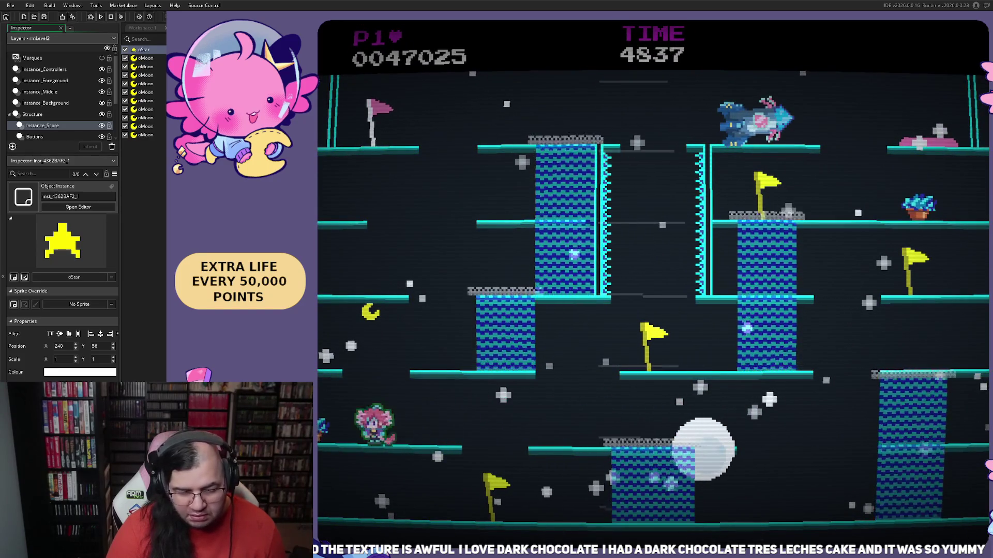
{"action": "key", "text": "Right"}
{"action": "key", "text": "Right"}
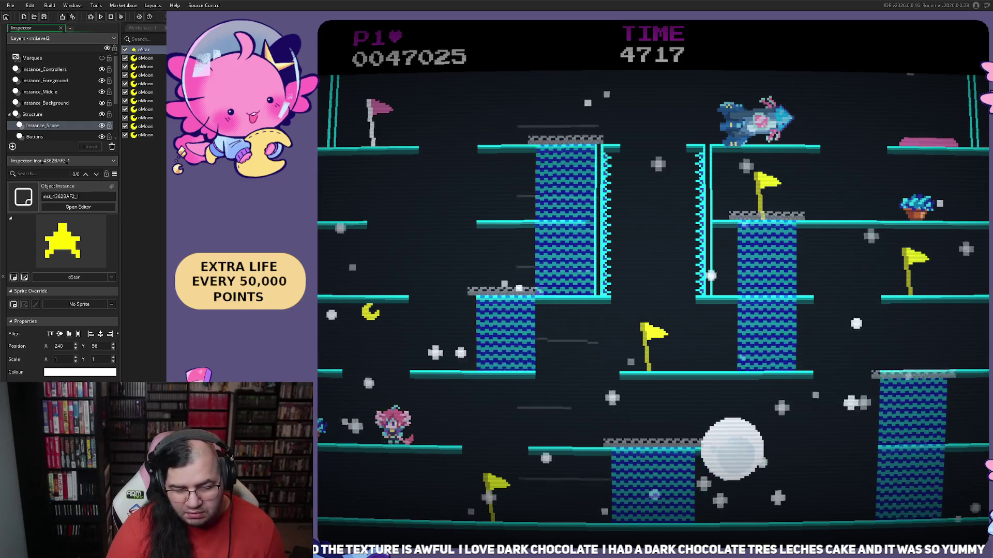
- Finish on the top platforms for 47,025 and seventh on Top Meppers, then close the game
{"action": "key", "text": "Left"}
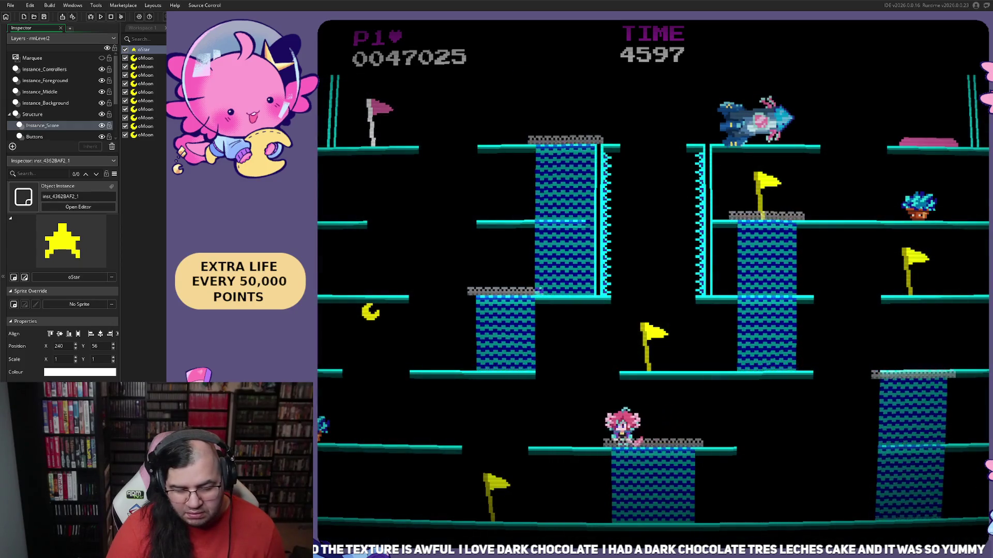
{"action": "key", "text": "Right"}
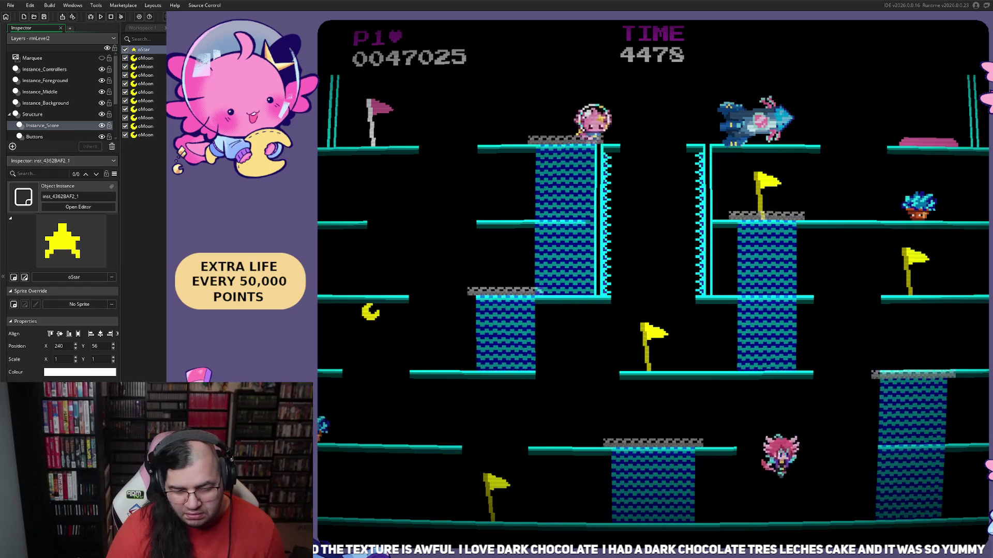
{"action": "key", "text": "Left"}
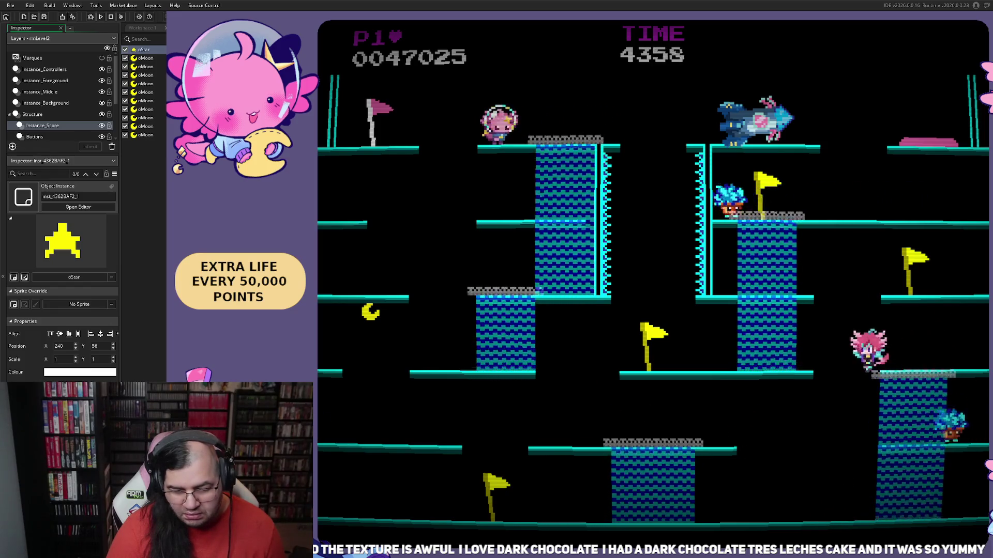
{"action": "key", "text": "Right"}
{"action": "key", "text": "Left"}
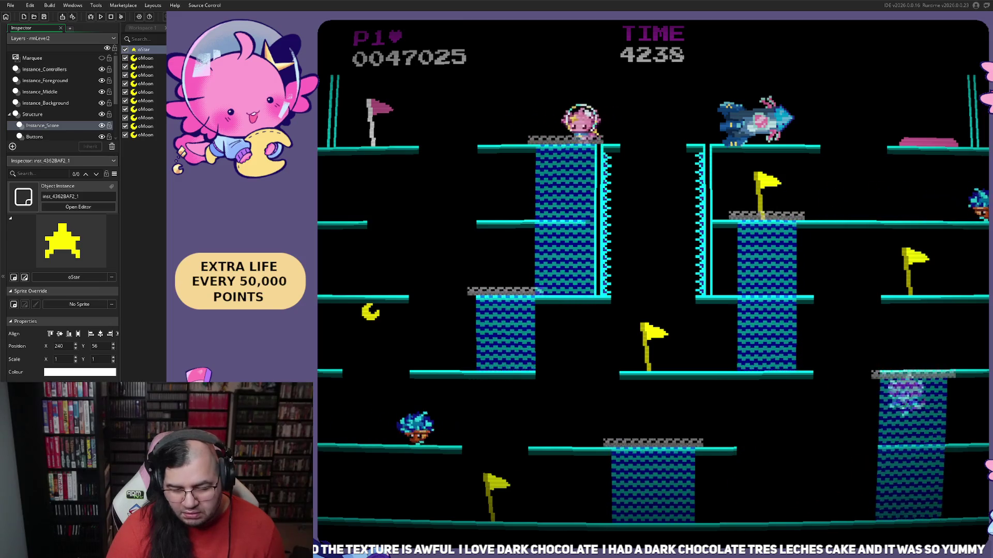
{"action": "key", "text": "Left"}
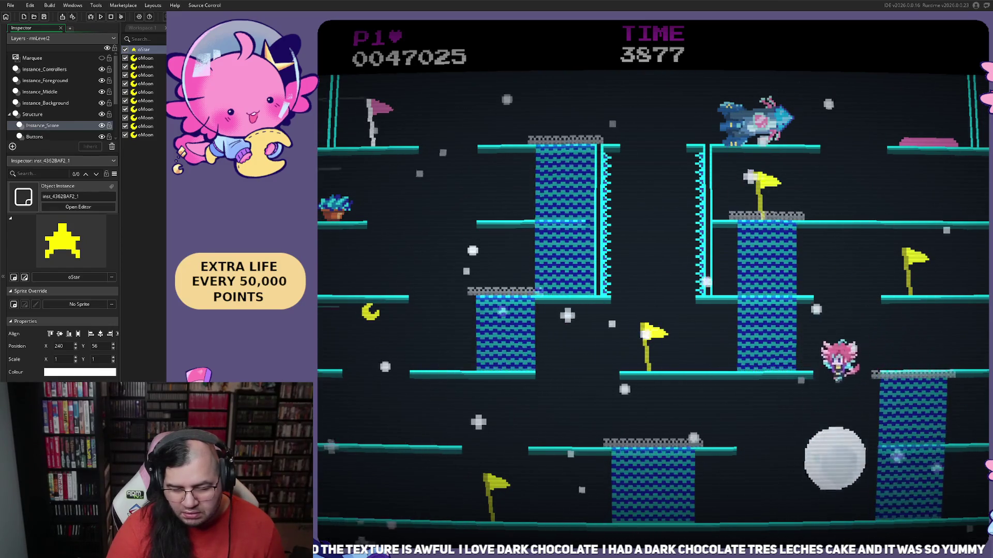
{"action": "key", "text": "Right"}
{"action": "key", "text": "Right"}
{"action": "key", "text": "Left"}
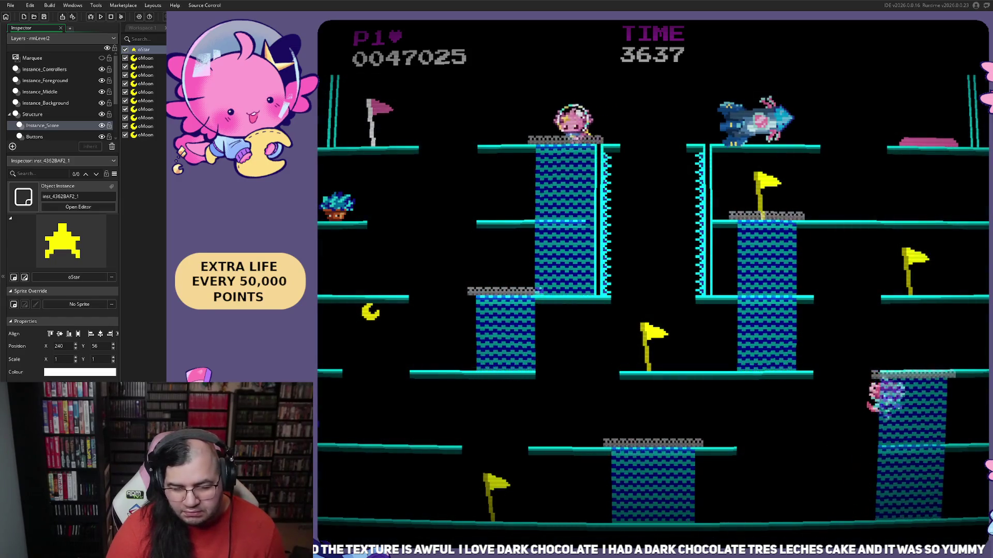
{"action": "key", "text": "Left"}
{"action": "key", "text": "Right"}
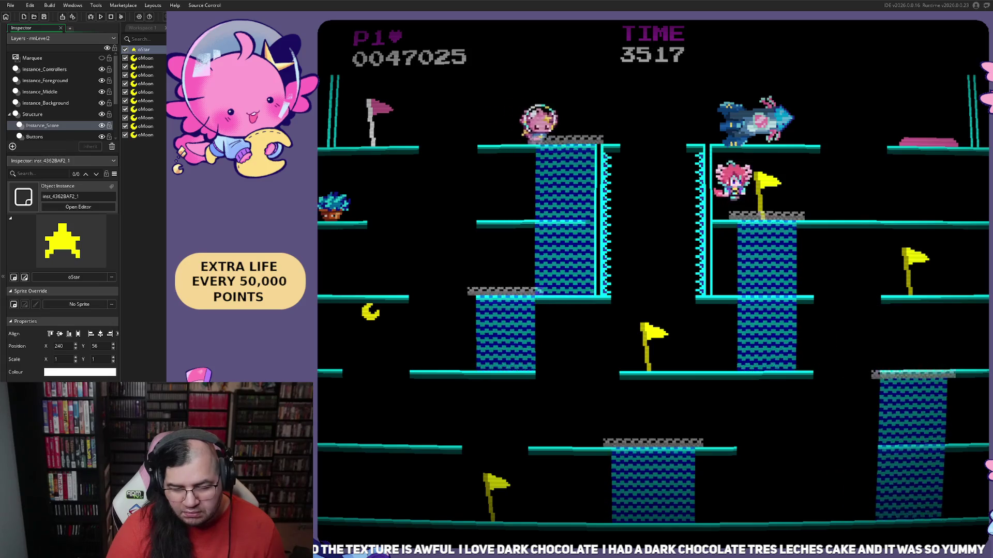
{"action": "key", "text": "Right"}
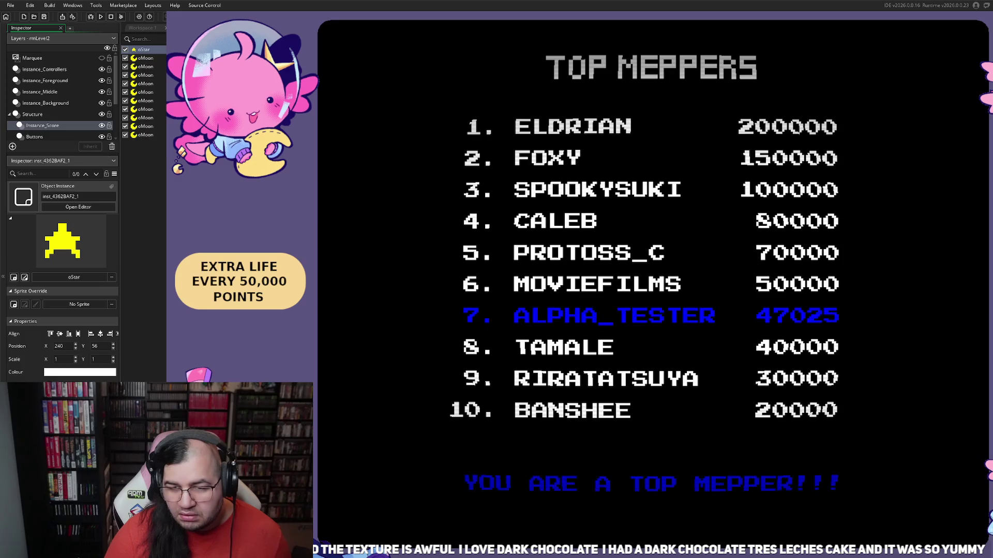
{"action": "key", "text": "Escape"}
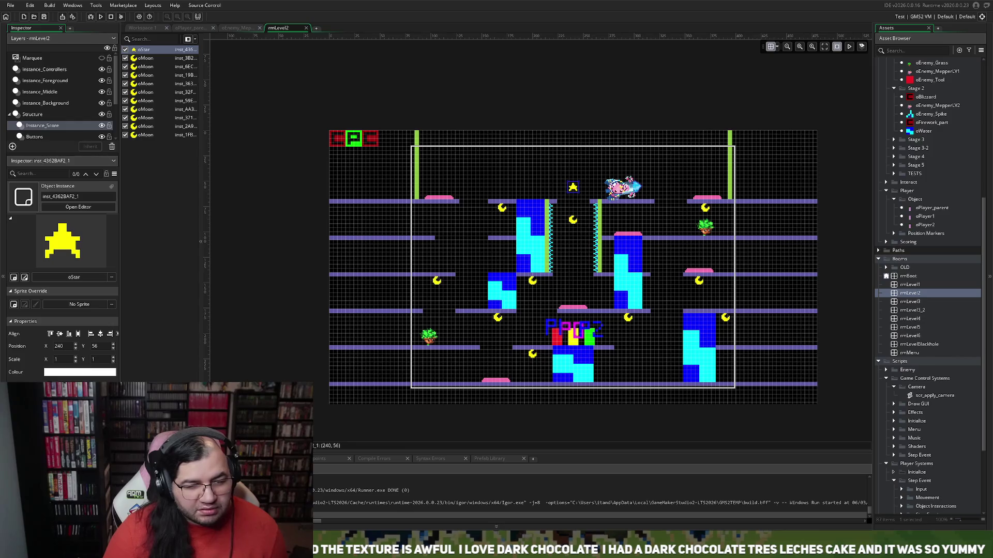
- In oPlayer_parent's collision code, clean up the _nony_enemies entry after oEnemy_Electro
{"action": "left_click", "coordinate": [237, 28]}
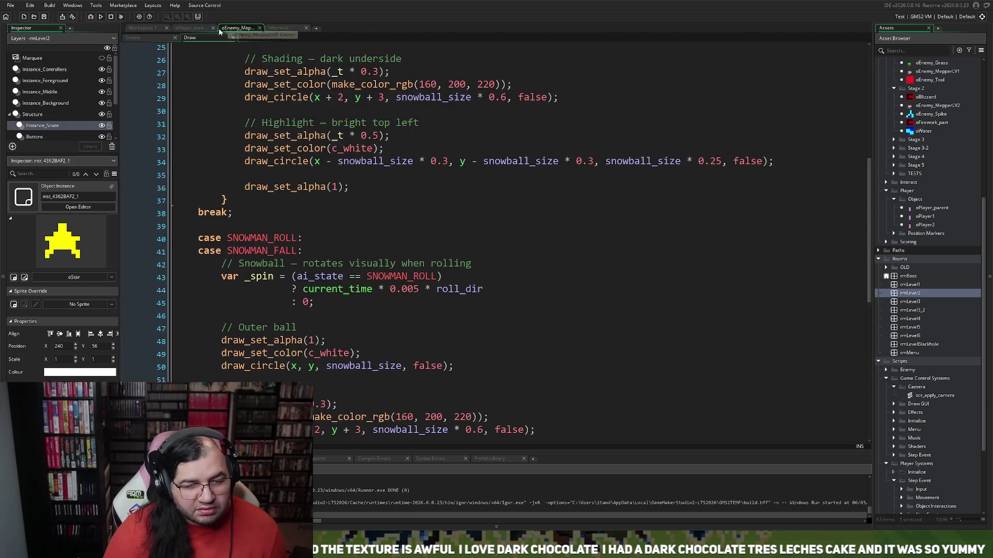
{"action": "left_click", "coordinate": [190, 31]}
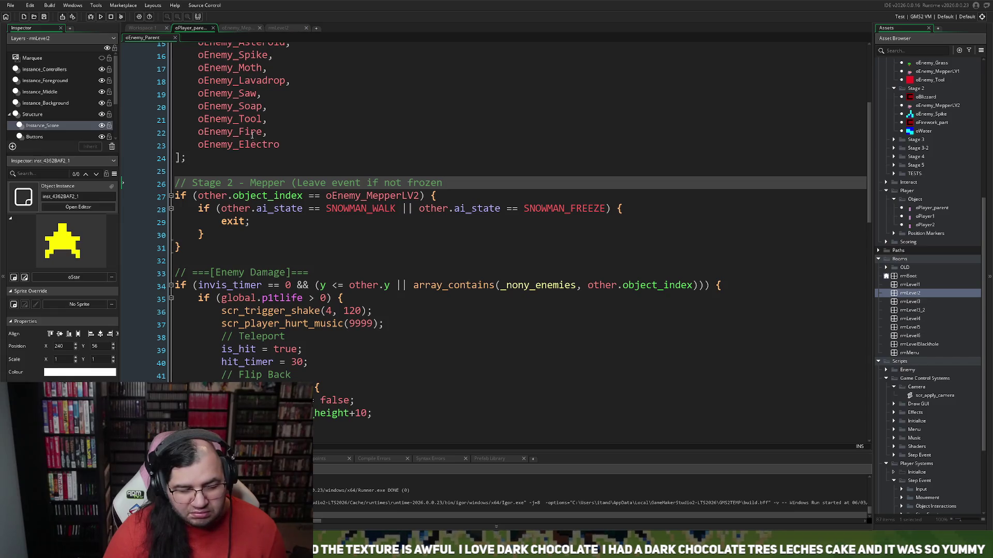
{"action": "scroll", "coordinate": [256, 144], "scroll_direction": "up", "scroll_amount": 2}
{"action": "scroll", "coordinate": [256, 144], "scroll_direction": "up", "scroll_amount": 1}
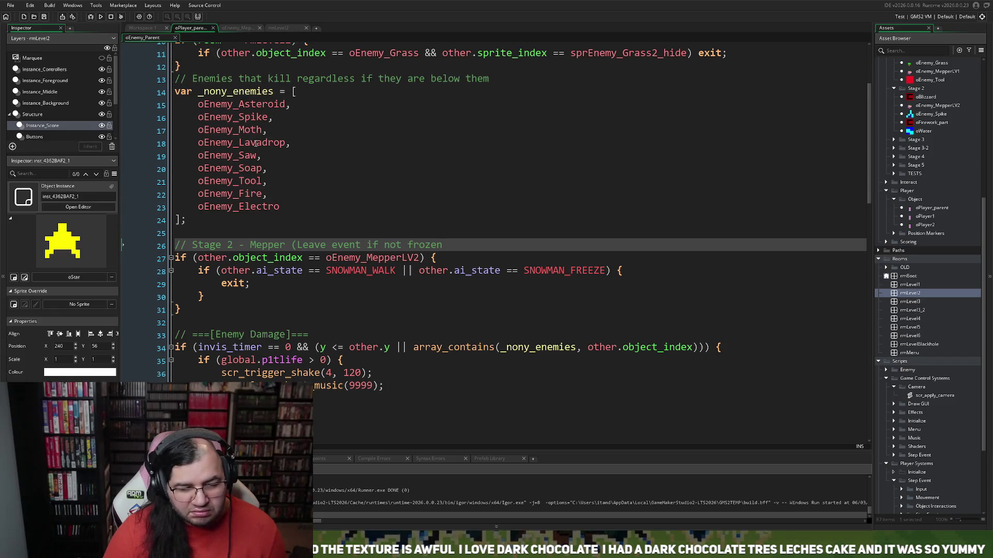
{"action": "scroll", "coordinate": [255, 144], "scroll_direction": "up", "scroll_amount": 1}
{"action": "scroll", "coordinate": [254, 145], "scroll_direction": "up", "scroll_amount": 1}
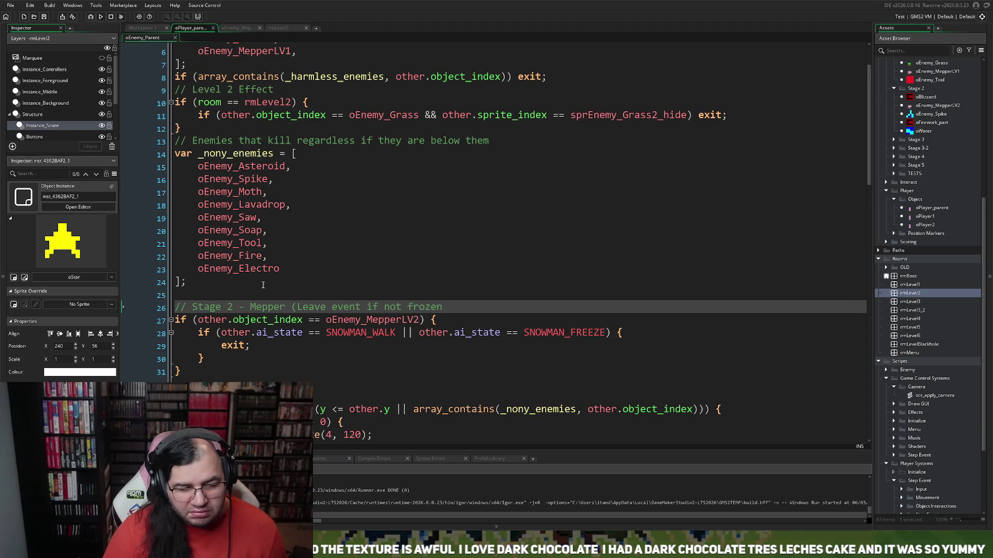
{"action": "left_click", "coordinate": [289, 268]}
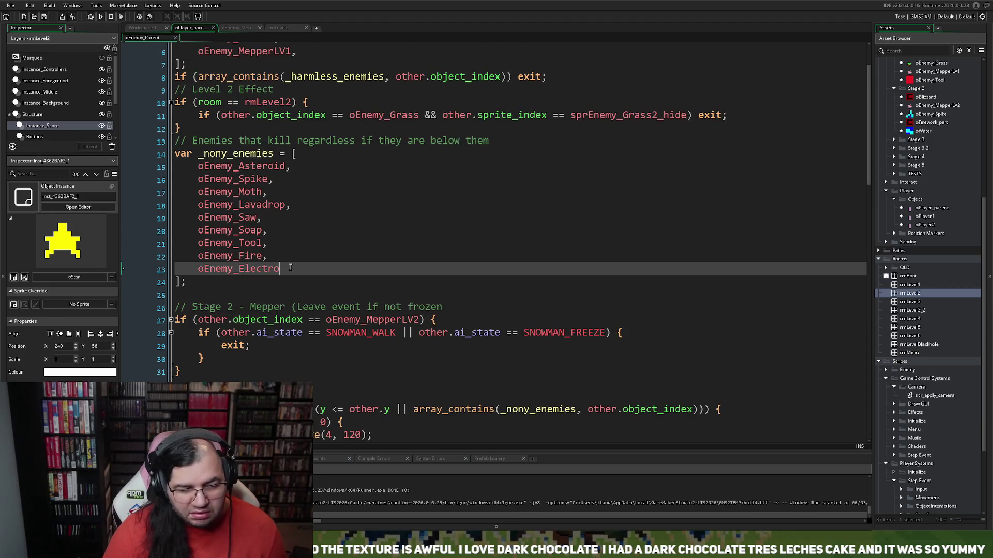
{"action": "left_click", "coordinate": [198, 166]}
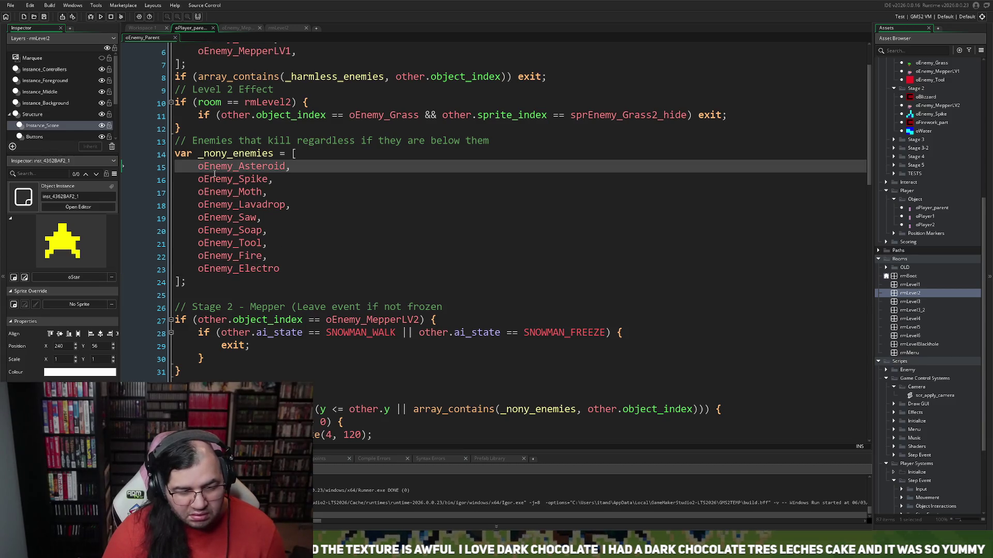
{"action": "scroll", "coordinate": [213, 177], "scroll_direction": "down", "scroll_amount": 2}
{"action": "scroll", "coordinate": [211, 180], "scroll_direction": "down", "scroll_amount": 1}
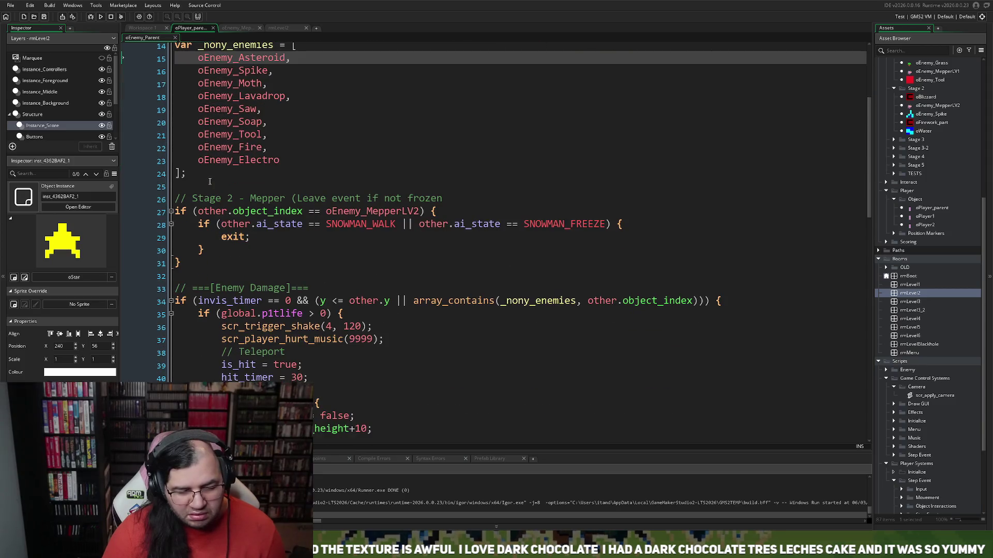
{"action": "scroll", "coordinate": [209, 181], "scroll_direction": "down", "scroll_amount": 1}
{"action": "scroll", "coordinate": [218, 190], "scroll_direction": "up", "scroll_amount": 1}
{"action": "scroll", "coordinate": [235, 203], "scroll_direction": "up", "scroll_amount": 2}
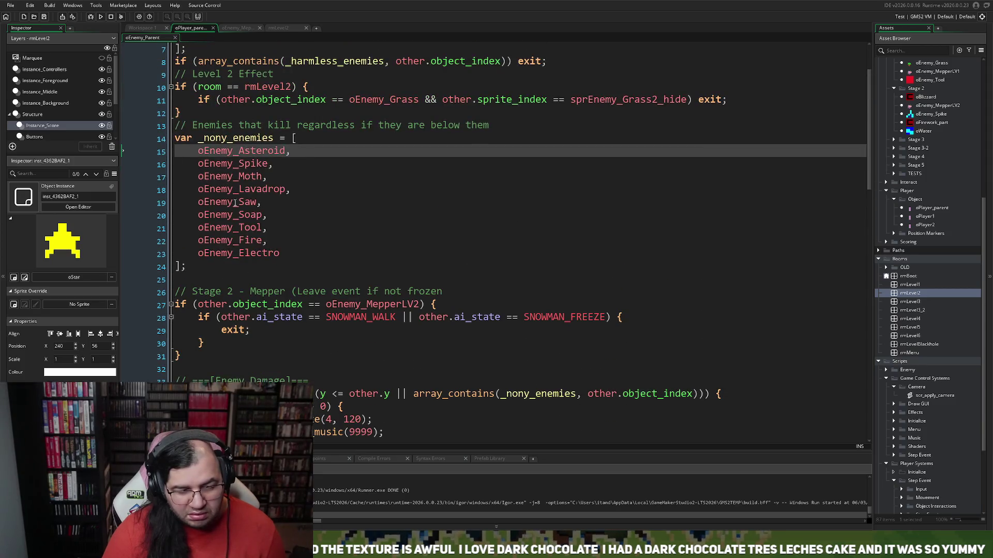
{"action": "left_click", "coordinate": [279, 253]}
{"action": "type", "text": "."}
{"action": "key", "text": "Return"}
{"action": "key", "text": "BackSpace"}
{"action": "key", "text": "BackSpace"}
{"action": "key", "text": "BackSpace"}
{"action": "key", "text": "BackSpace"}
{"action": "key", "text": "BackSpace"}
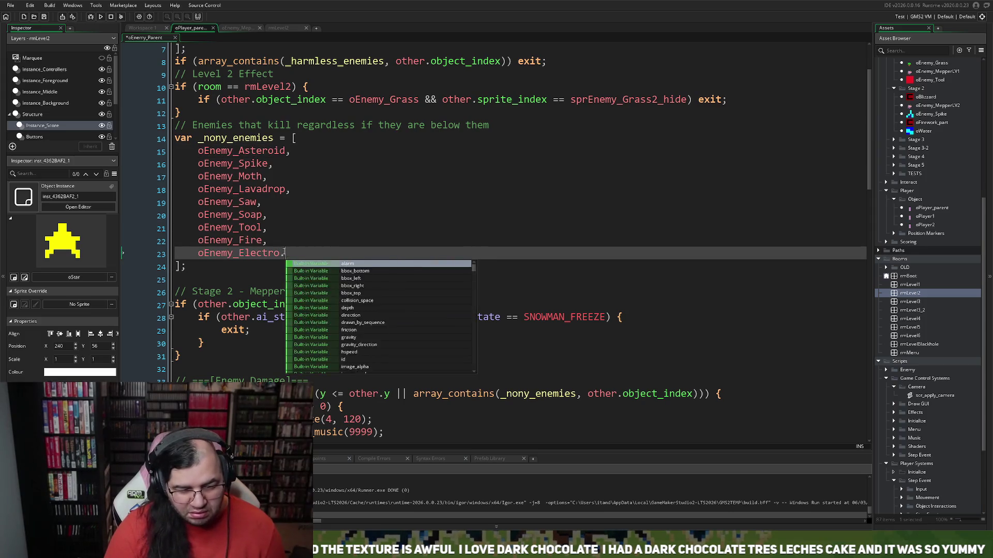
{"action": "key", "text": "BackSpace"}
- Add oEnemy_MepperLV2 on a new line of the _nony_enemies array and close the player parent code
{"action": "key", "text": "Return"}
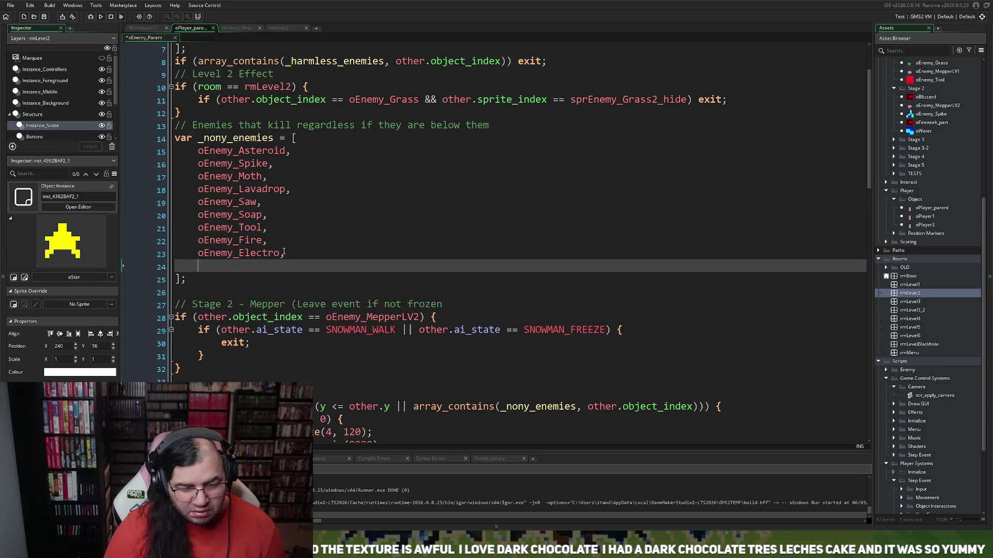
{"action": "type", "text": "oEnemy"}
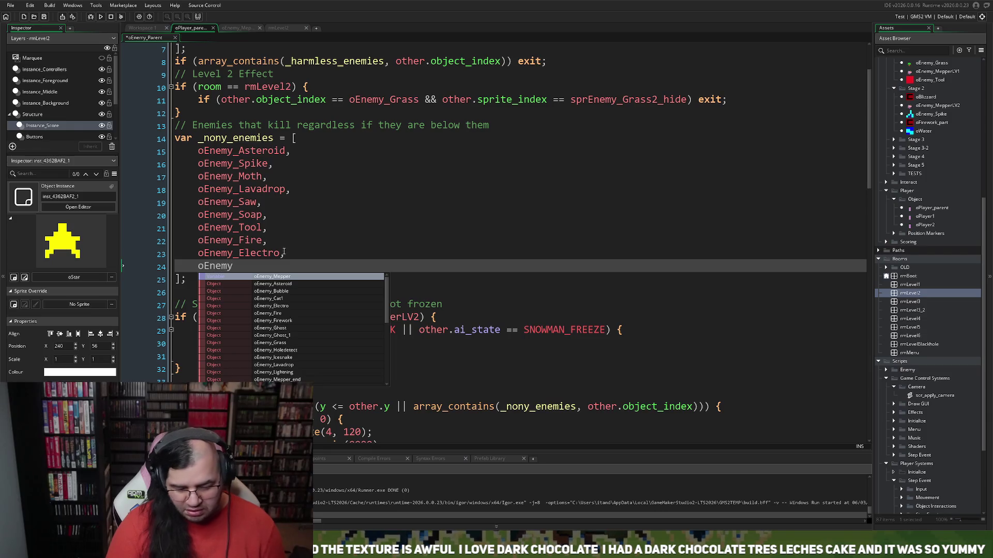
{"action": "type", "text": "_Mepp"}
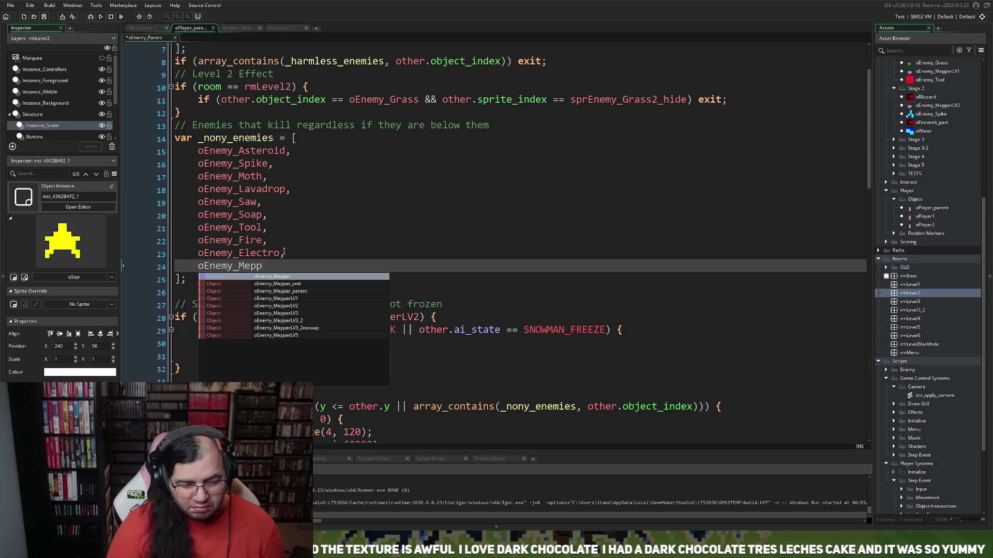
{"action": "left_click", "coordinate": [287, 307]}
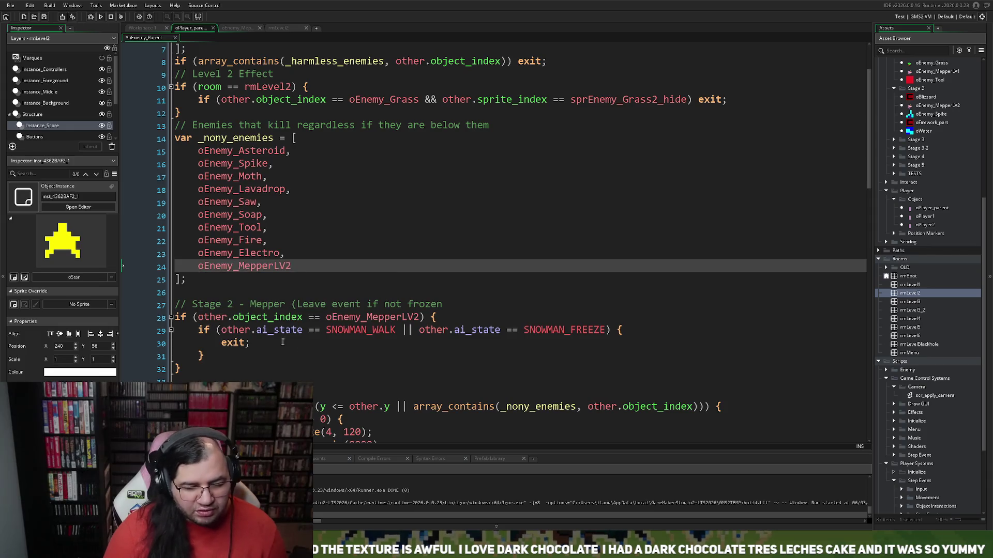
{"action": "scroll", "coordinate": [281, 342], "scroll_direction": "down", "scroll_amount": 3}
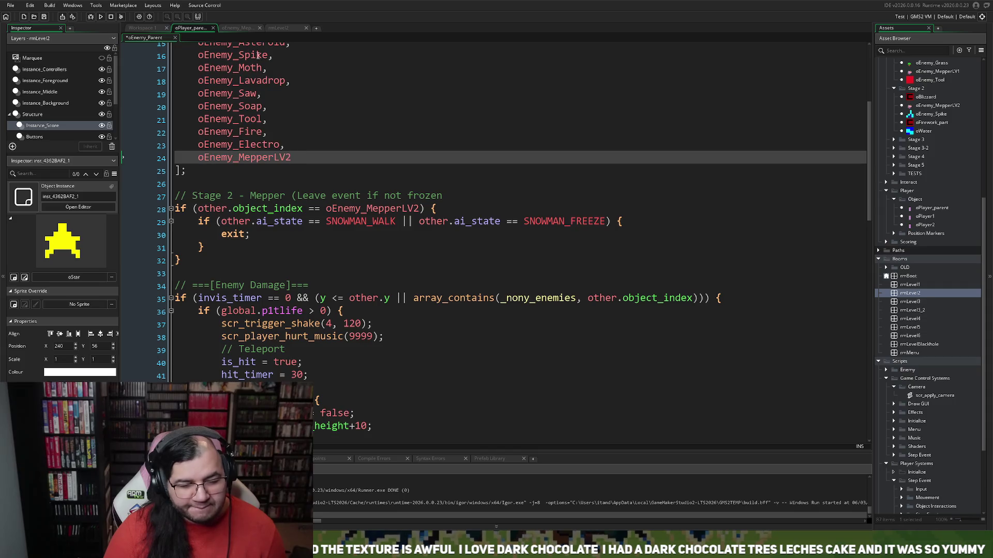
{"action": "left_click", "coordinate": [213, 28]}
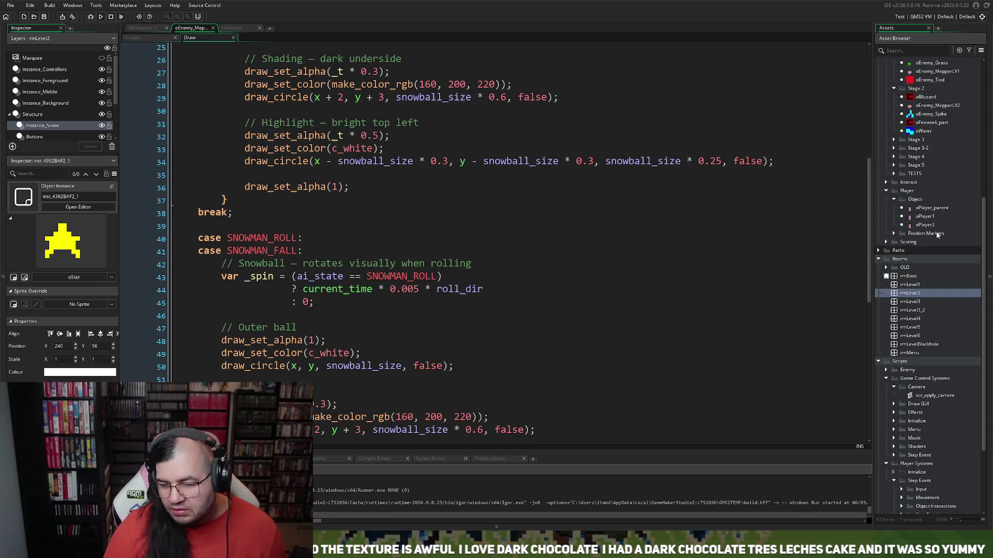
{"action": "scroll", "coordinate": [935, 235], "scroll_direction": "up", "scroll_amount": 2}
- Set oEnemy_Parent (Enemies > Parent) as oEnemy_Spike's parent and start a test build
{"action": "double_click", "coordinate": [930, 160]}
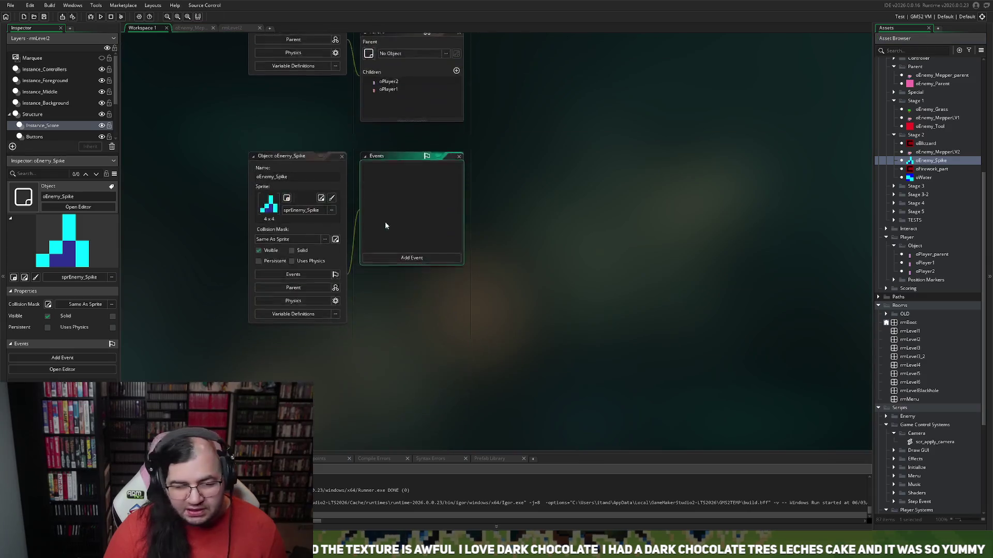
{"action": "left_click", "coordinate": [300, 287]}
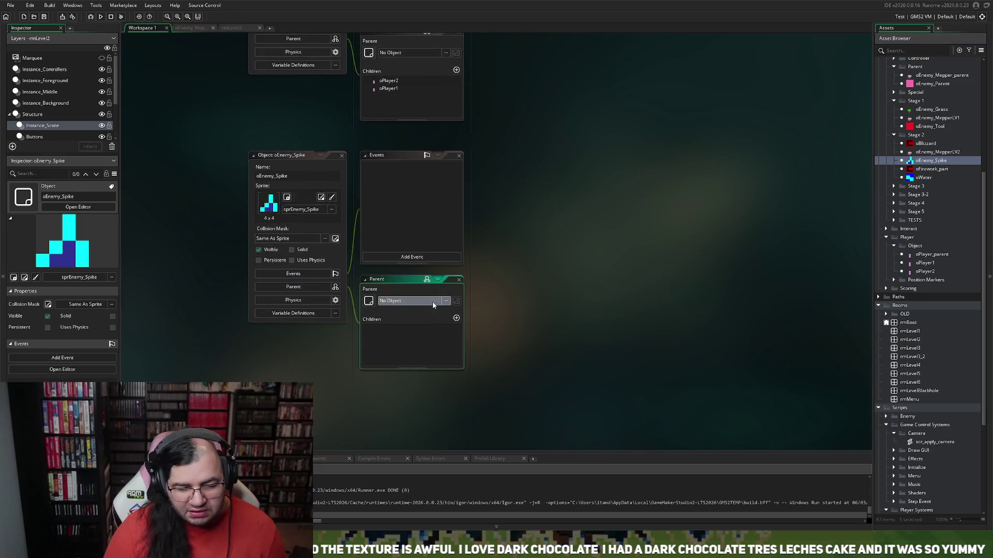
{"action": "left_click", "coordinate": [400, 301]}
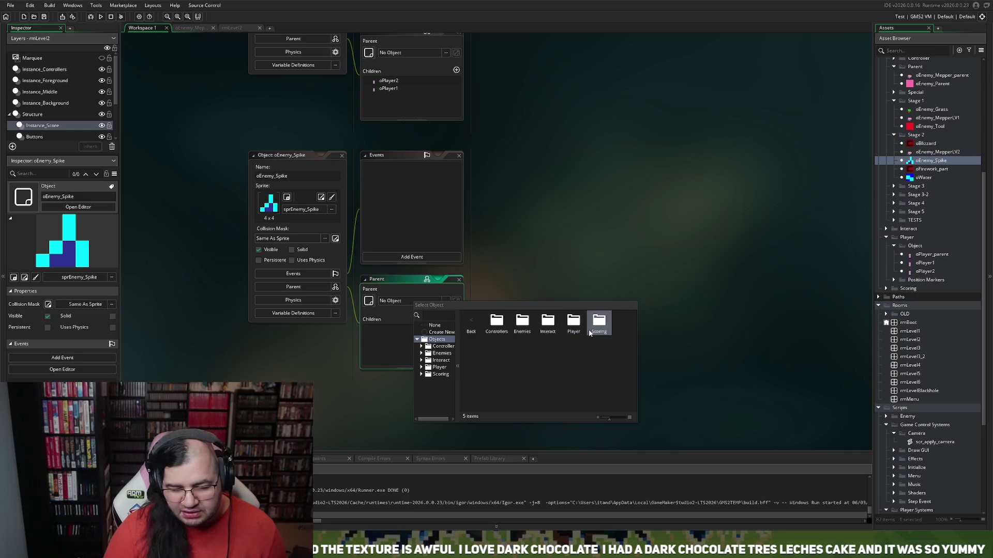
{"action": "double_click", "coordinate": [523, 322]}
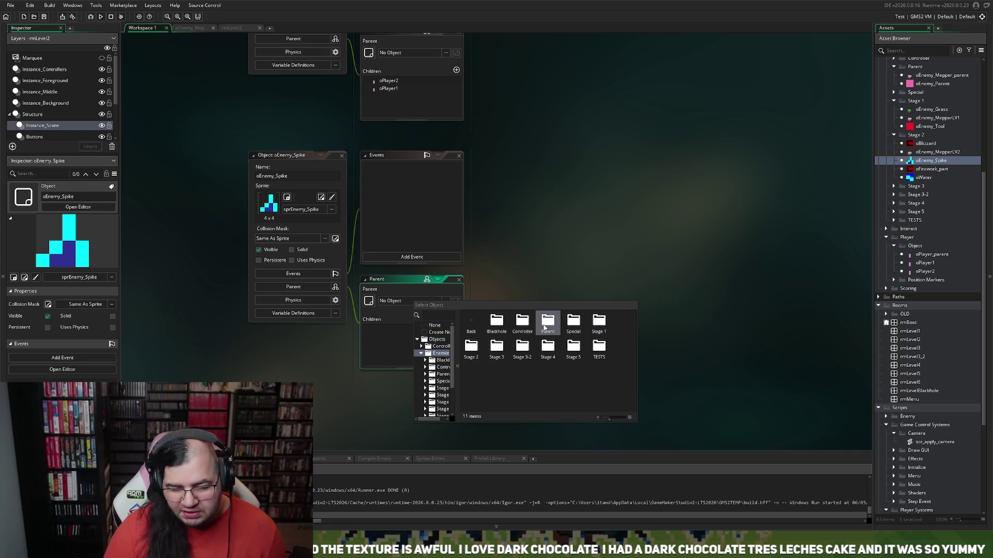
{"action": "double_click", "coordinate": [548, 322]}
{"action": "double_click", "coordinate": [522, 326]}
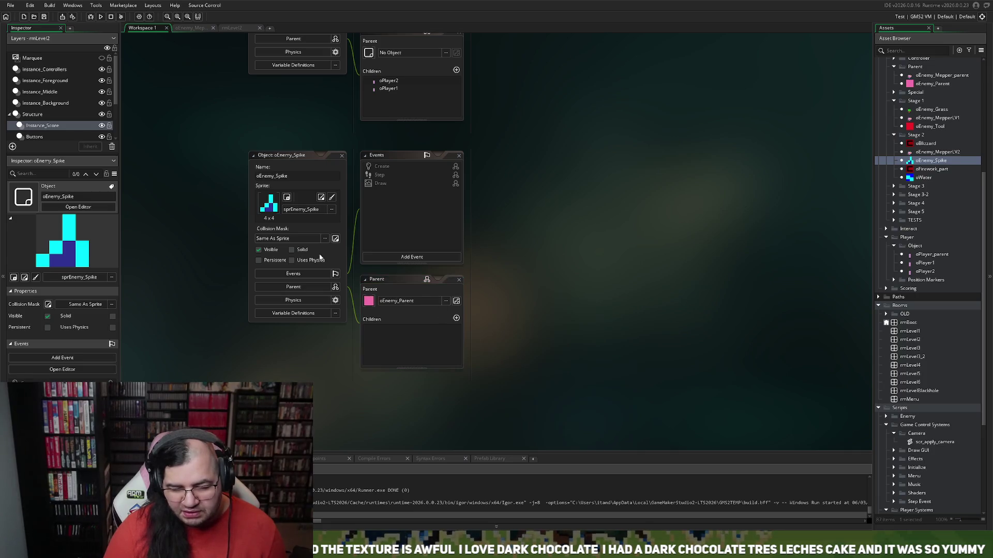
{"action": "left_click", "coordinate": [344, 157]}
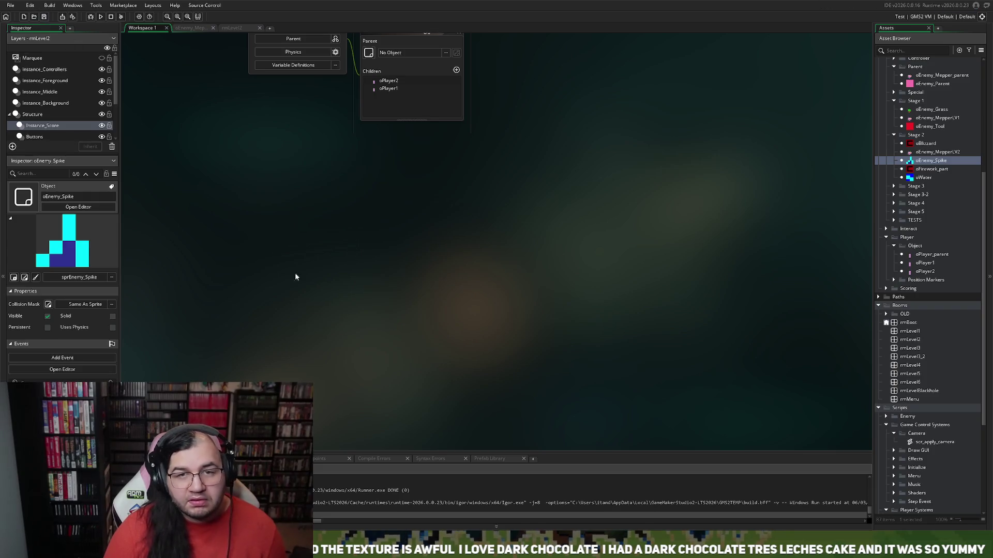
{"action": "left_click", "coordinate": [100, 17]}
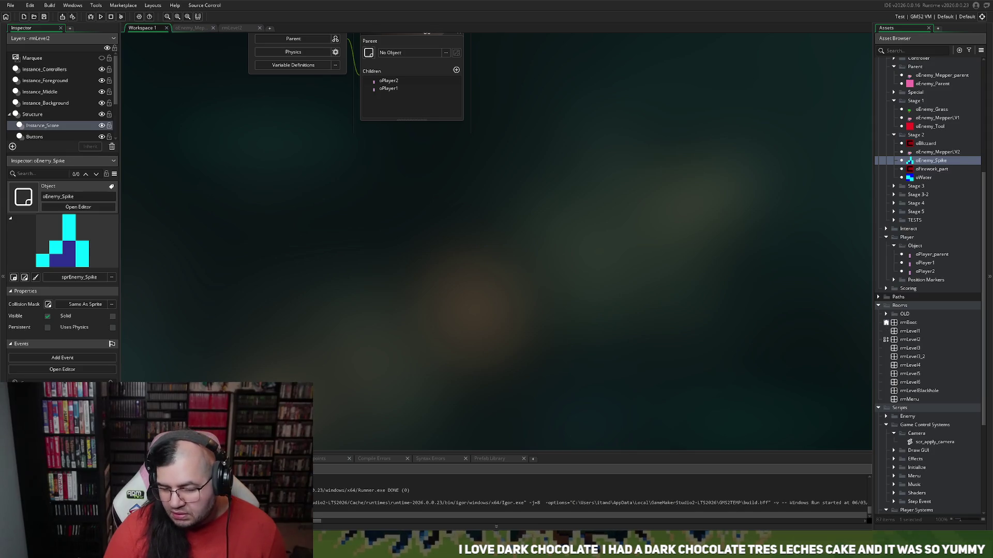
{"action": "scroll", "coordinate": [930, 287], "scroll_direction": "up", "scroll_amount": 2}
{"action": "scroll", "coordinate": [931, 287], "scroll_direction": "up", "scroll_amount": 1}
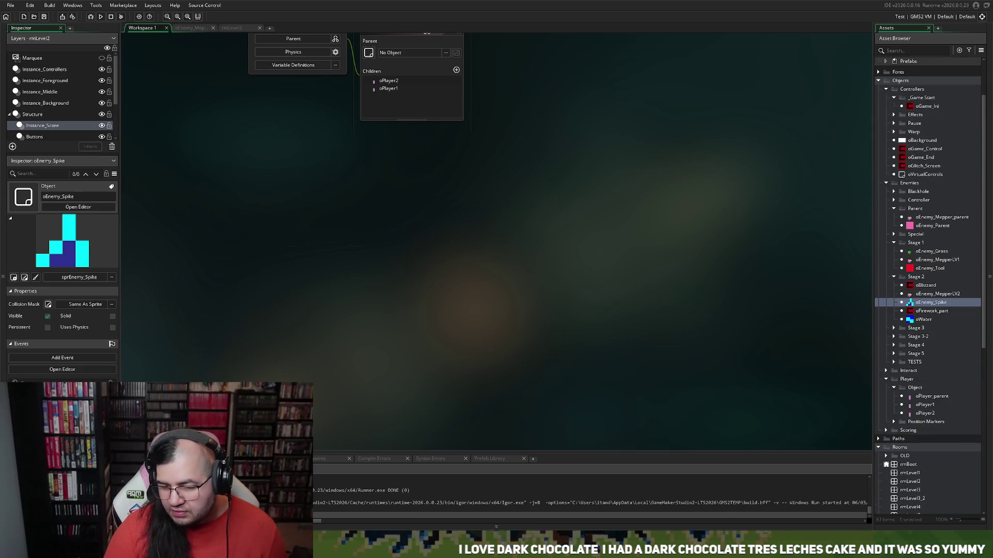
{"action": "scroll", "coordinate": [930, 287], "scroll_direction": "down", "scroll_amount": 1}
{"action": "scroll", "coordinate": [929, 287], "scroll_direction": "down", "scroll_amount": 2}
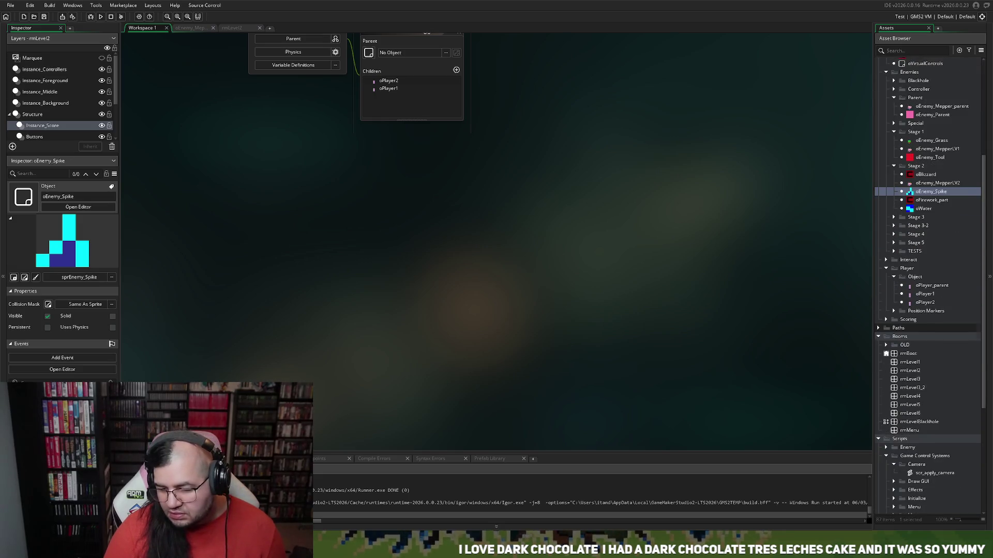
{"action": "scroll", "coordinate": [930, 287], "scroll_direction": "down", "scroll_amount": 4}
{"action": "scroll", "coordinate": [930, 286], "scroll_direction": "down", "scroll_amount": 1}
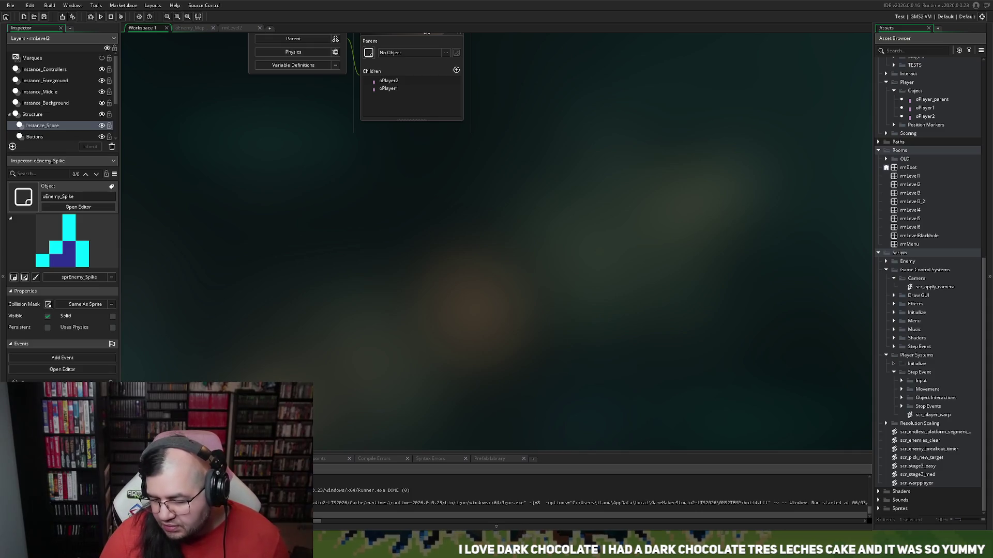
- Expand Sounds > music > Stages > Stage 2 and preview the mus_stage2_1 track in the sound editor
{"action": "left_click", "coordinate": [879, 499]}
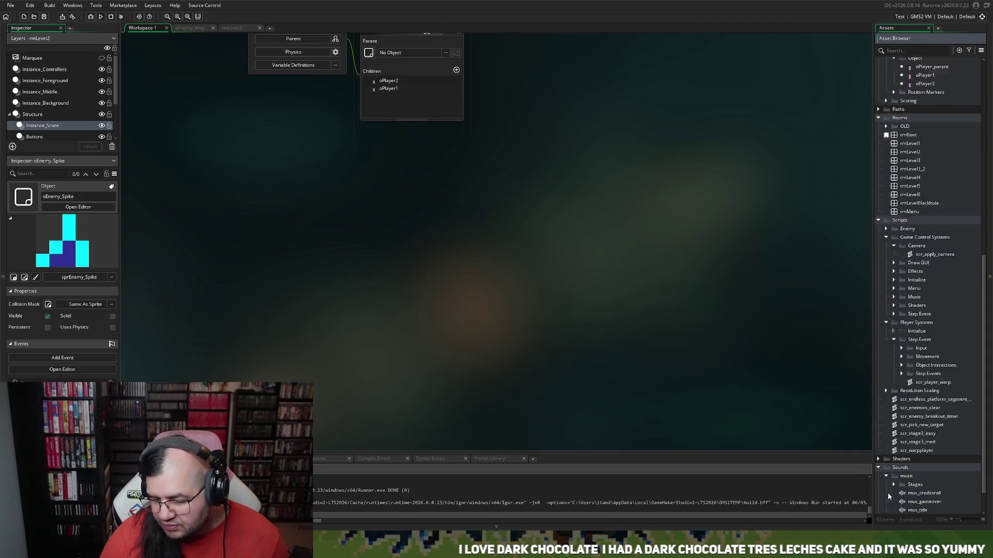
{"action": "left_click", "coordinate": [901, 468]}
{"action": "left_click", "coordinate": [901, 433]}
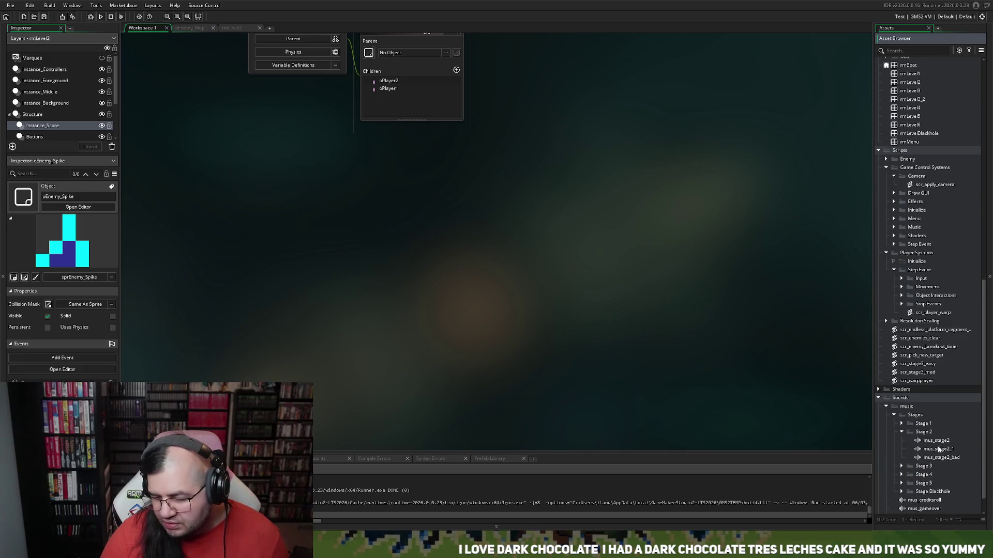
{"action": "double_click", "coordinate": [937, 450]}
{"action": "left_click", "coordinate": [350, 196]}
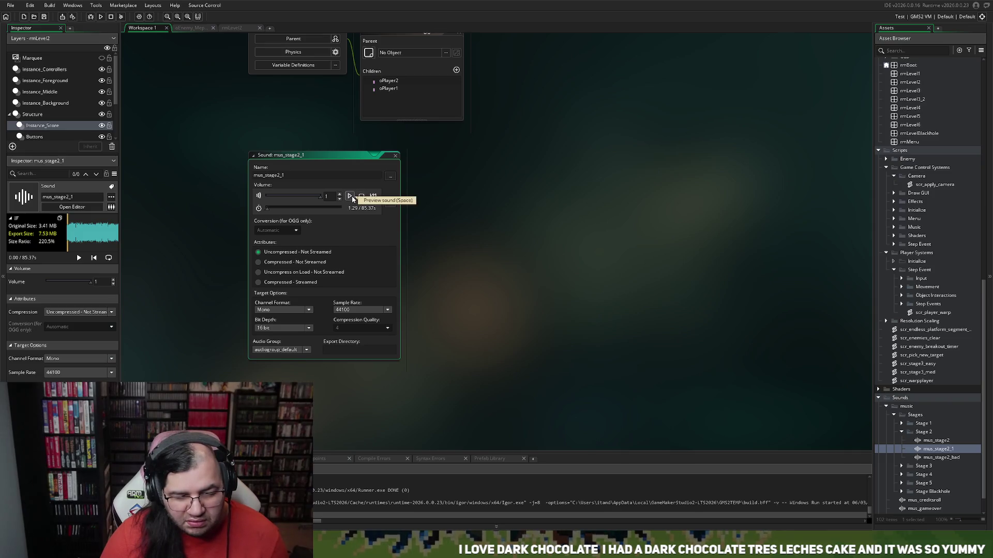
- Open mus_stage2, then delete the mus_stage2_1 sound and confirm its removal
{"action": "left_click", "coordinate": [396, 158]}
{"action": "double_click", "coordinate": [936, 440]}
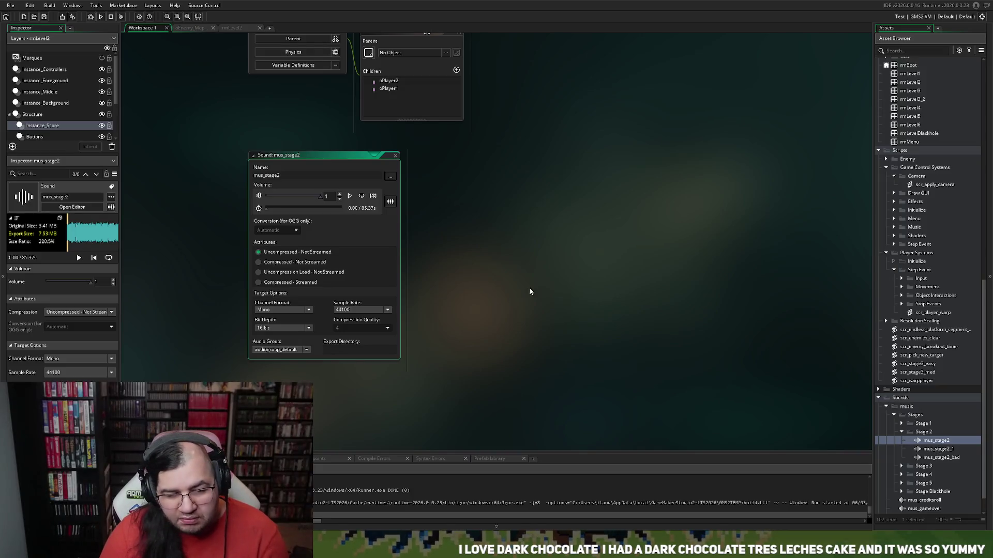
{"action": "left_click", "coordinate": [936, 450]}
{"action": "key", "text": "Delete"}
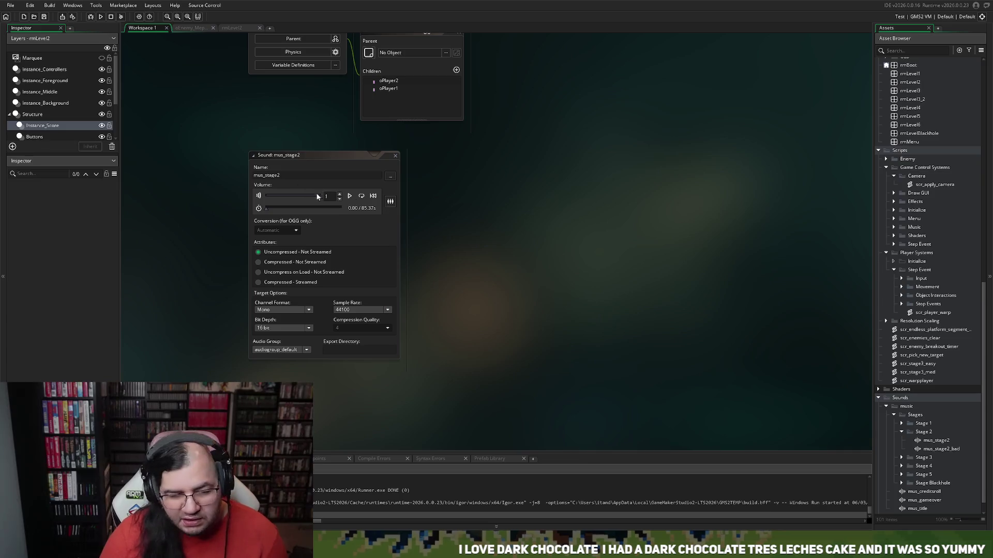
{"action": "left_click", "coordinate": [389, 176]}
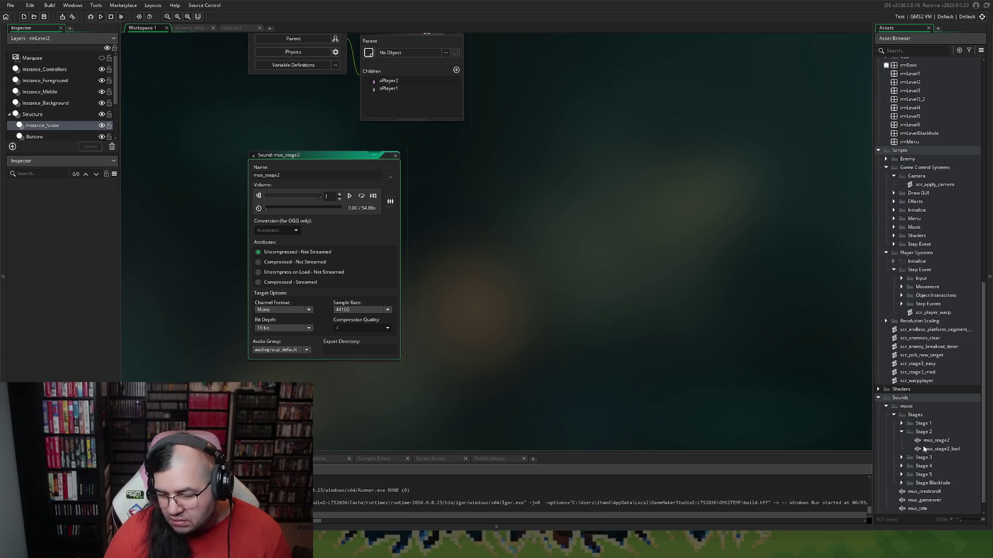
- Review the mus_stage2_bad sound, close it, and build and run the game again
{"action": "double_click", "coordinate": [923, 450]}
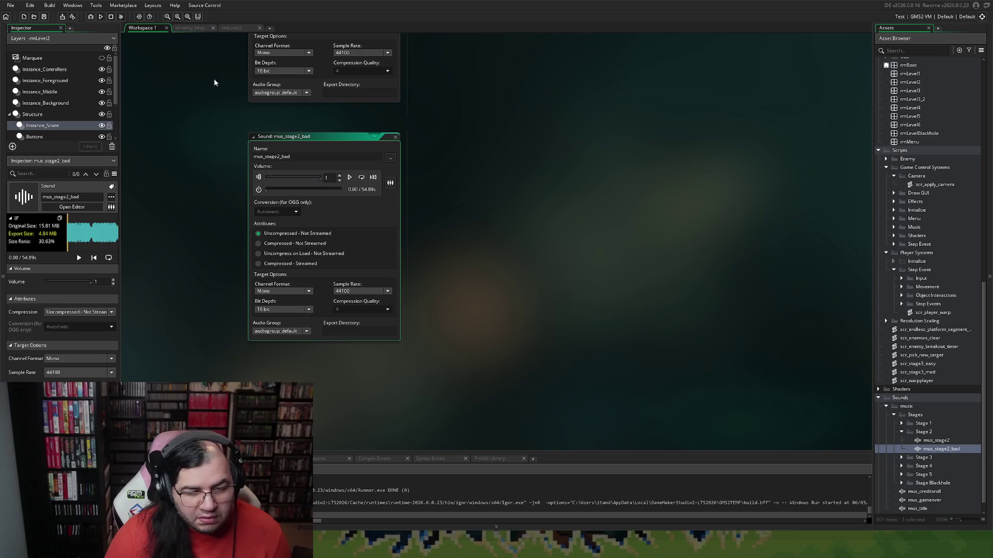
{"action": "left_click", "coordinate": [395, 139]}
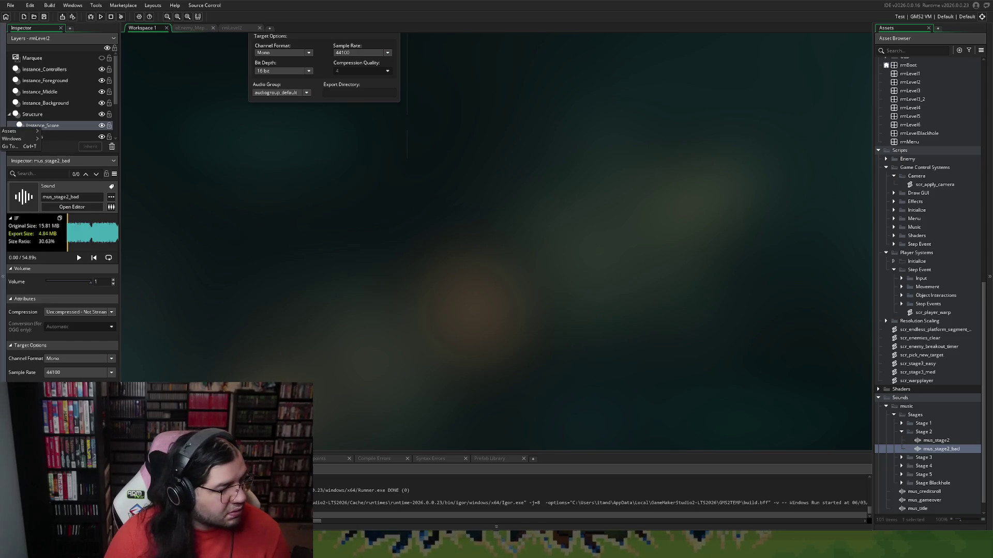
{"action": "left_click", "coordinate": [100, 16]}
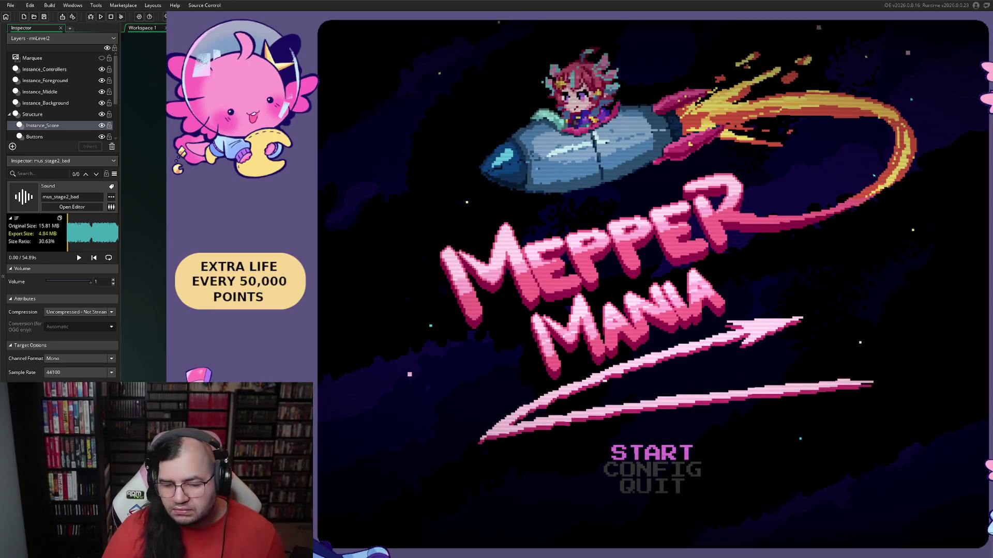
- From the title menu, set STAGE to 2 and begin the level
{"action": "key", "text": "Return"}
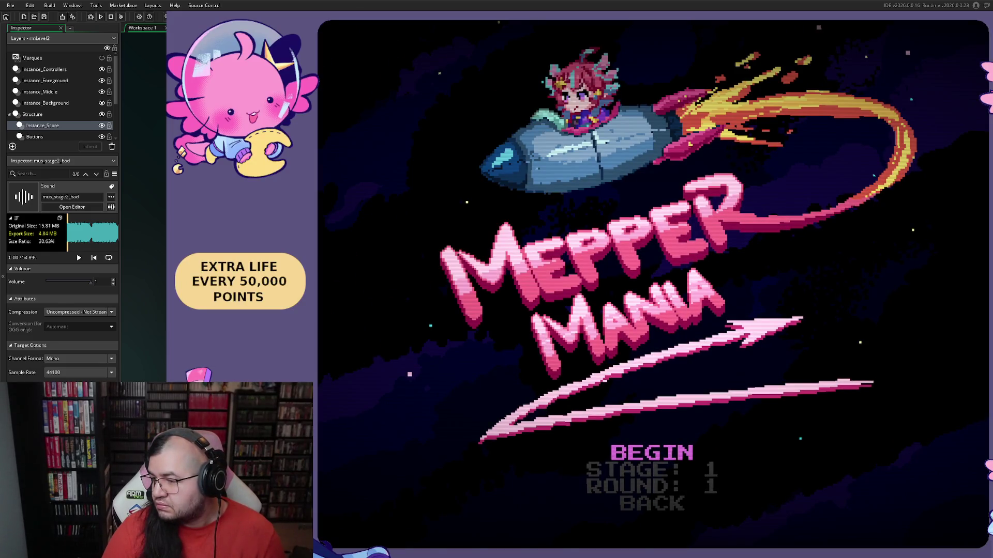
{"action": "key", "text": "Down"}
{"action": "key", "text": "Right"}
{"action": "key", "text": "Up"}
{"action": "key", "text": "Return"}
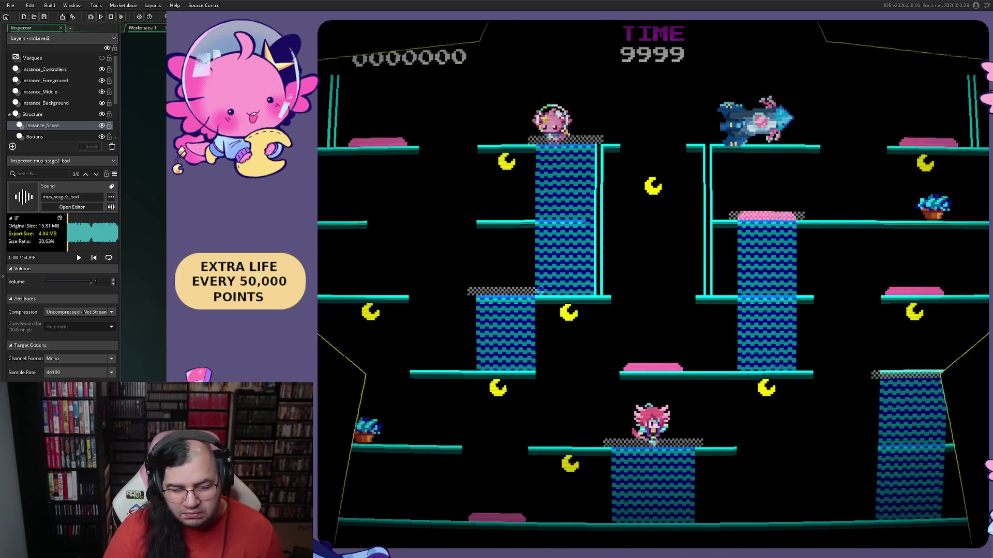
- Play through stage 2 up to the yellow flag, reaching 21,725 points, then quit the game
{"action": "key", "text": "Right"}
{"action": "key", "text": "space"}
{"action": "key", "text": "Right"}
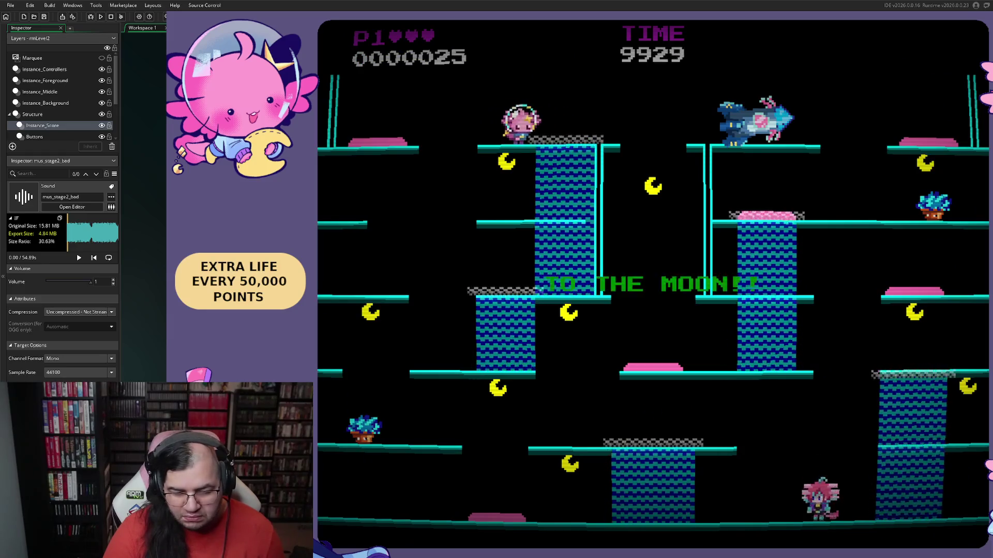
{"action": "key", "text": "Left"}
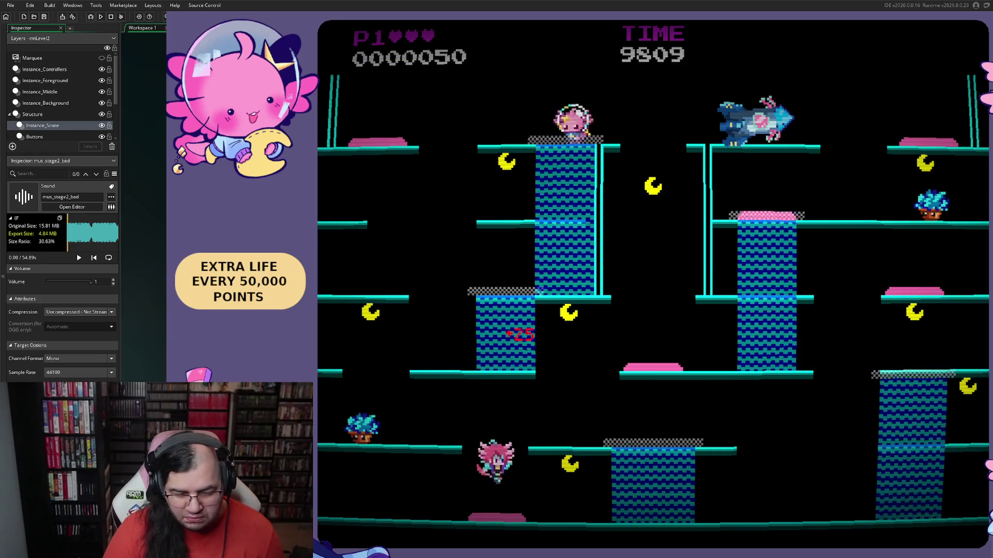
{"action": "key", "text": "Right"}
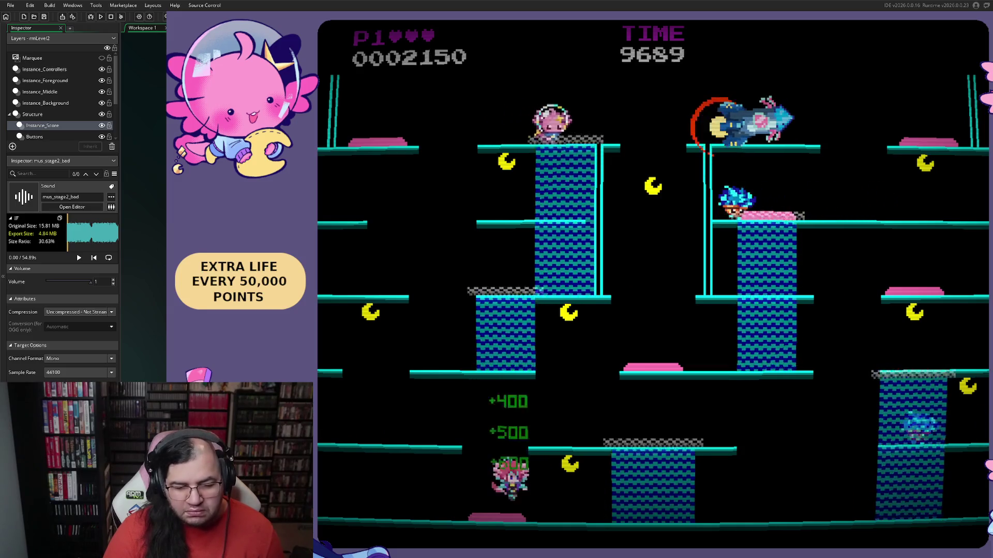
{"action": "key", "text": "Left"}
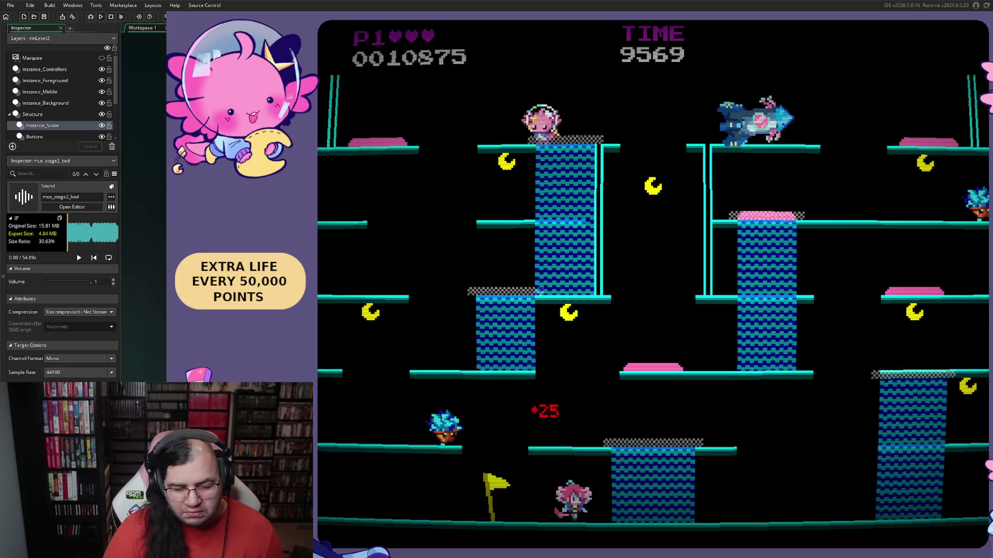
{"action": "key", "text": "Left"}
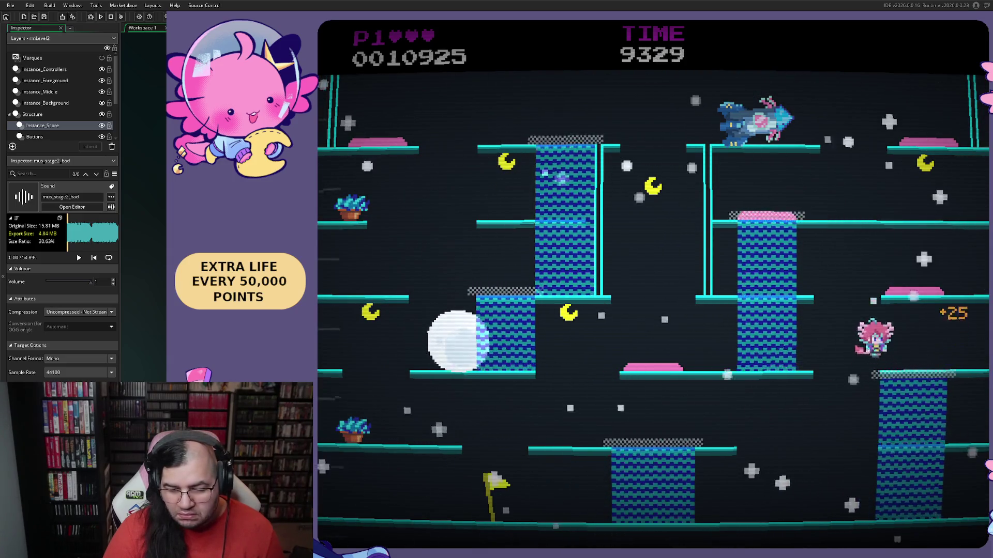
{"action": "key", "text": "Left"}
{"action": "key", "text": "Up"}
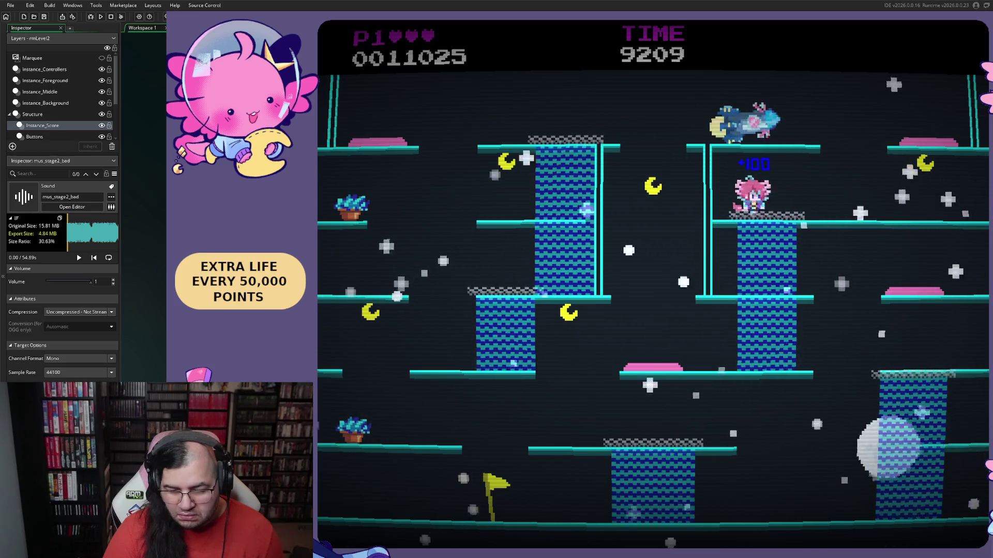
{"action": "key", "text": "Right"}
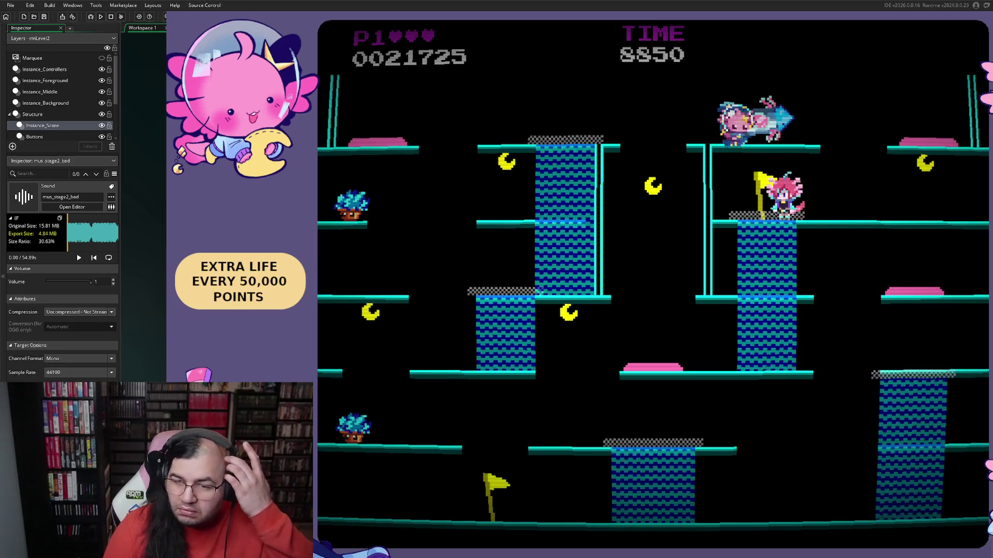
{"action": "key", "text": "Escape"}
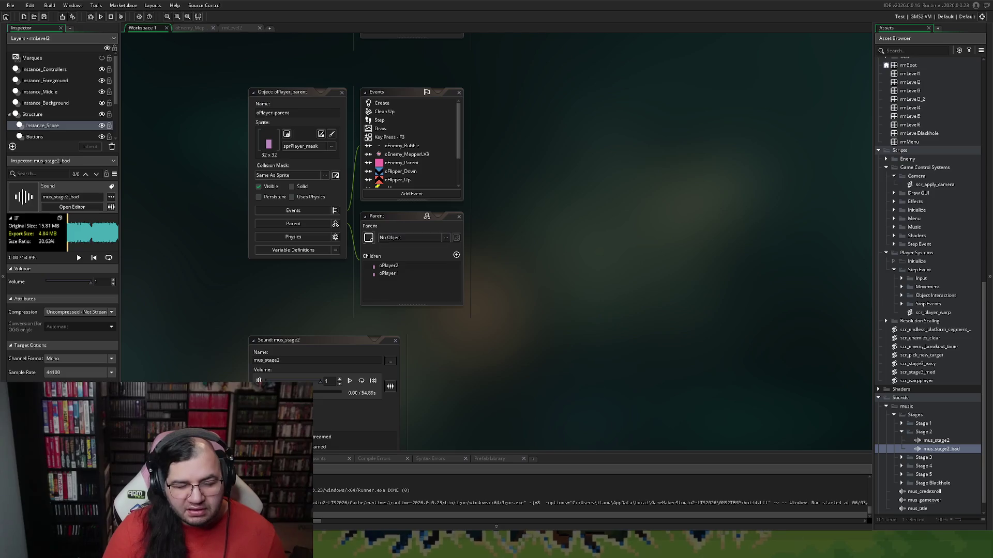
{"action": "scroll", "coordinate": [927, 279], "scroll_direction": "up", "scroll_amount": 3}
{"action": "scroll", "coordinate": [927, 279], "scroll_direction": "up", "scroll_amount": 3}
{"action": "scroll", "coordinate": [927, 280], "scroll_direction": "up", "scroll_amount": 2}
- Open oEnemy_Spike and view its inherited Create code calling scr_enemy_parent_ini()
{"action": "double_click", "coordinate": [931, 196]}
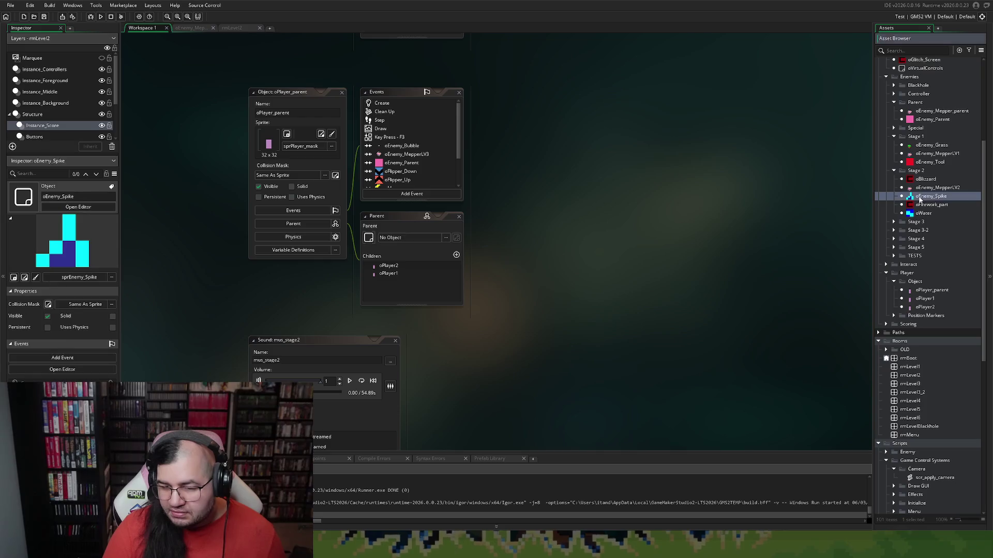
{"action": "double_click", "coordinate": [395, 143]}
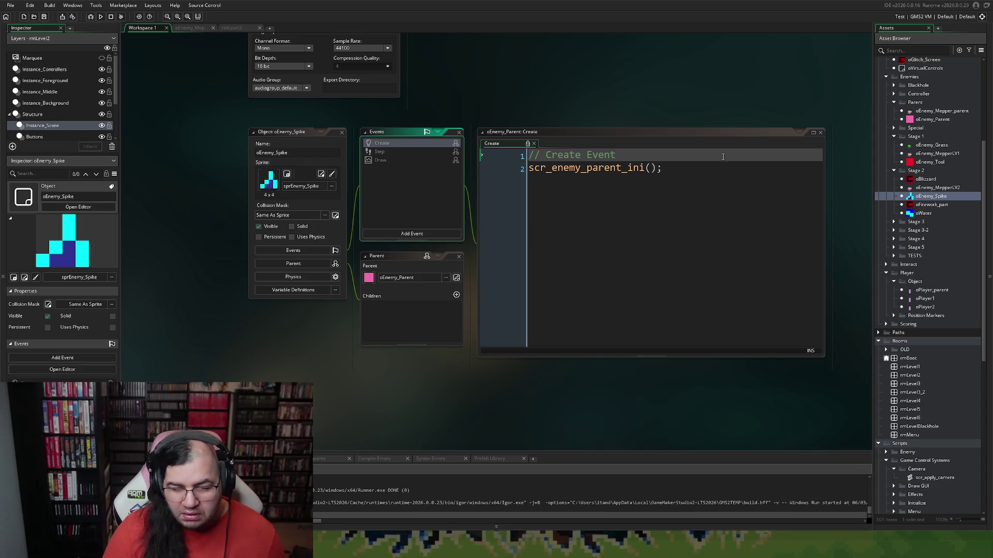
- Review the parent's Step and Draw code, then make the spike's Draw event inherit the parent
{"action": "left_click", "coordinate": [819, 132]}
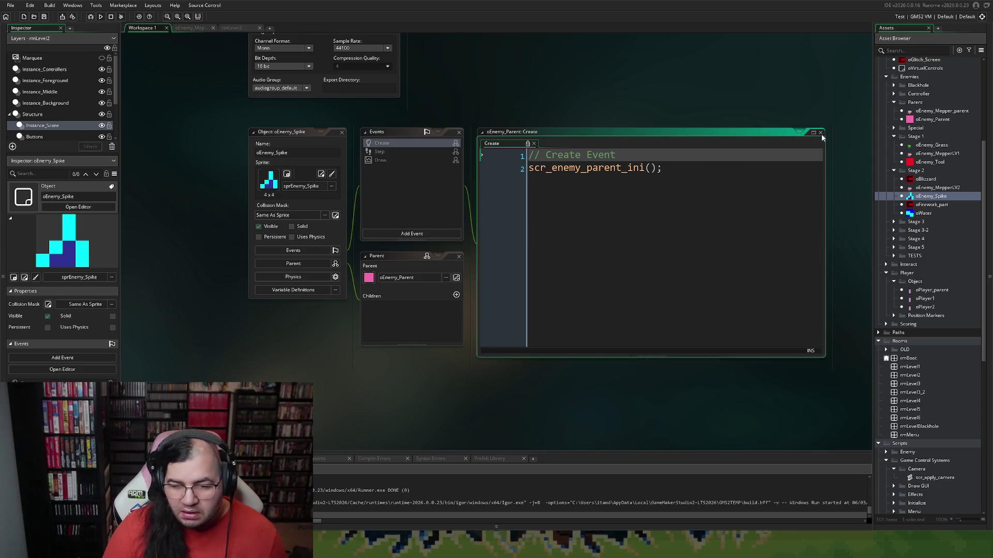
{"action": "left_click", "coordinate": [401, 152]}
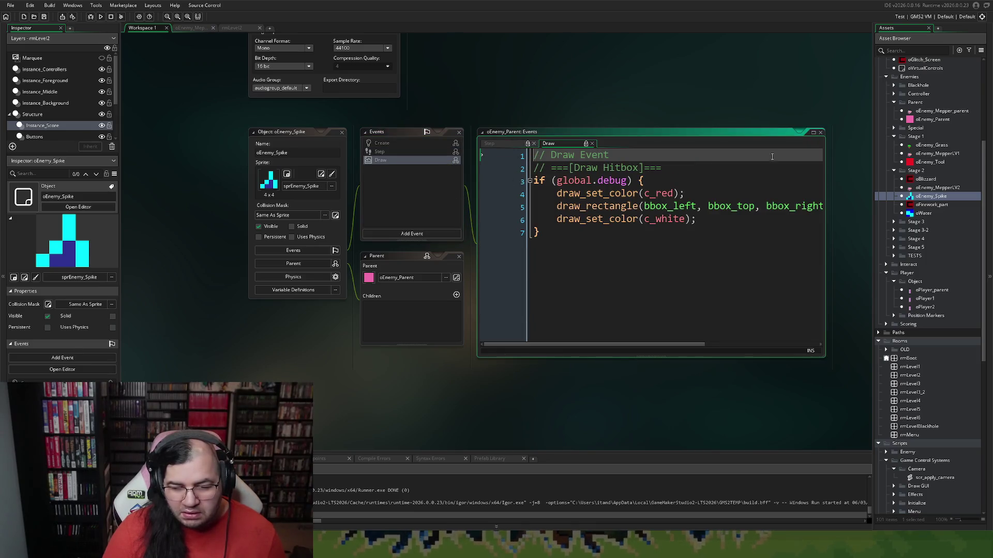
{"action": "left_click", "coordinate": [480, 133]}
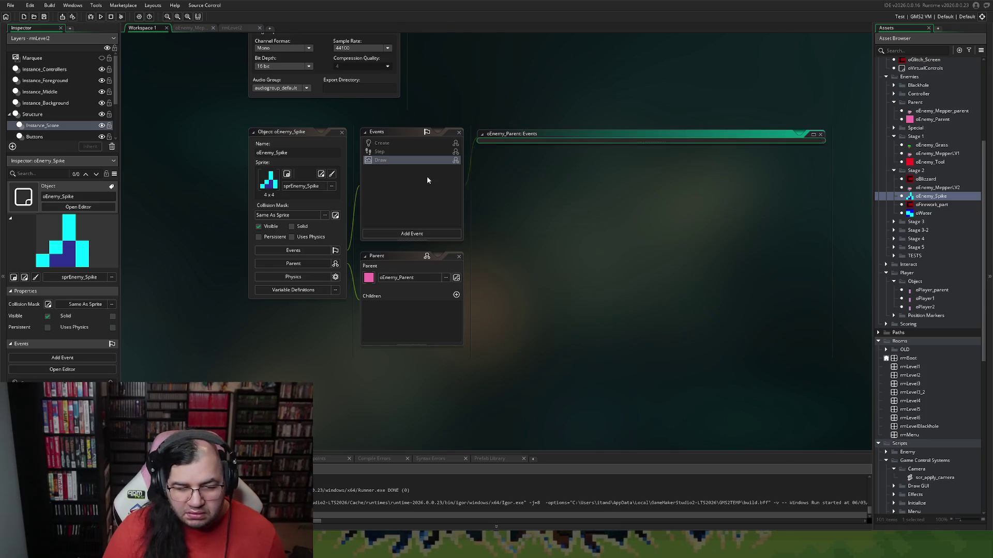
{"action": "right_click", "coordinate": [411, 161]}
{"action": "left_click", "coordinate": [425, 165]}
{"action": "right_click", "coordinate": [416, 167]}
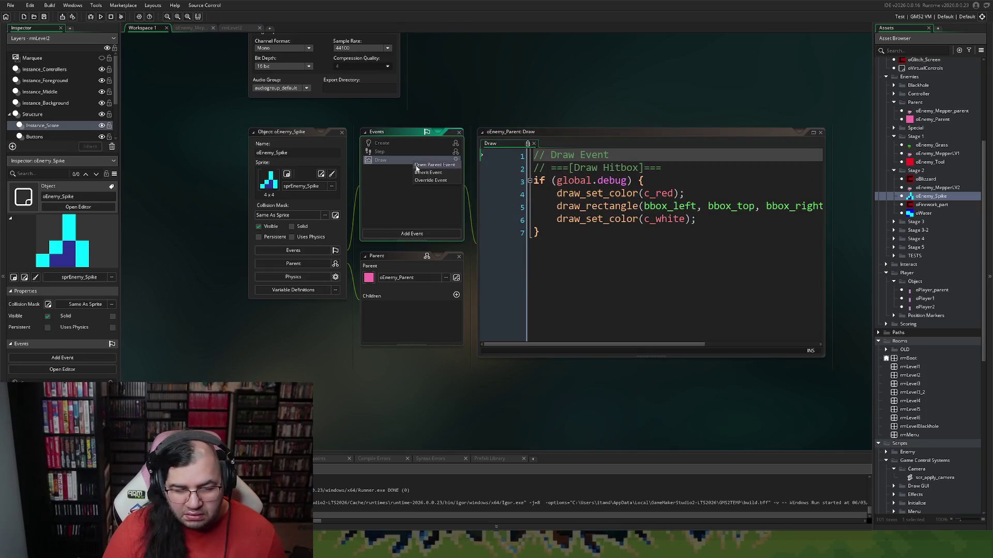
{"action": "left_click", "coordinate": [419, 172]}
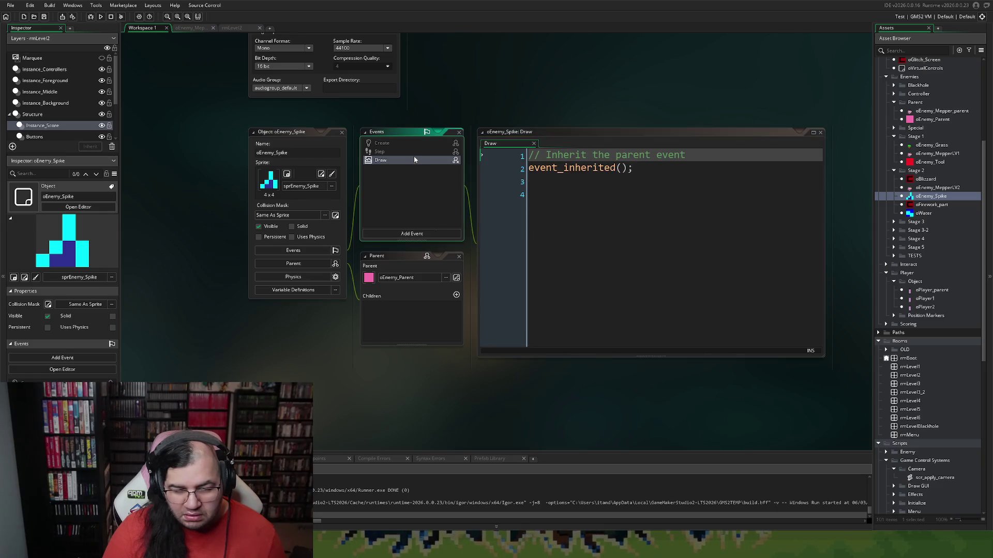
- Make oEnemy_Spike's Create event inherit the parent event
{"action": "left_click", "coordinate": [415, 151]}
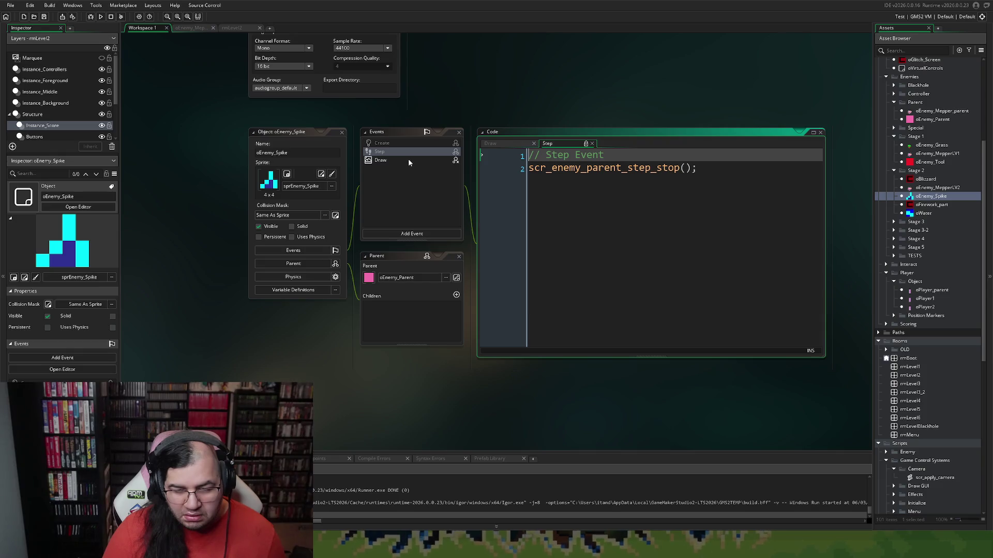
{"action": "left_click", "coordinate": [407, 157]}
{"action": "left_click", "coordinate": [402, 145]}
{"action": "right_click", "coordinate": [402, 147]}
{"action": "left_click", "coordinate": [409, 166]}
- Make oEnemy_Spike's Step event inherit the parent, giving it event_inherited() code
{"action": "left_click", "coordinate": [400, 153]}
{"action": "right_click", "coordinate": [400, 159]}
{"action": "left_click", "coordinate": [413, 174]}
{"action": "right_click", "coordinate": [401, 155]}
{"action": "left_click", "coordinate": [411, 166]}
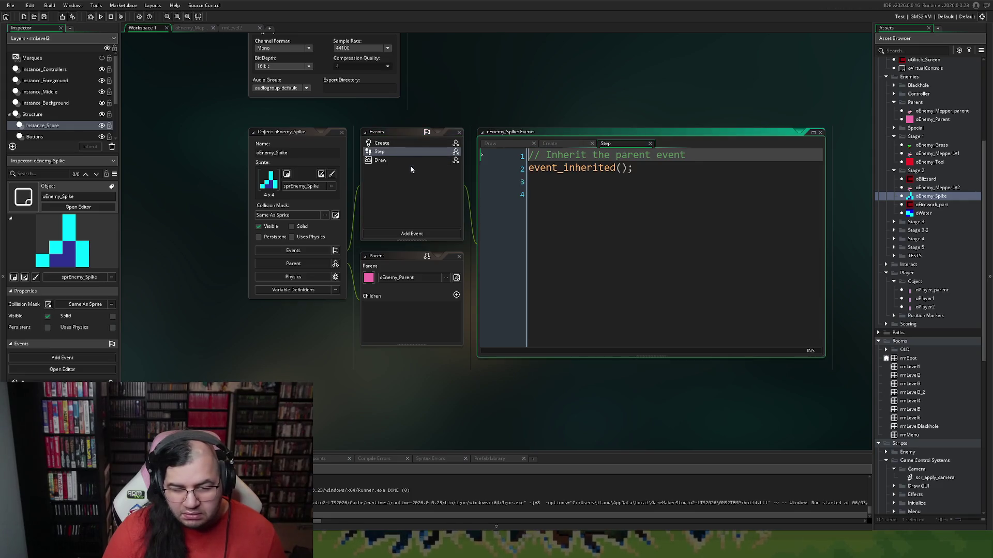
{"action": "left_click", "coordinate": [544, 202]}
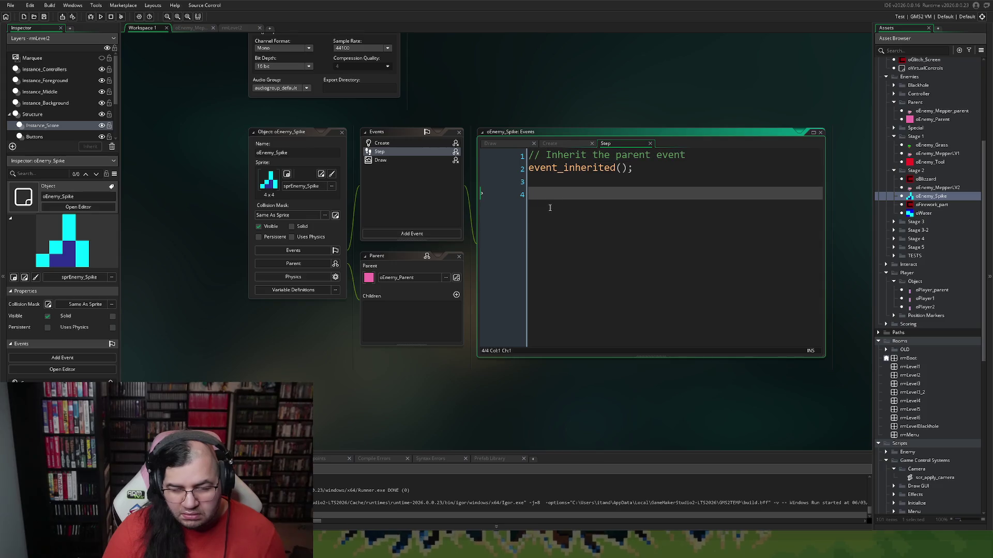
- Remove the blank lines after event_inherited() in the Step and Create code and save
{"action": "key", "text": "BackSpace"}
{"action": "key", "text": "BackSpace"}
{"action": "left_click", "coordinate": [422, 160]}
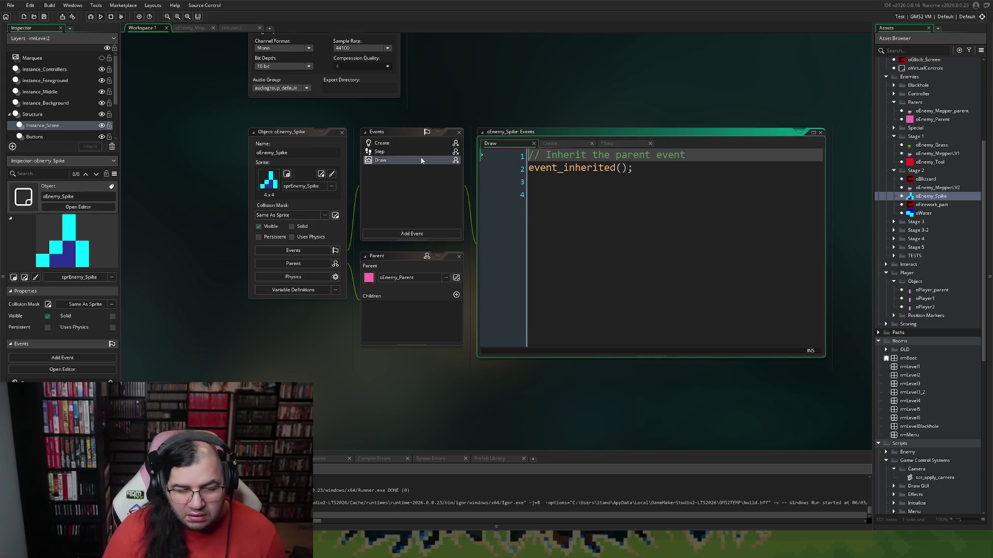
{"action": "left_click", "coordinate": [547, 193]}
{"action": "key", "text": "Up"}
{"action": "key", "text": "Up"}
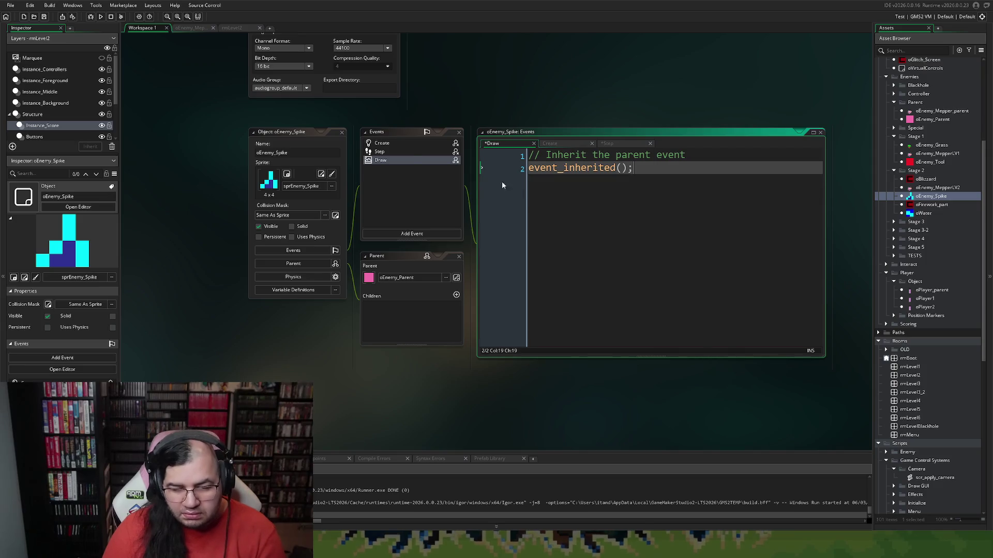
{"action": "left_click", "coordinate": [380, 142]}
{"action": "left_click", "coordinate": [539, 190]}
{"action": "key", "text": "BackSpace"}
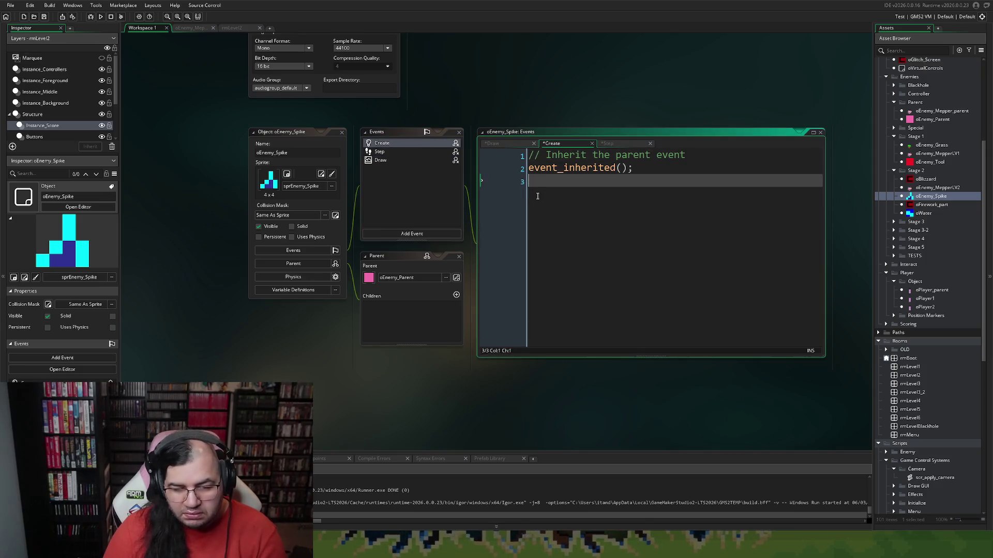
{"action": "key", "text": "BackSpace"}
{"action": "left_click", "coordinate": [395, 160]}
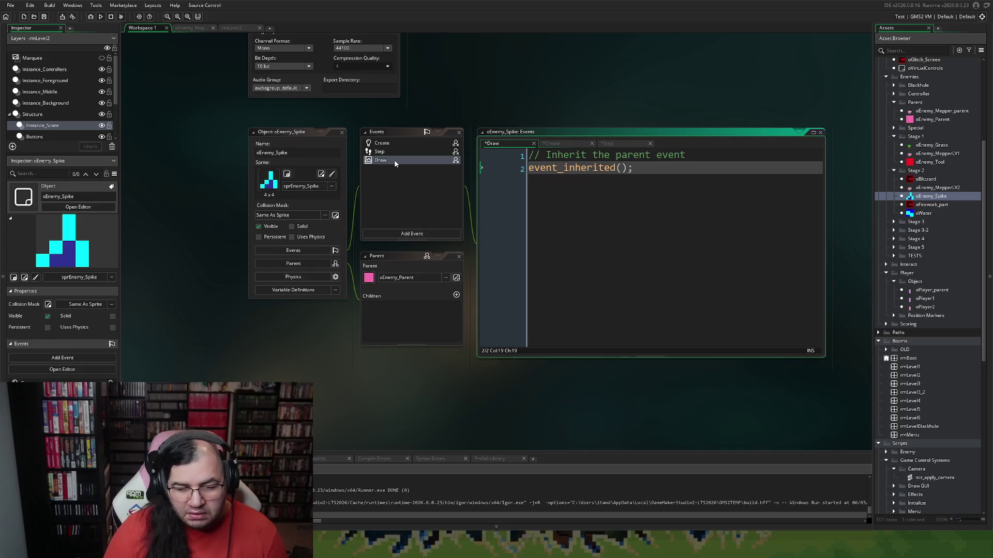
{"action": "left_click", "coordinate": [100, 17]}
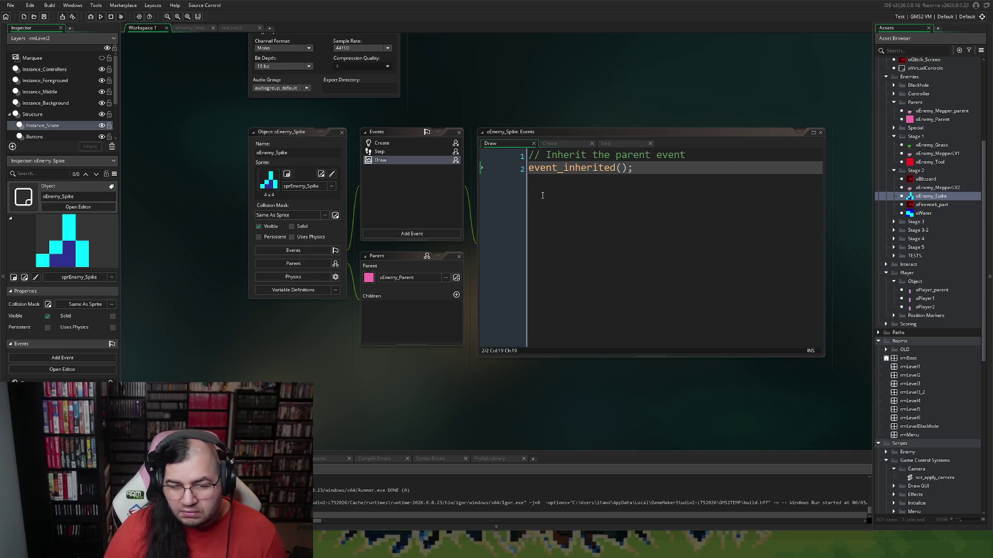
- Make room above event_inherited() in the Draw event for a draw_self() call
{"action": "left_click", "coordinate": [641, 171]}
{"action": "key", "text": "Return"}
{"action": "key", "text": "Return"}
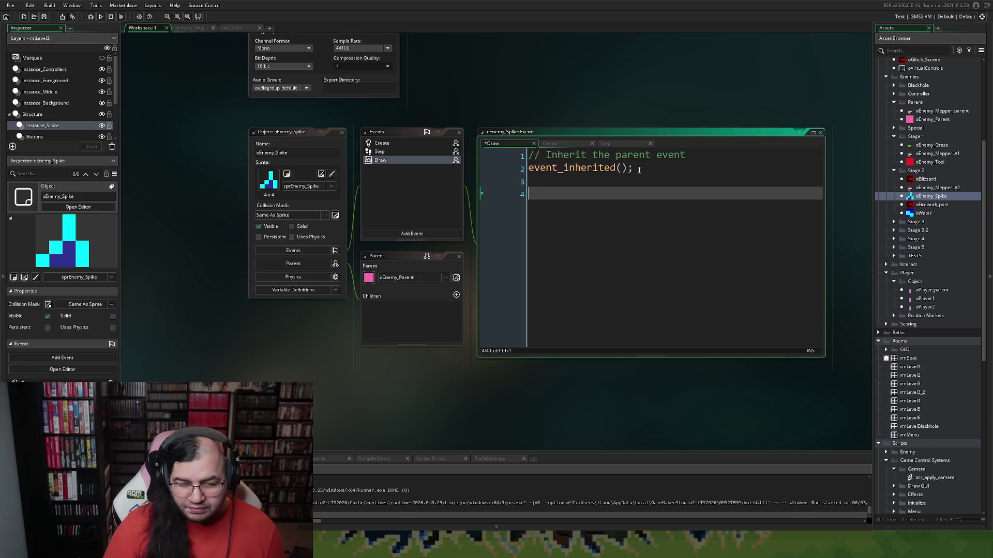
{"action": "key", "text": "BackSpace"}
{"action": "key", "text": "BackSpace"}
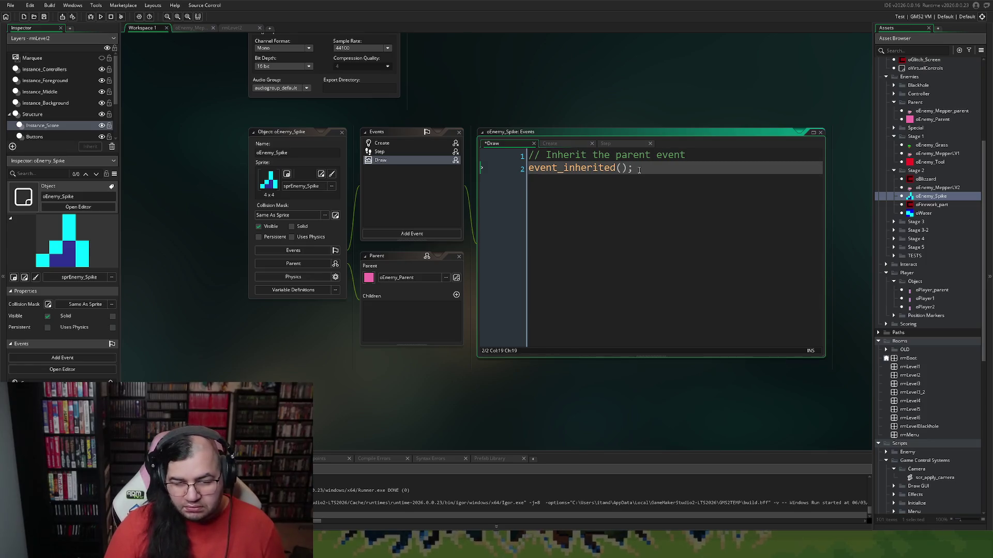
{"action": "left_click", "coordinate": [526, 180]}
{"action": "key", "text": "Return"}
{"action": "key", "text": "Return"}
{"action": "key", "text": "Up"}
{"action": "key", "text": "Up"}
{"action": "type", "text": "draw_self"}
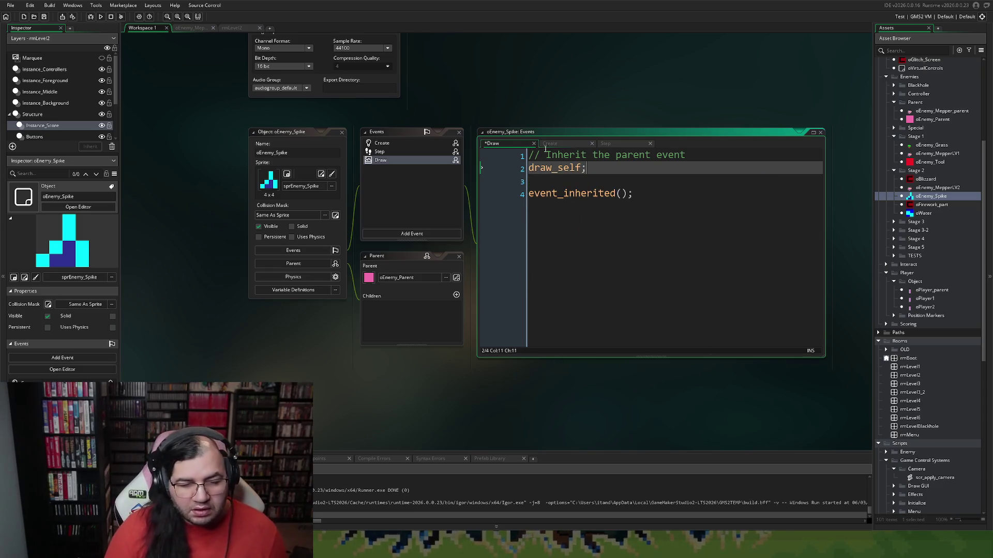
- Delete the spike's own Create and Step events so the parent's run, returning to the draw_self edit
{"action": "left_click", "coordinate": [382, 144]}
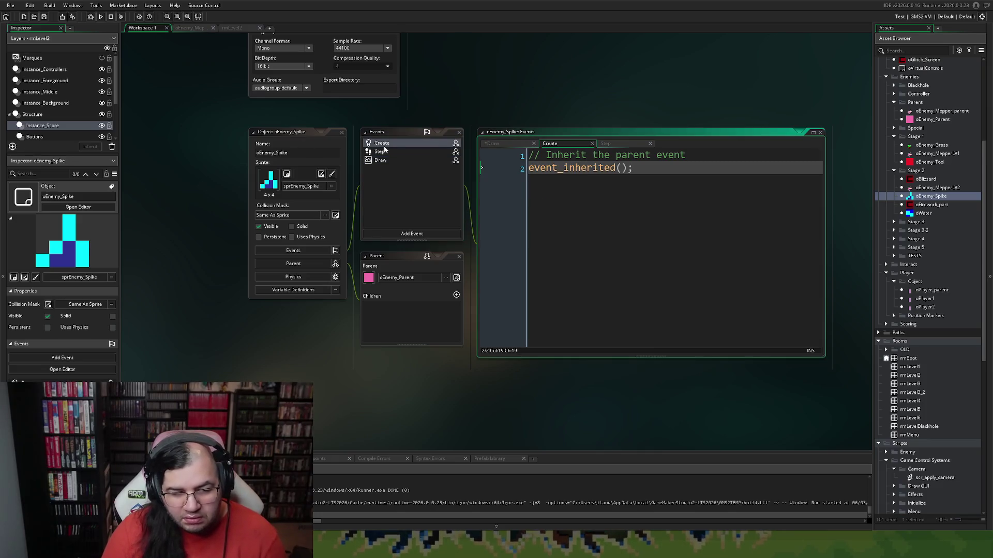
{"action": "right_click", "coordinate": [383, 149]}
{"action": "left_click", "coordinate": [405, 222]}
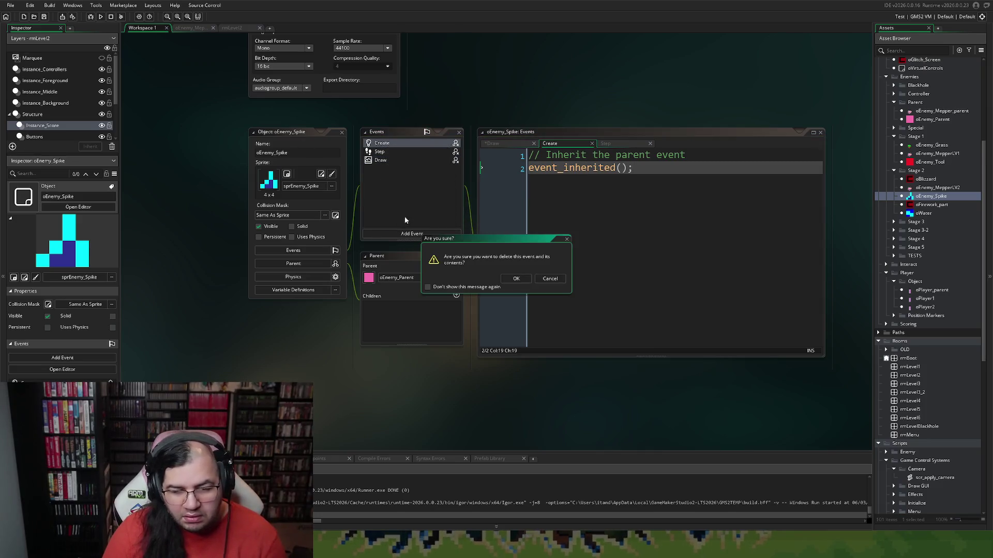
{"action": "key", "text": "Return"}
{"action": "left_click", "coordinate": [386, 153]}
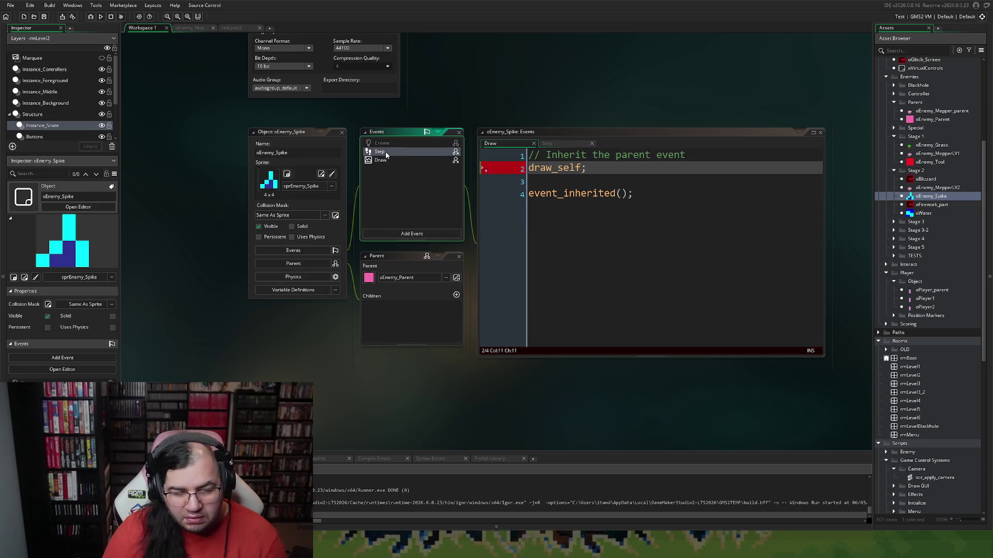
{"action": "right_click", "coordinate": [386, 154]}
{"action": "left_click", "coordinate": [417, 217]}
{"action": "key", "text": "Return"}
{"action": "left_click", "coordinate": [582, 168]}
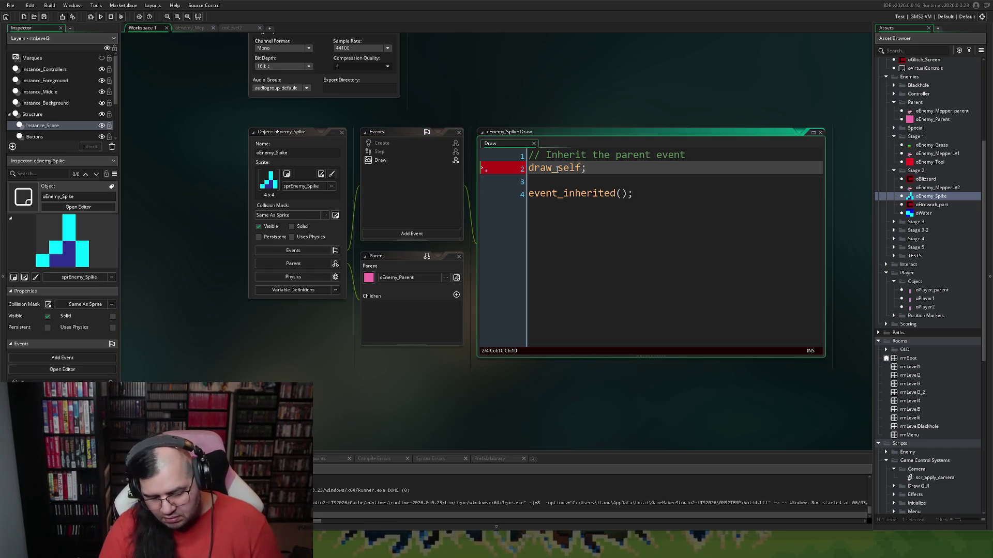
{"action": "type", "text": "()"}
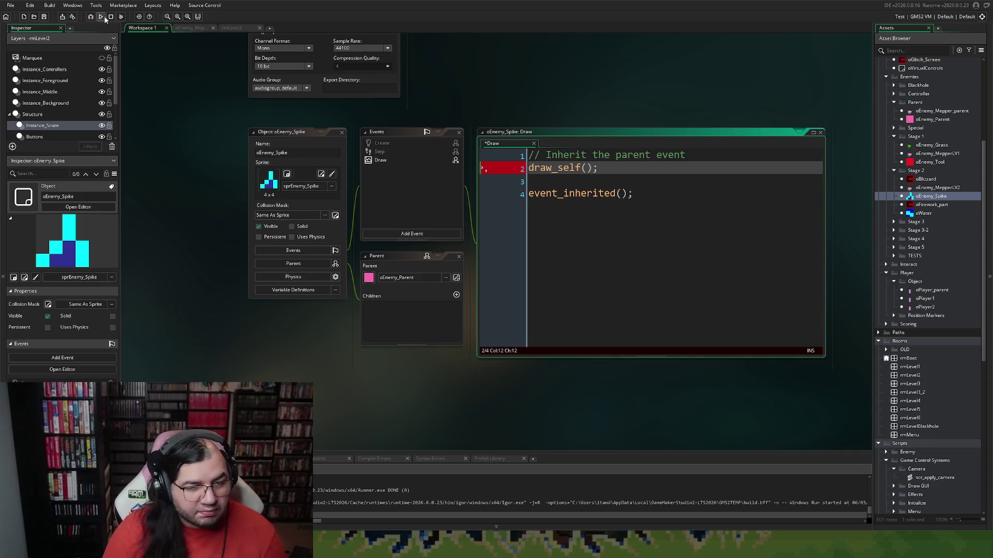
- Build and run the game, set STAGE to 2 in the menu and begin Geyser Gable
{"action": "left_click", "coordinate": [100, 17]}
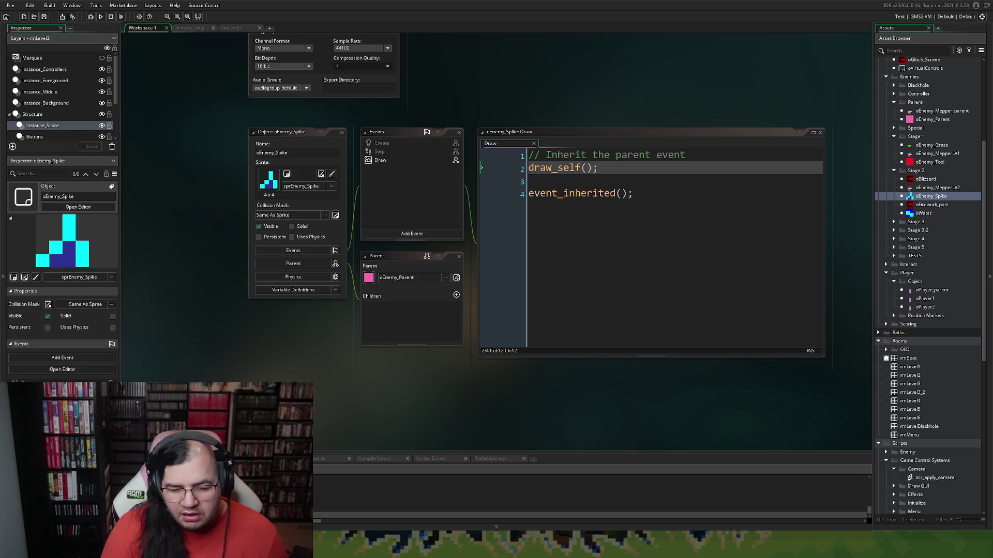
{"action": "key", "text": "Return"}
{"action": "key", "text": "Right"}
{"action": "key", "text": "Up"}
{"action": "key", "text": "Return"}
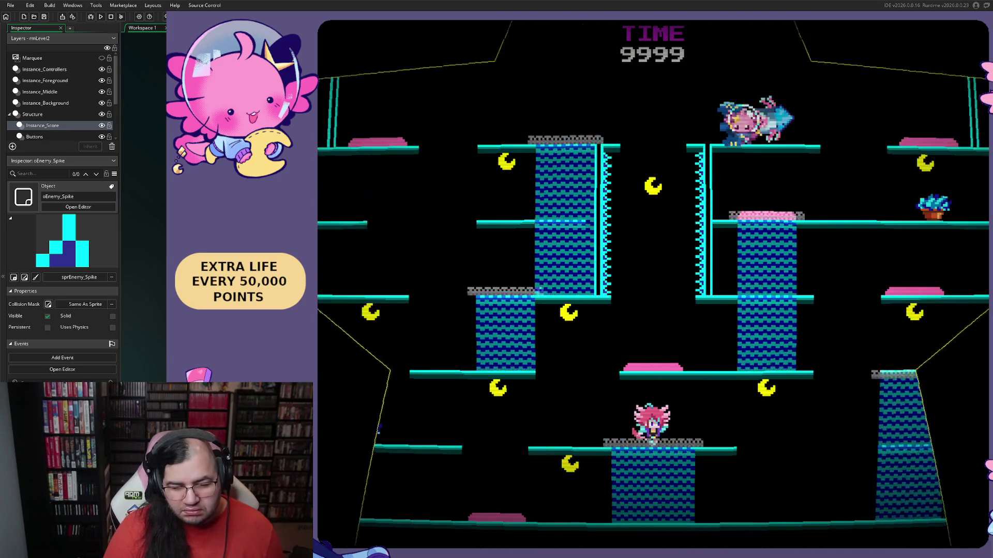
- Cross the Geyser Gable ledges to the right tower, raising the score to 10,900
{"action": "key", "text": "Left"}
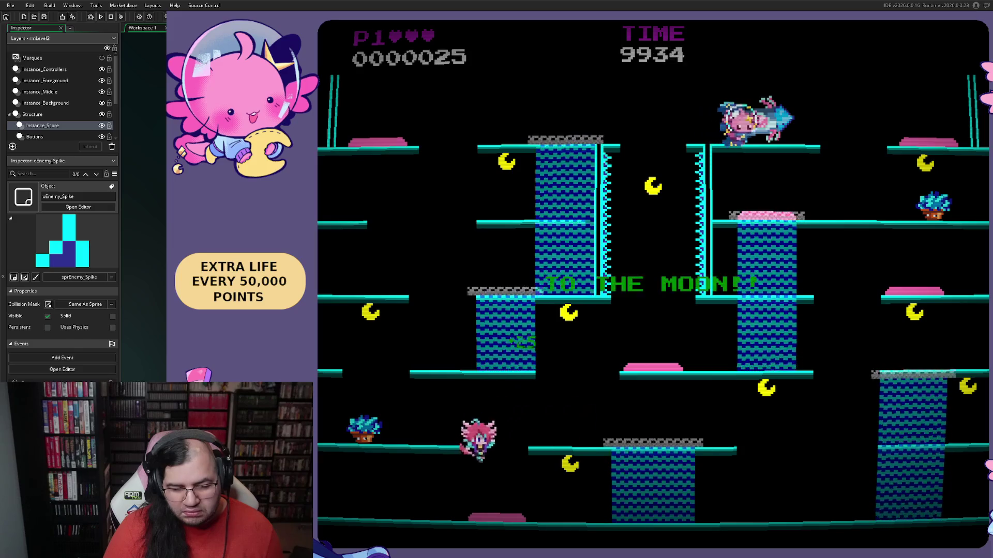
{"action": "key", "text": "Right"}
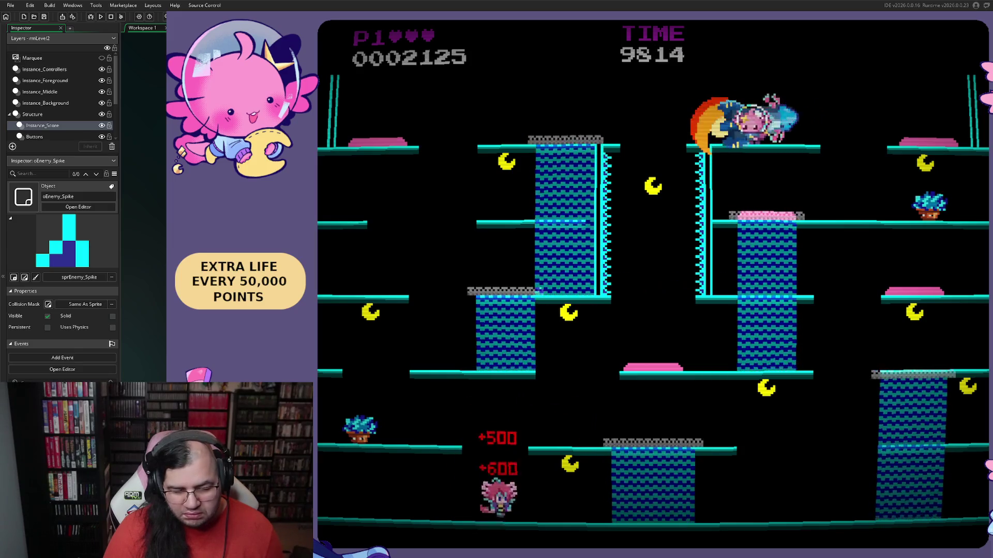
{"action": "key", "text": "Right"}
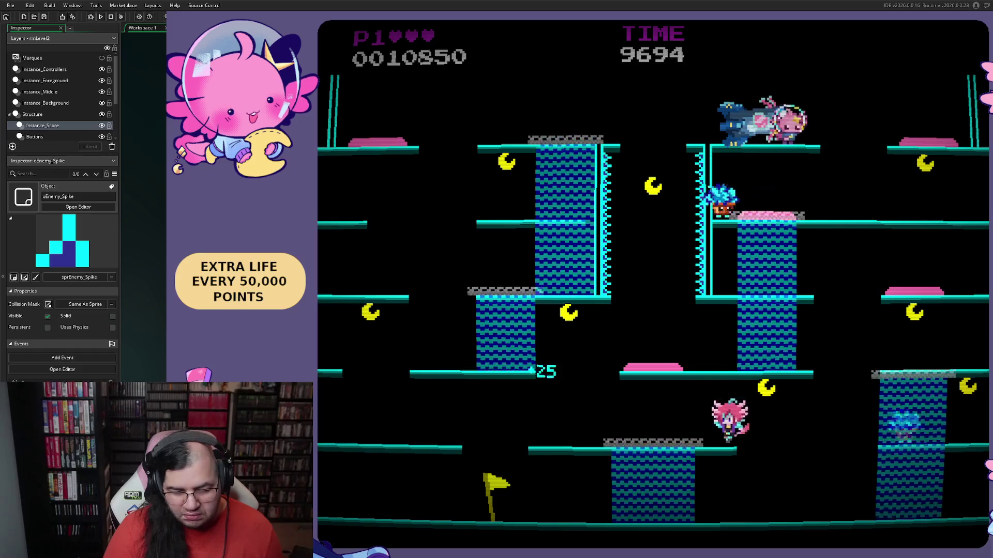
{"action": "key", "text": "Right"}
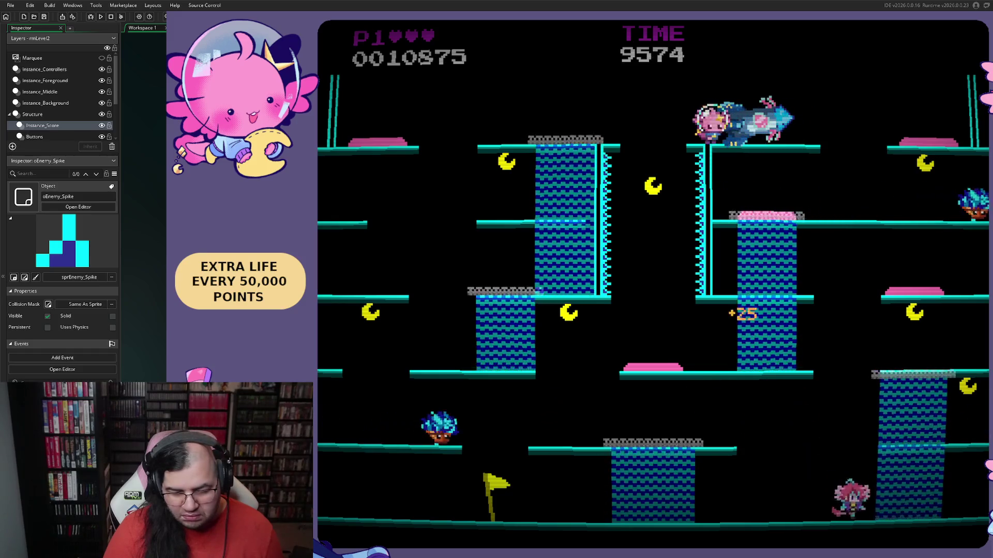
{"action": "key", "text": "Left"}
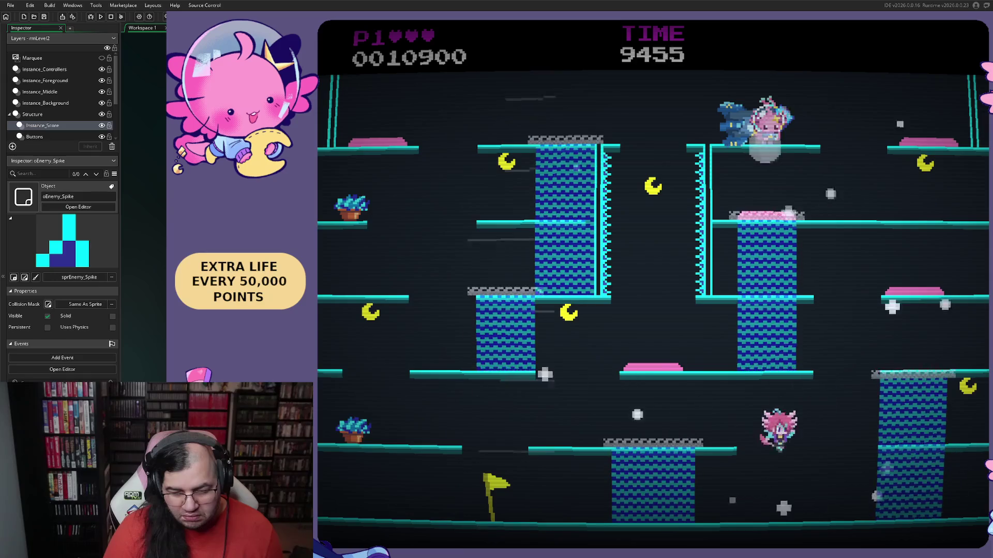
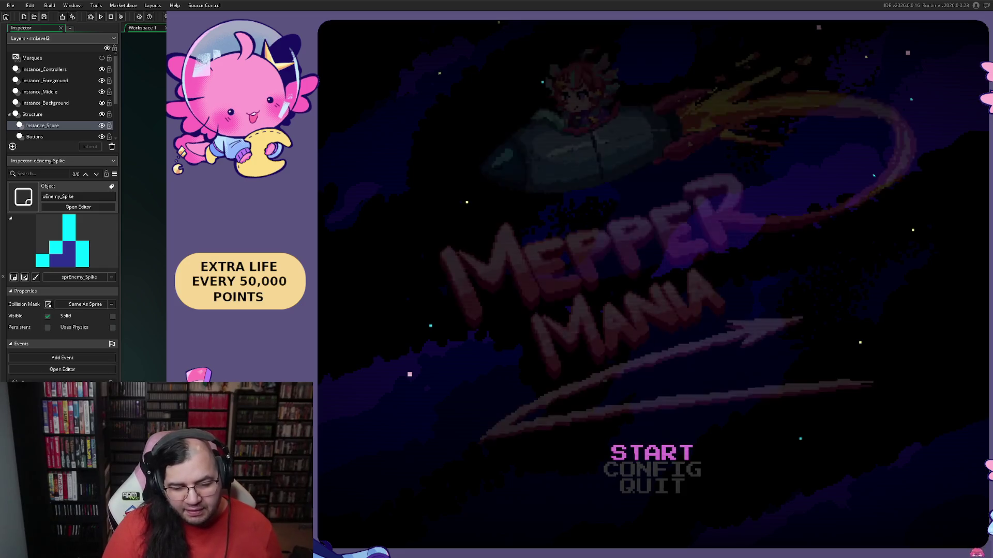
- Begin stage 2 from the title menu, nudge the player left, then quit back to the editor
{"action": "key", "text": "Return"}
{"action": "key", "text": "Right"}
{"action": "key", "text": "Up"}
{"action": "key", "text": "Return"}
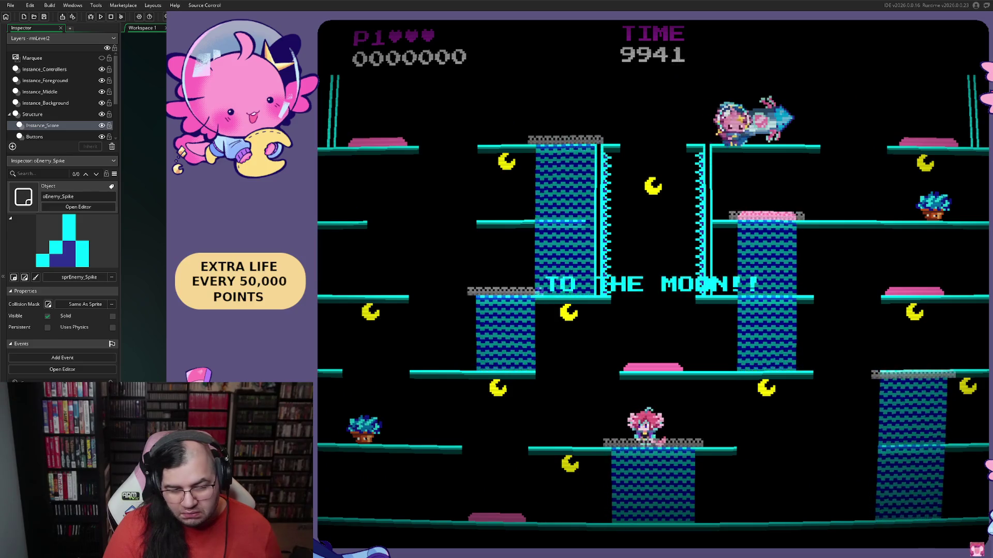
{"action": "key", "text": "Left"}
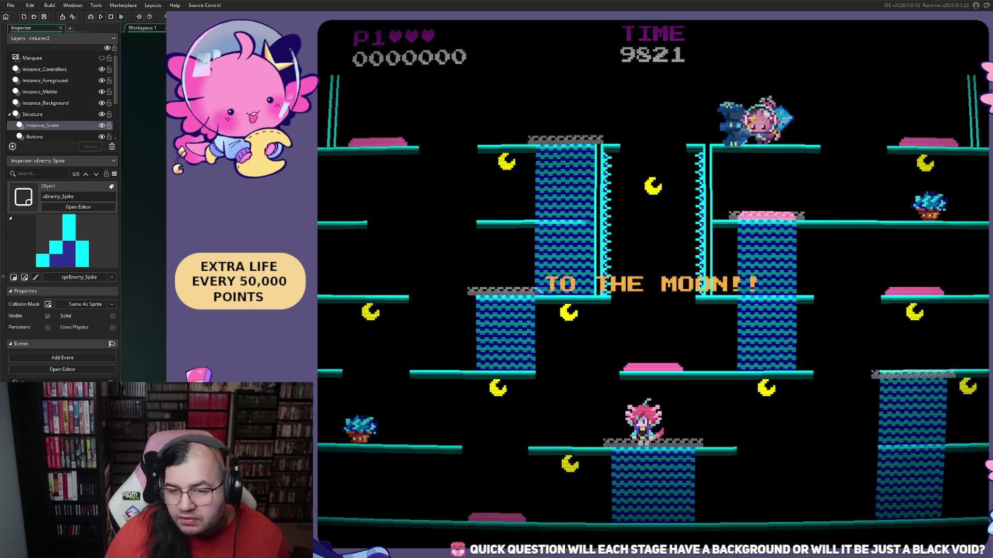
{"action": "key", "text": "Escape"}
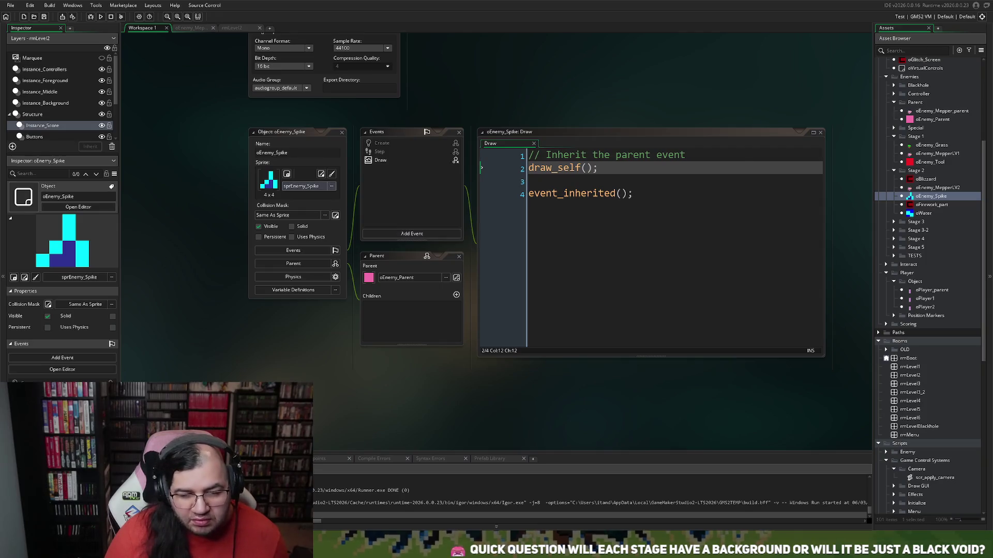
- In rmLevel2, hide the Instance_Background layer and select a floor instance on the Floors layer
{"action": "left_click", "coordinate": [228, 29]}
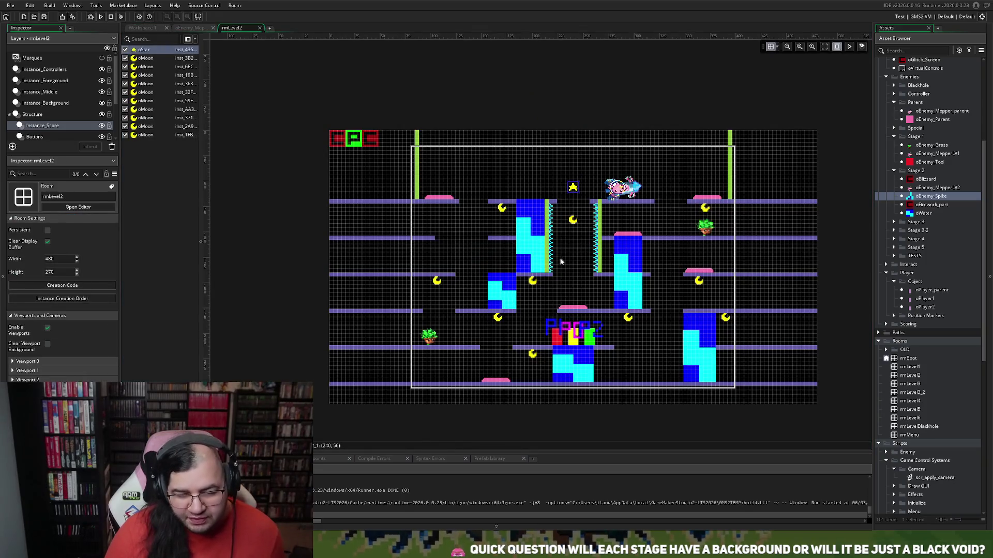
{"action": "scroll", "coordinate": [560, 262], "scroll_direction": "up", "scroll_amount": 3}
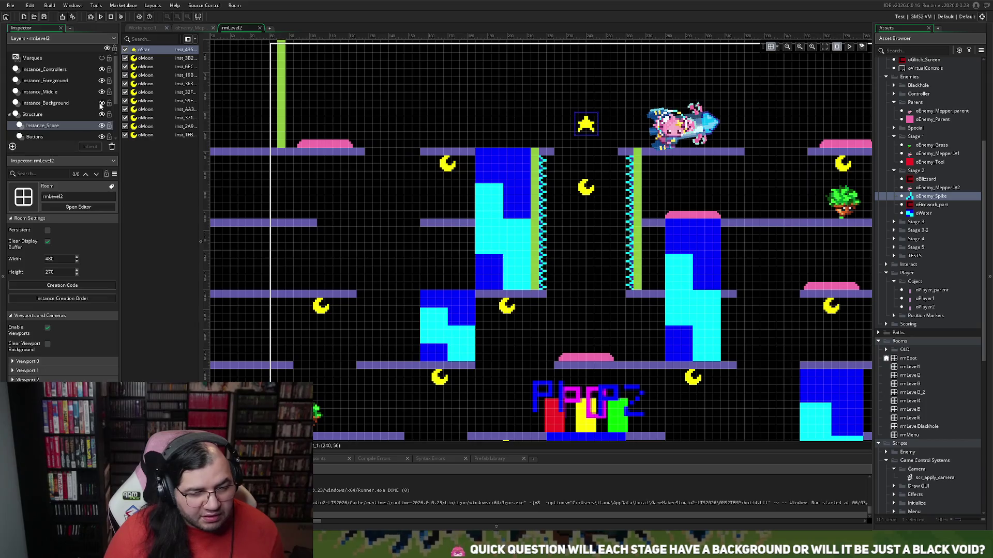
{"action": "left_click", "coordinate": [101, 103]}
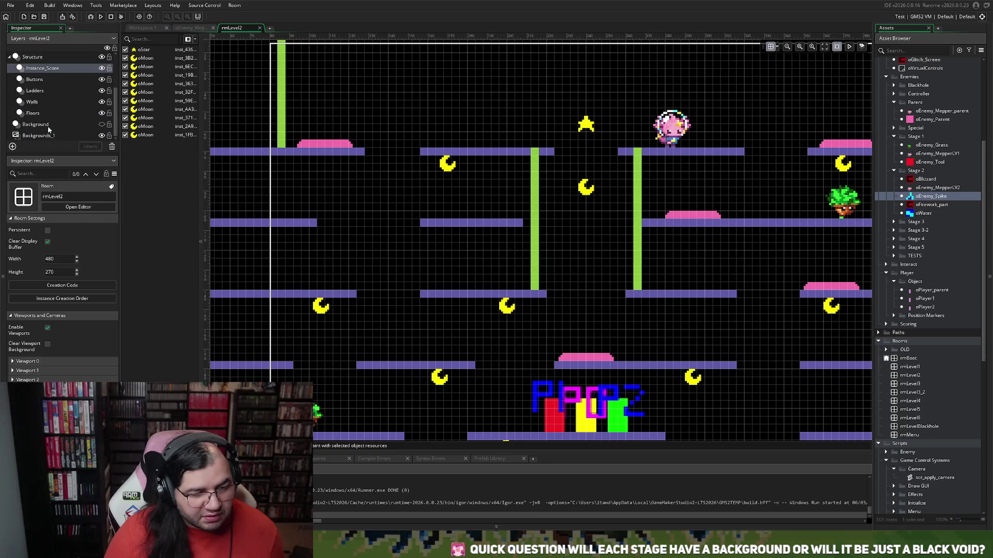
{"action": "left_click", "coordinate": [35, 113]}
{"action": "left_click", "coordinate": [506, 224]}
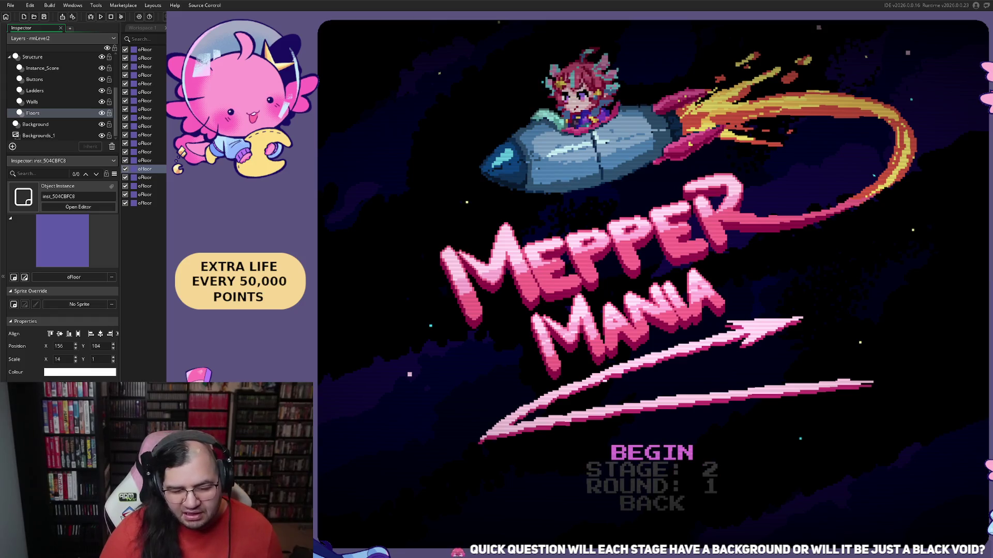
- Begin stage 2, clear the bottom-floor enemies and climb the right ladder to the middle platform
{"action": "key", "text": "Return"}
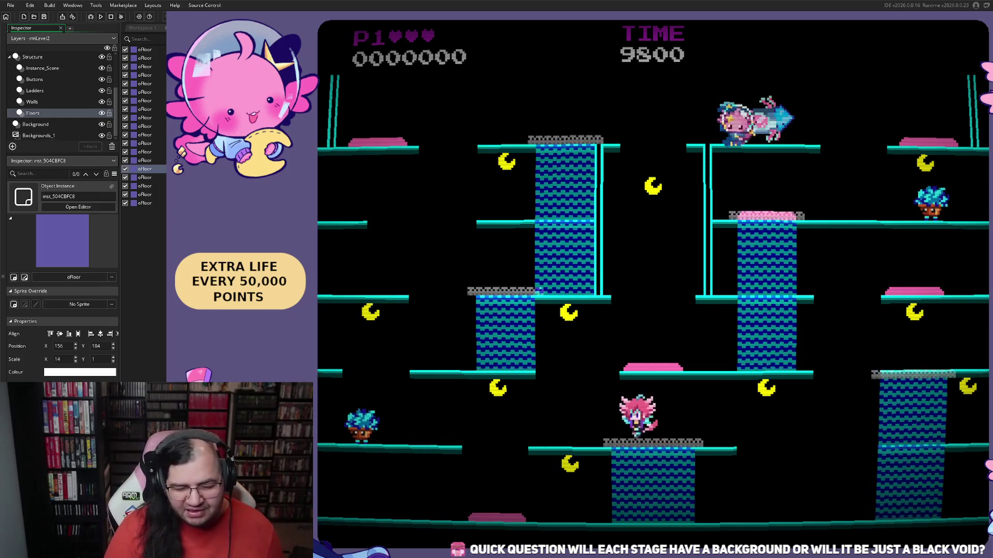
{"action": "key", "text": "Left"}
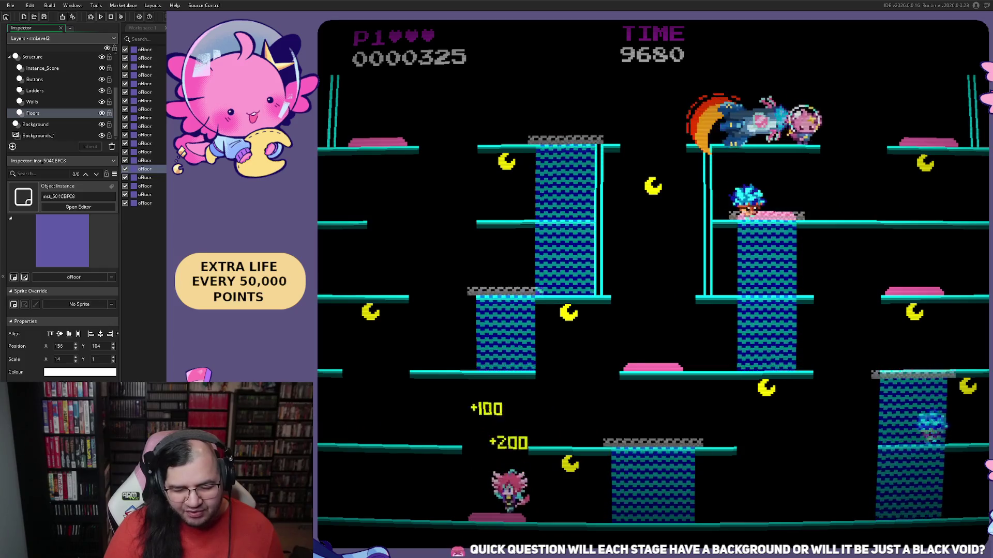
{"action": "key", "text": "Right"}
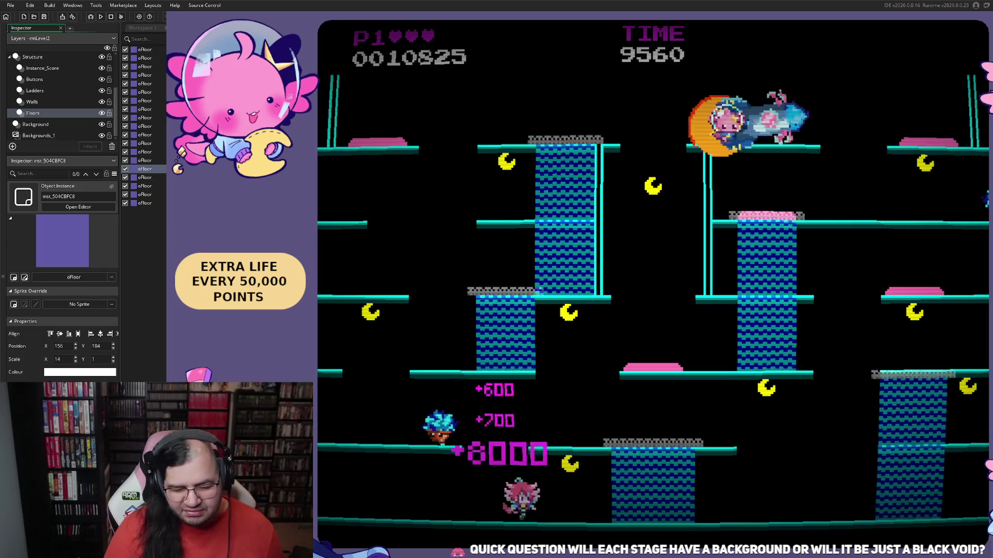
{"action": "key", "text": "Right"}
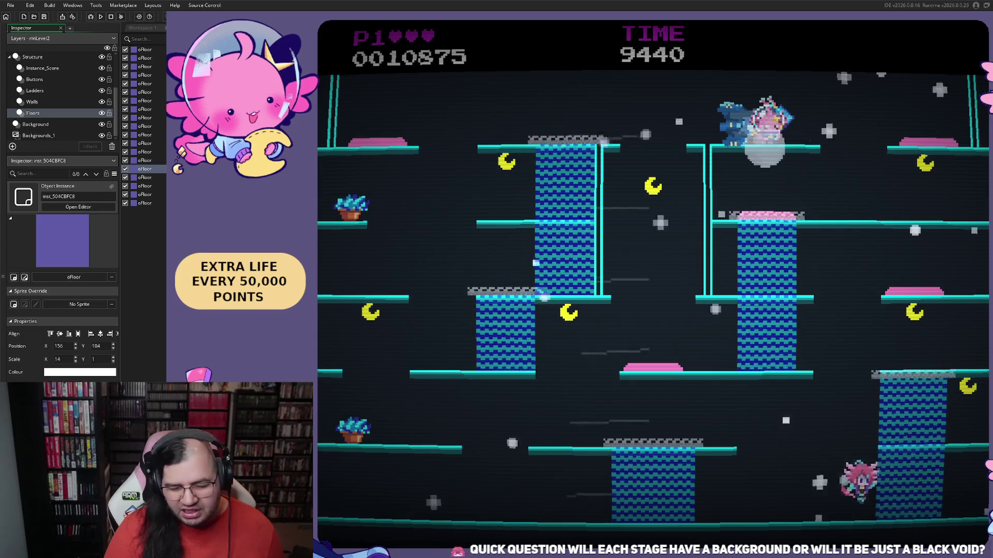
{"action": "key", "text": "Up"}
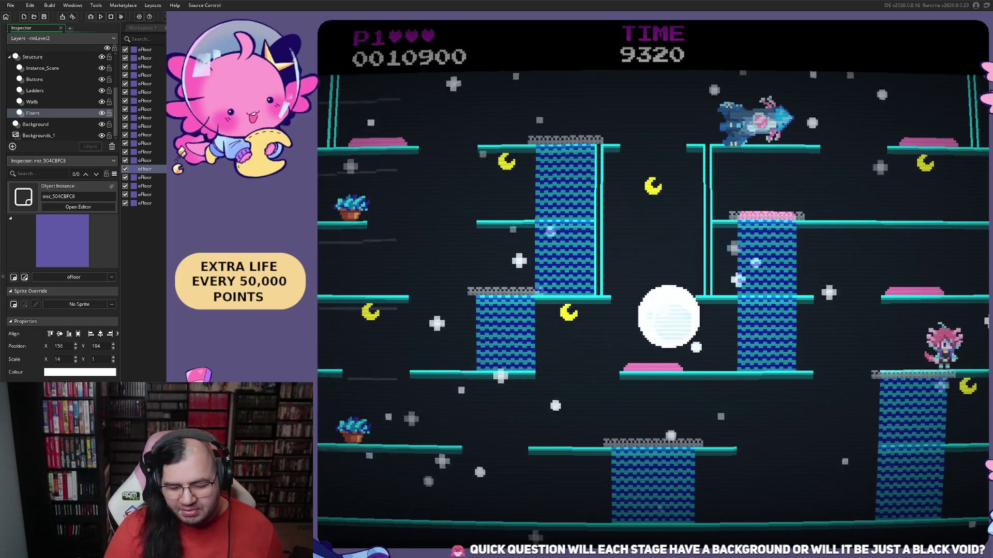
{"action": "key", "text": "Left"}
- Loop the right ladder for points until the score reaches 32575, then quit the game
{"action": "key", "text": "Right"}
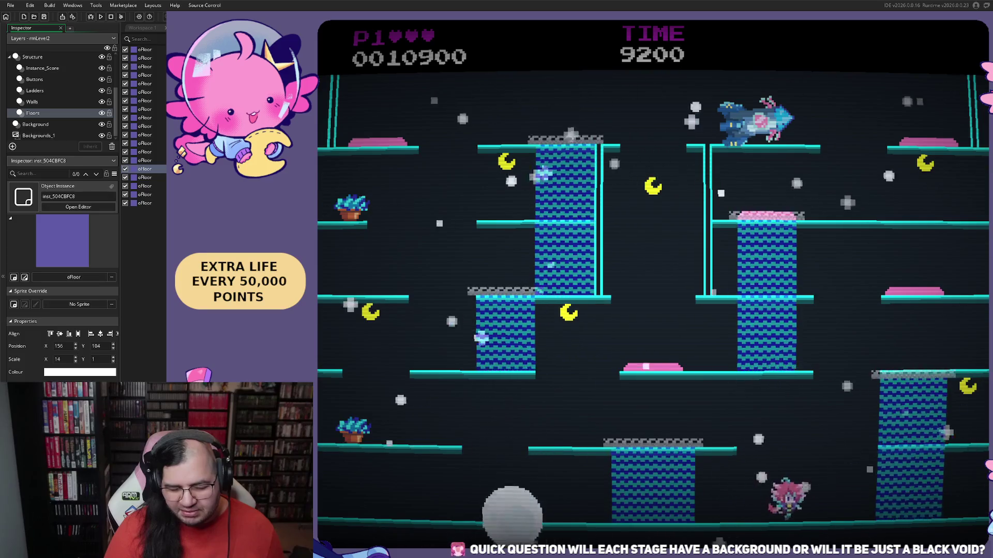
{"action": "key", "text": "Right"}
{"action": "key", "text": "Up"}
{"action": "key", "text": "Left"}
{"action": "key", "text": "Right"}
{"action": "key", "text": "Up"}
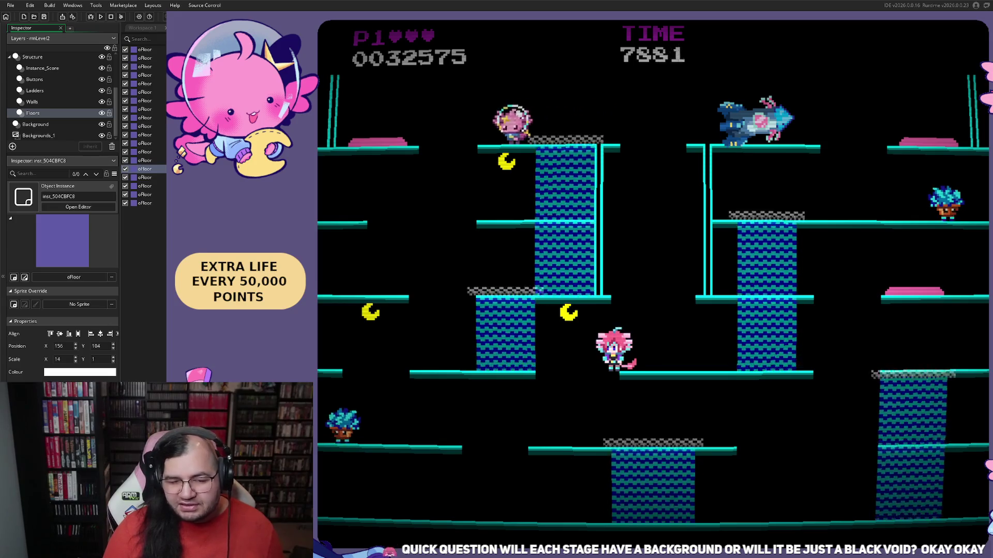
{"action": "key", "text": "Escape"}
{"action": "scroll", "coordinate": [546, 243], "scroll_direction": "down", "scroll_amount": 2}
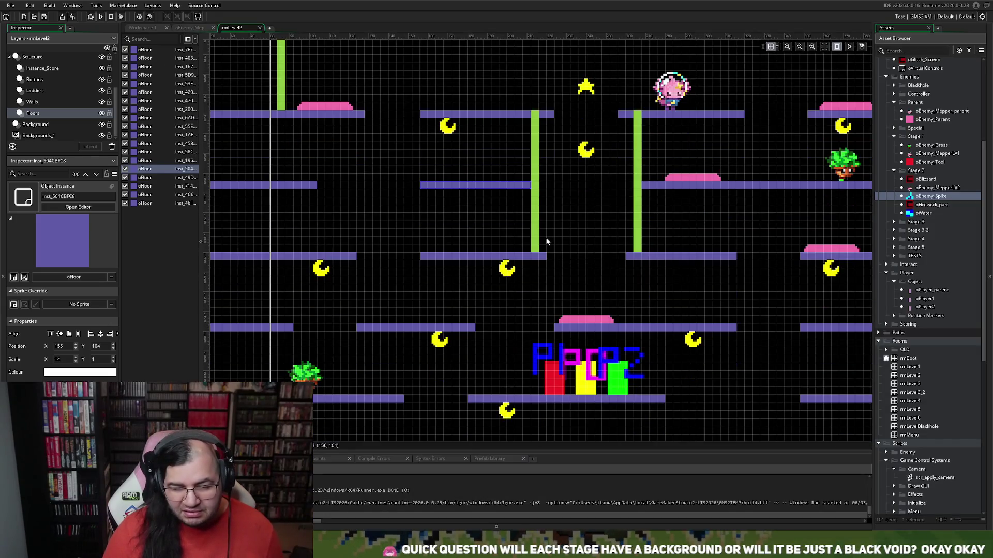
{"action": "scroll", "coordinate": [308, 200], "scroll_direction": "down", "scroll_amount": 2, "text": "ctrl"}
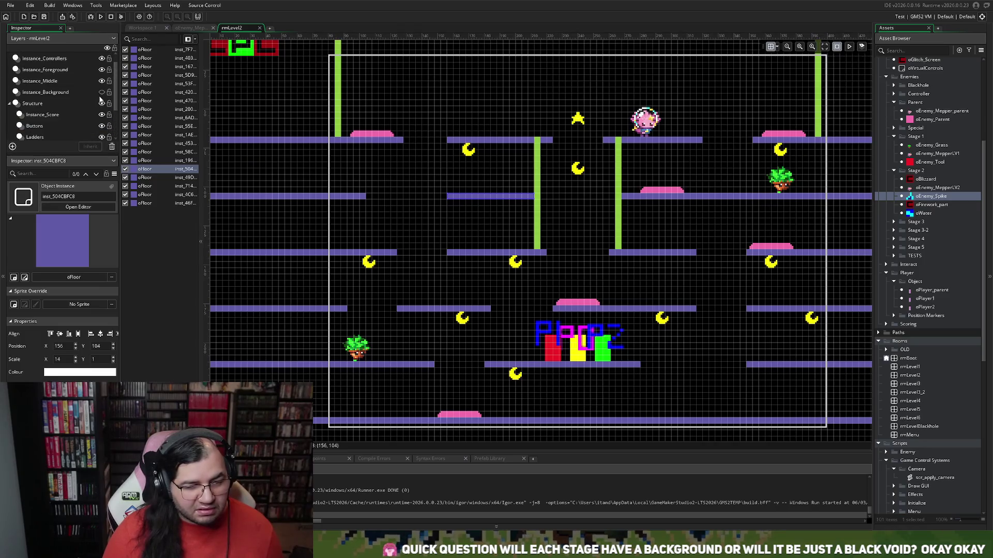
- Show the Instance_Background layer again in the room editor
{"action": "left_click", "coordinate": [102, 92]}
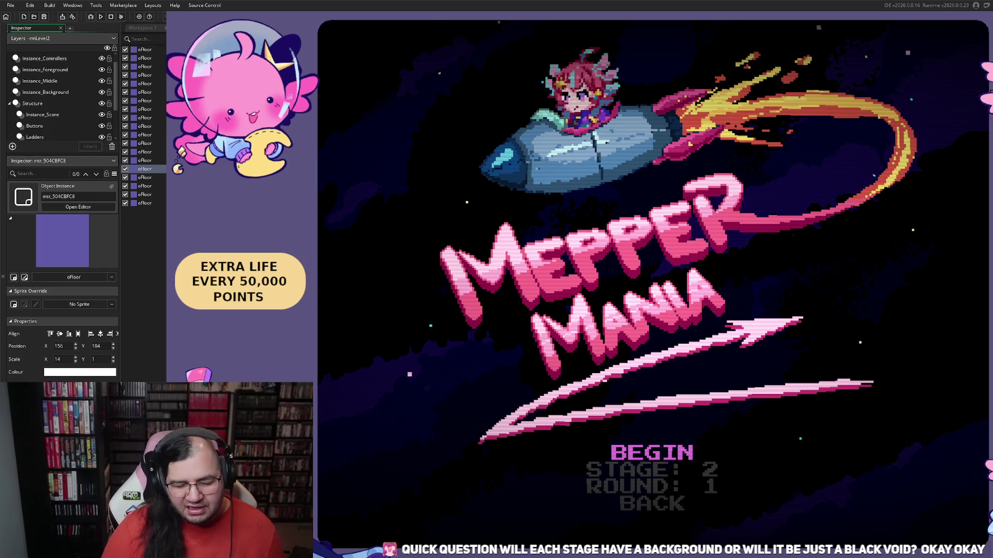
- Begin stage 2, bounce across the lower floors and climb to the upper platform
{"action": "key", "text": "Return"}
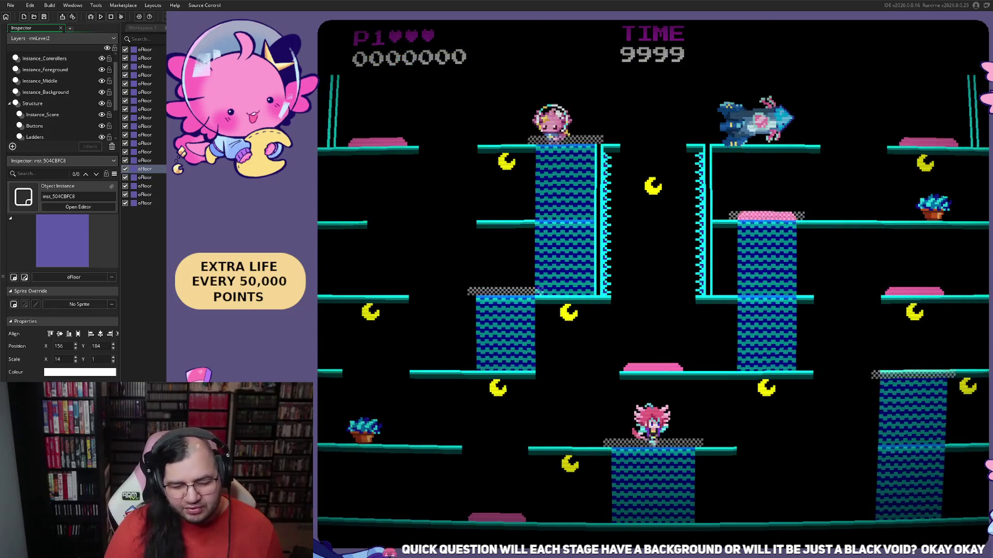
{"action": "key", "text": "Left"}
{"action": "key", "text": "space"}
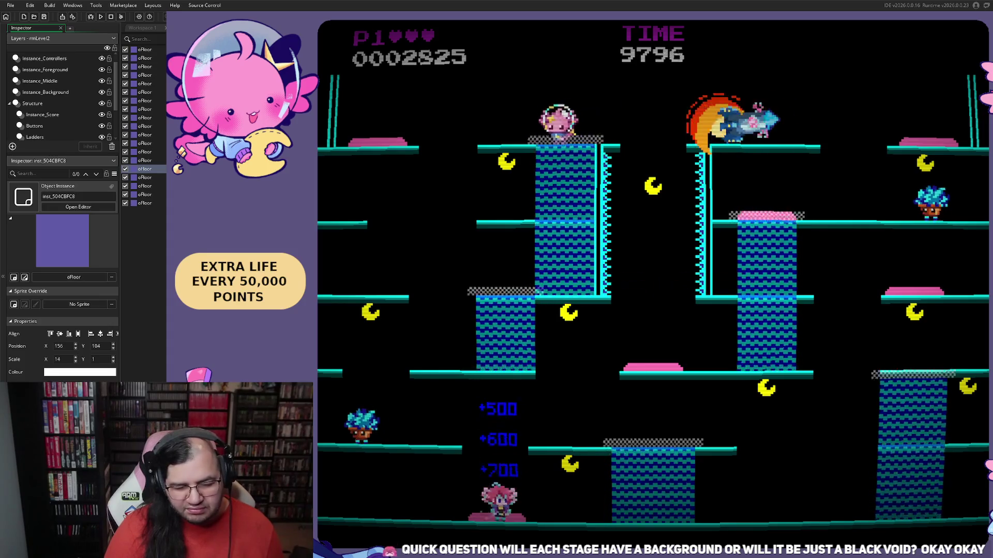
{"action": "key", "text": "Right"}
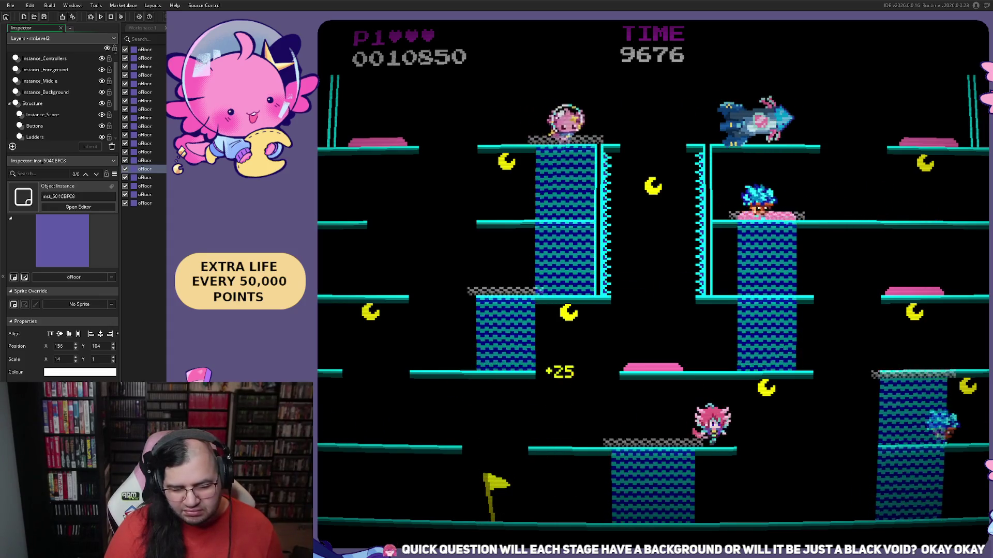
{"action": "key", "text": "Right"}
{"action": "key", "text": "Right"}
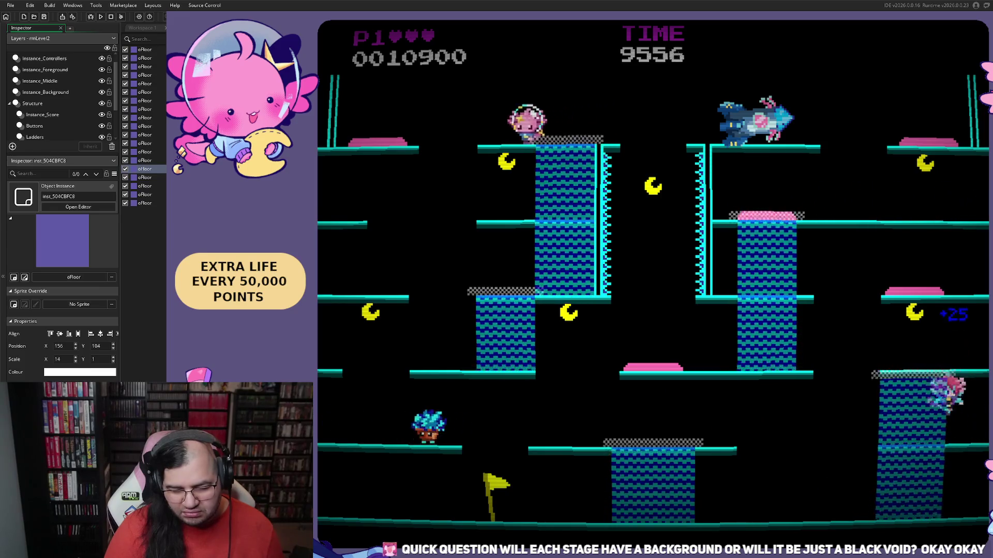
{"action": "key", "text": "Left"}
{"action": "key", "text": "Right"}
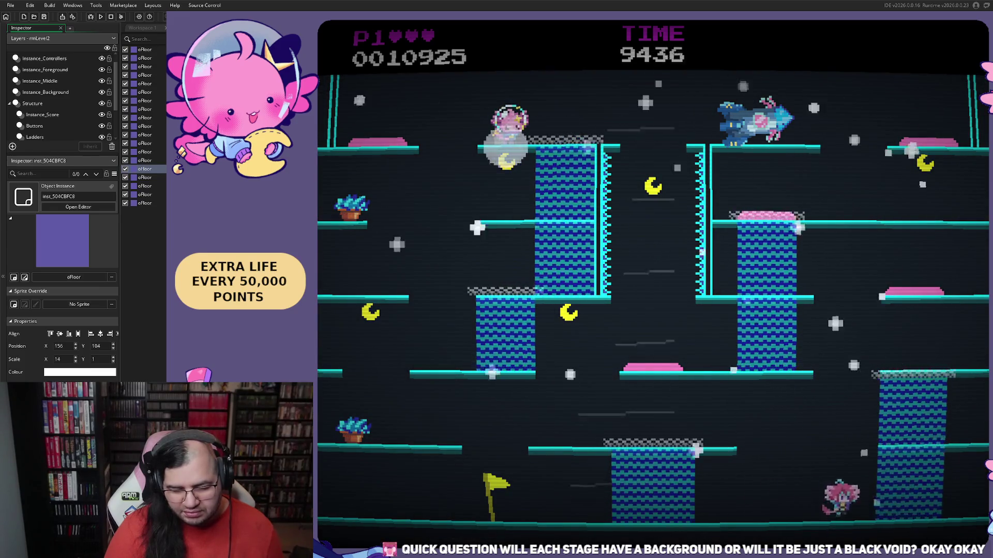
{"action": "key", "text": "Right"}
{"action": "key", "text": "Left"}
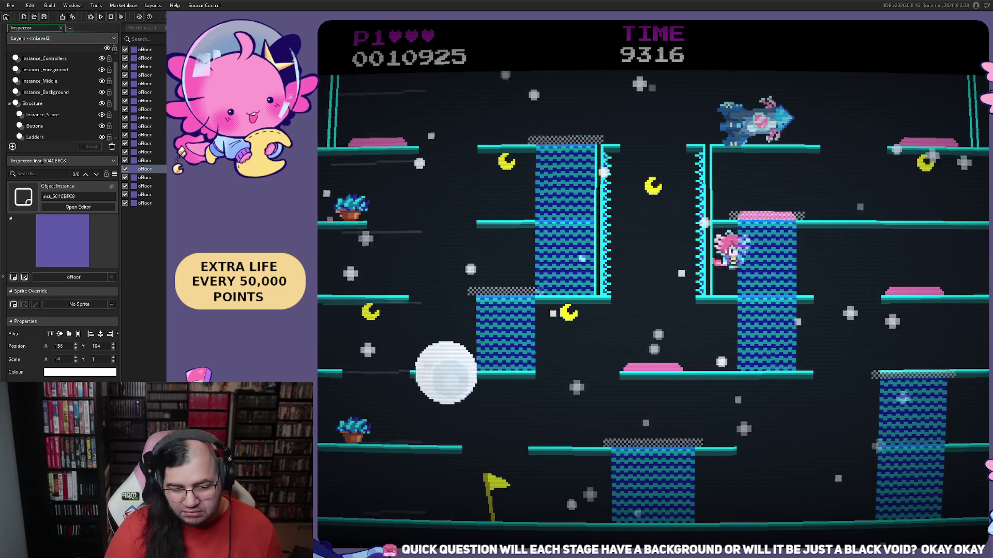
{"action": "key", "text": "Up"}
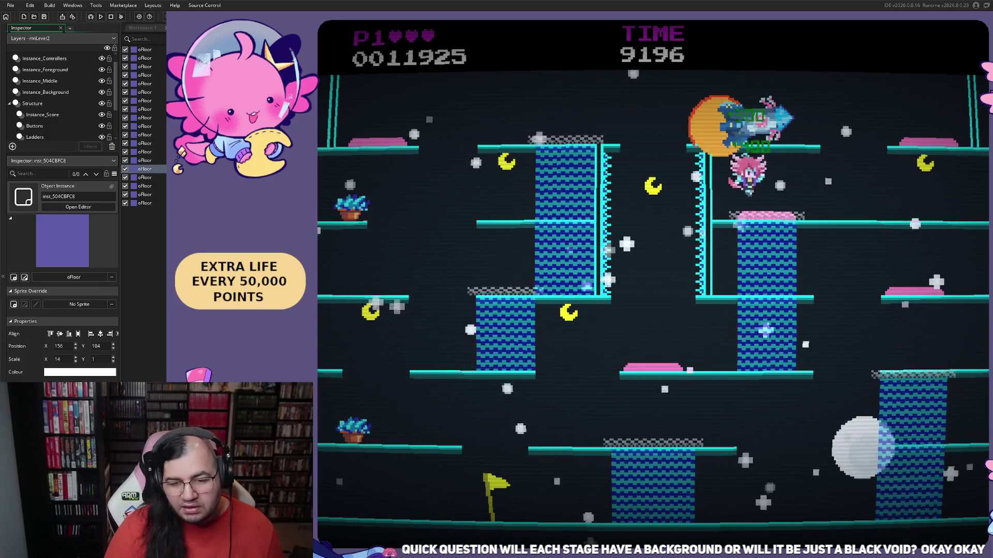
- Wrap around the right edge, drop to the bottom floor and reach the flag
{"action": "key", "text": "Right"}
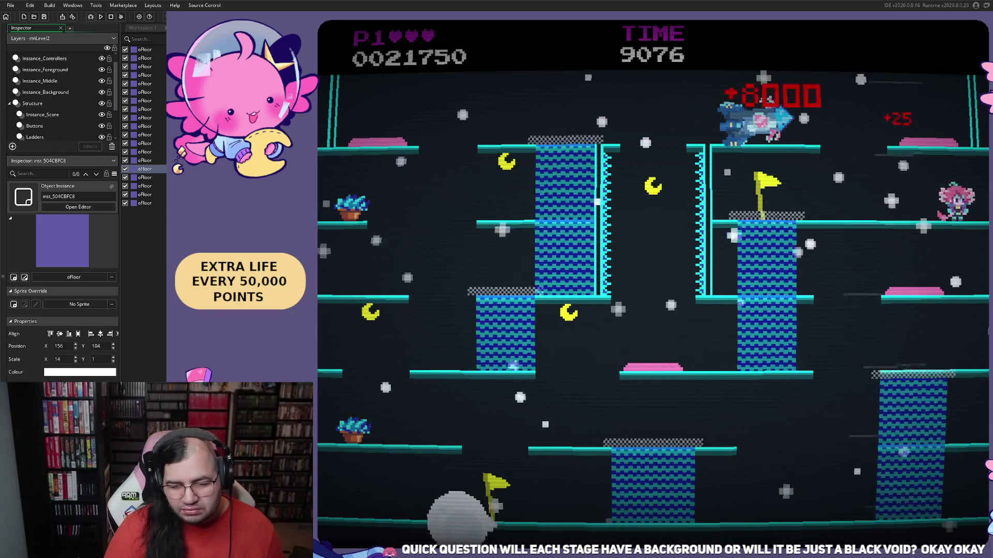
{"action": "key", "text": "Right"}
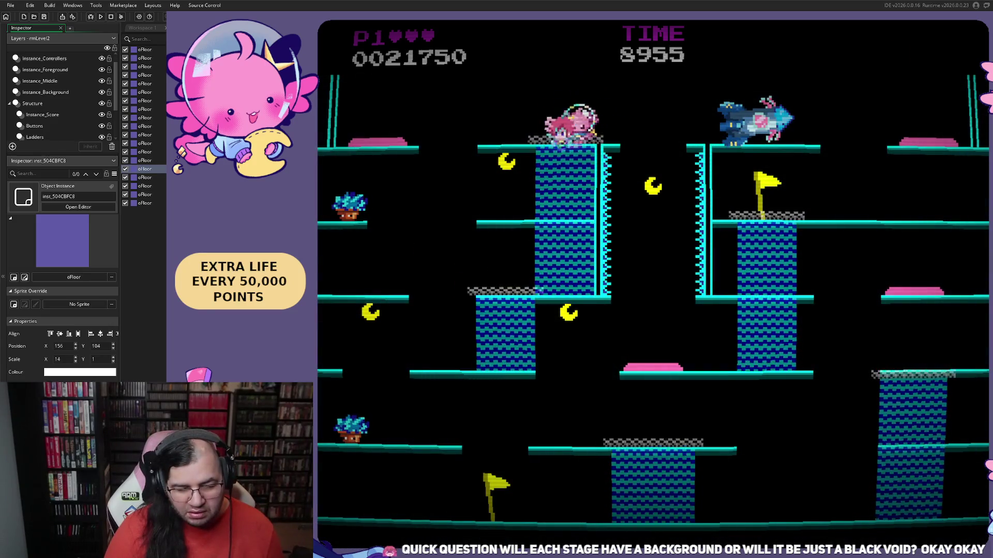
{"action": "key", "text": "Left"}
{"action": "key", "text": "Left"}
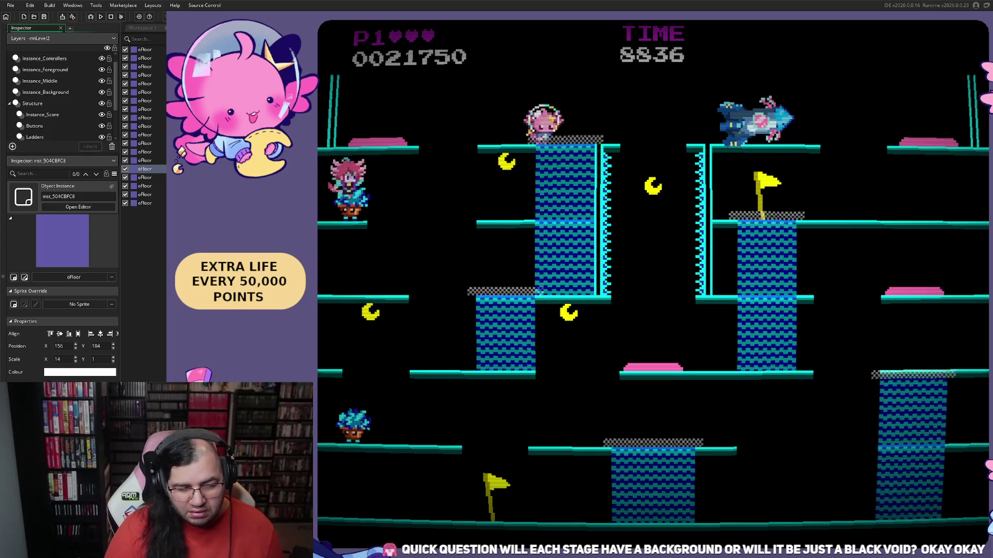
{"action": "key", "text": "Left"}
{"action": "key", "text": "Right"}
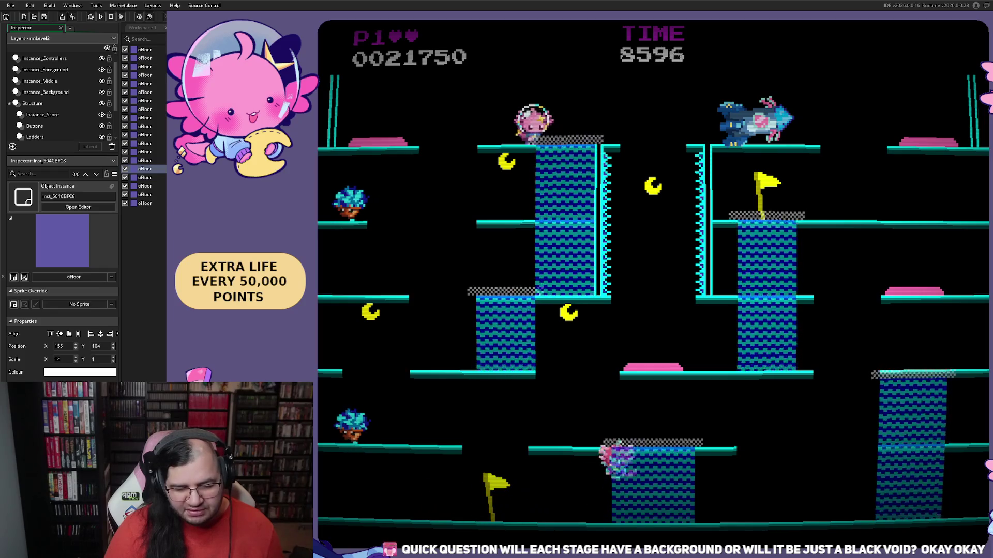
{"action": "key", "text": "Left"}
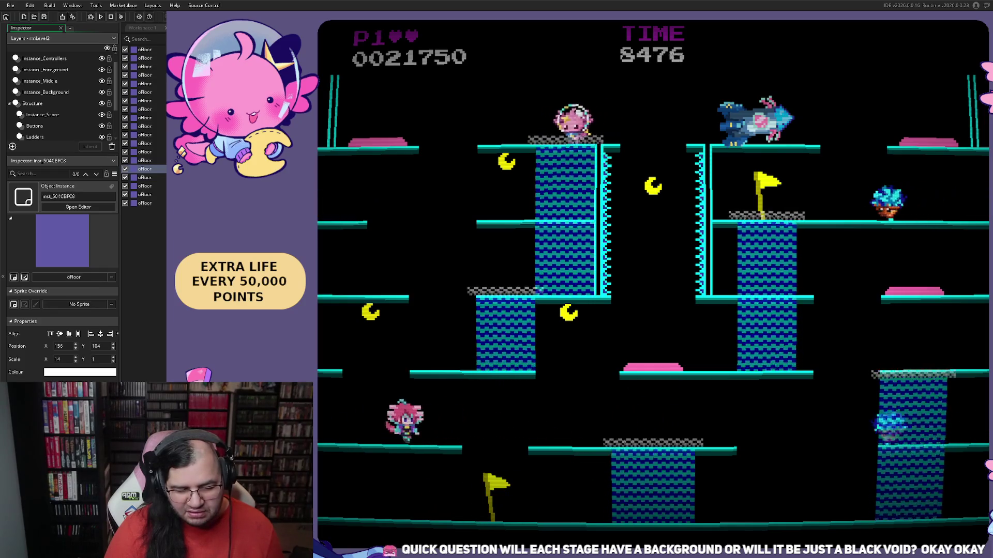
{"action": "key", "text": "Right"}
{"action": "key", "text": "Right"}
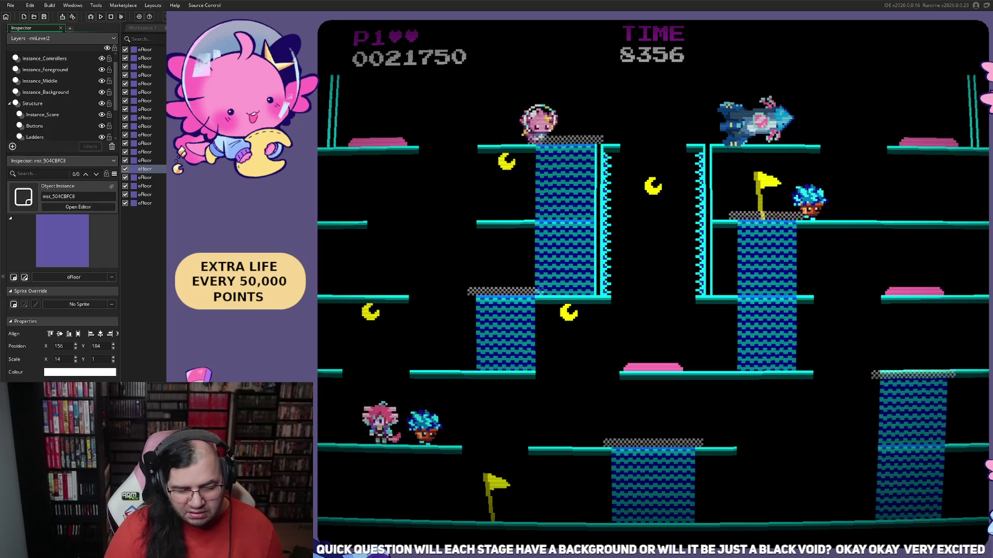
{"action": "key", "text": "Left"}
{"action": "key", "text": "Left"}
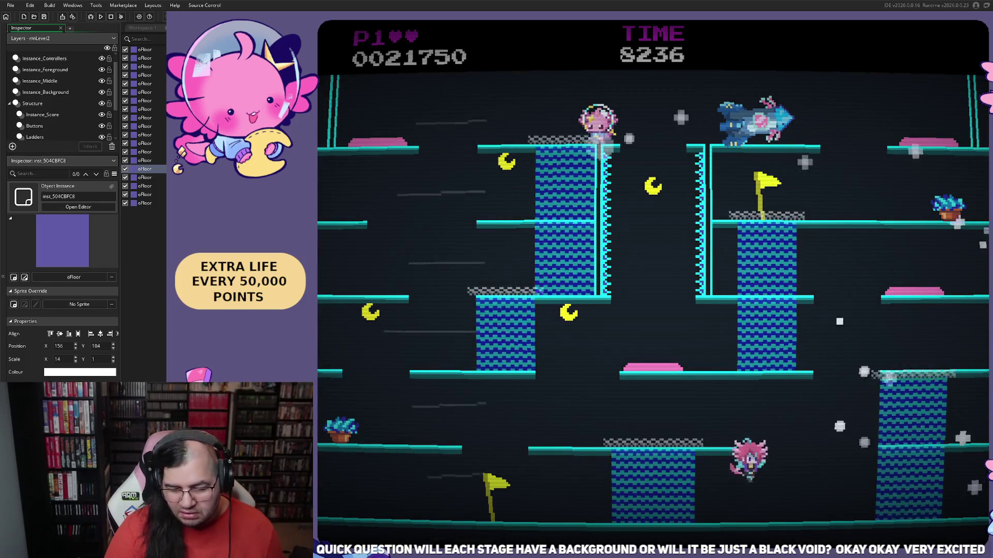
- Climb the right and middle ladders and cross left onto the upper-left ledge for points
{"action": "key", "text": "Right"}
{"action": "key", "text": "Up"}
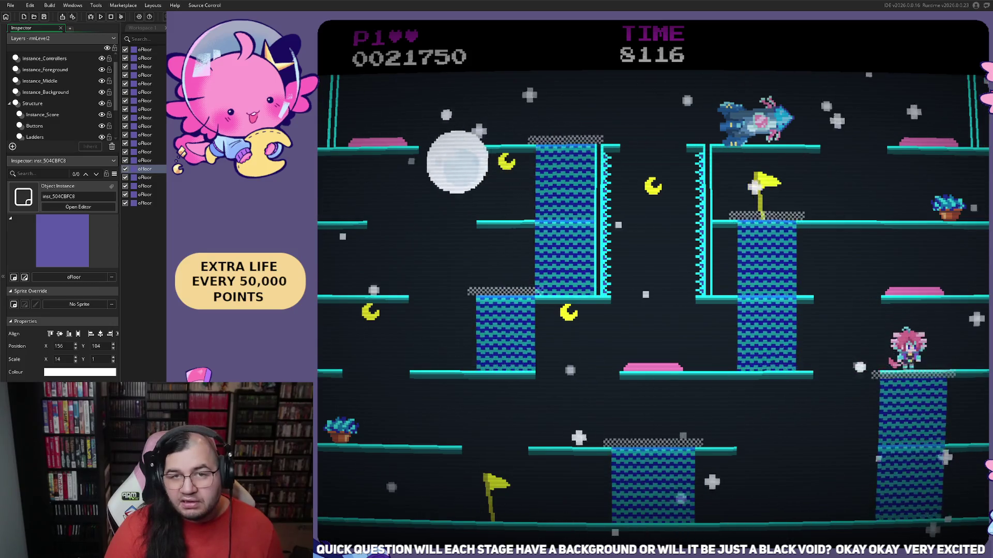
{"action": "key", "text": "Left"}
{"action": "key", "text": "Up"}
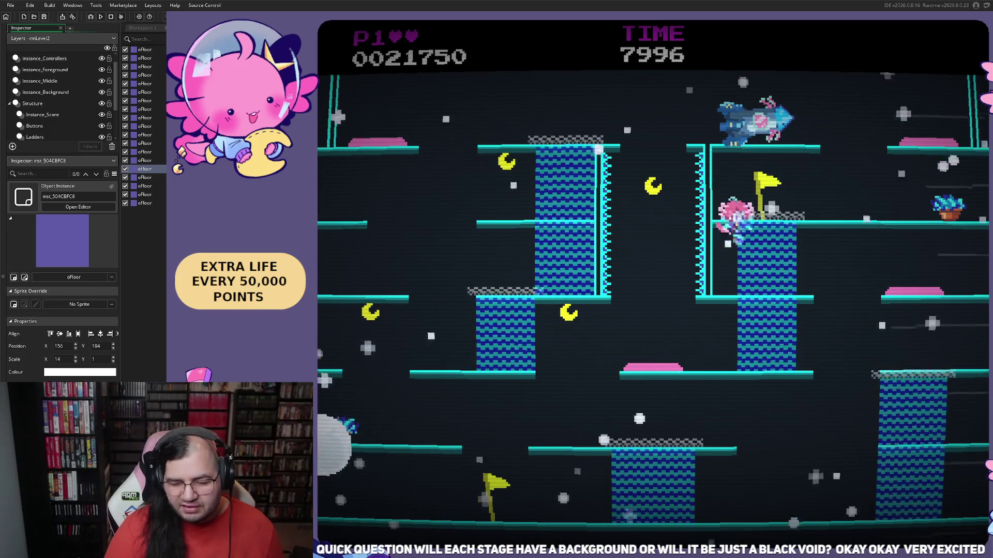
{"action": "key", "text": "Right"}
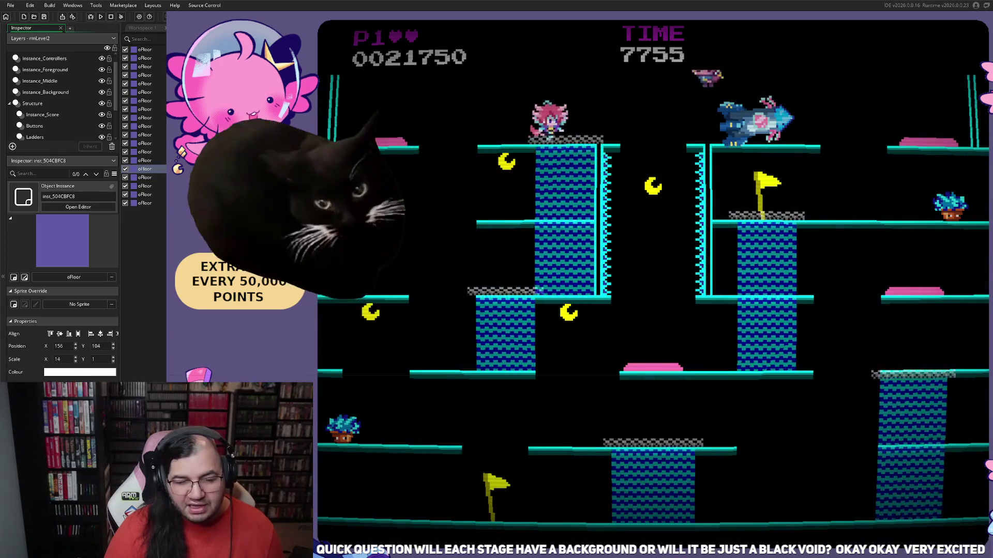
{"action": "key", "text": "Right"}
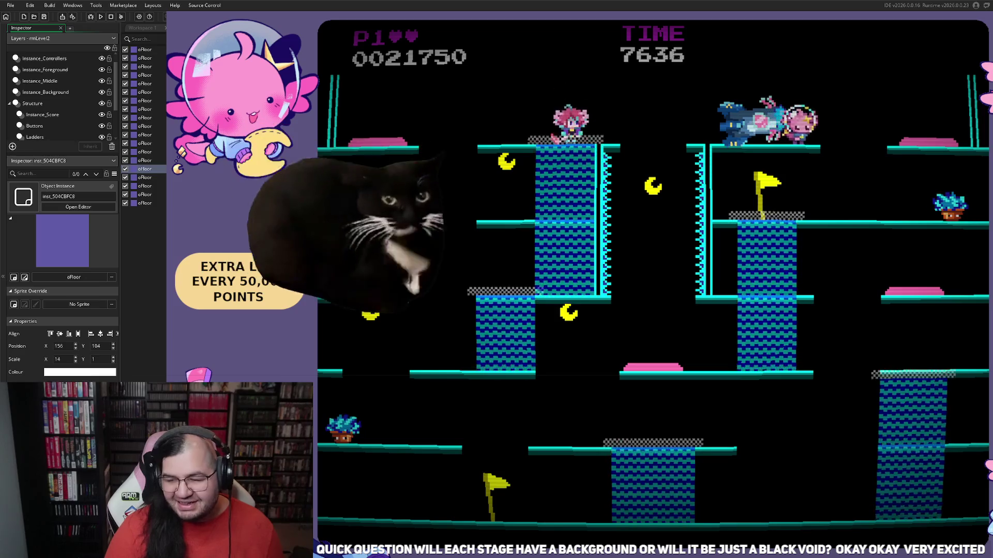
{"action": "key", "text": "Left"}
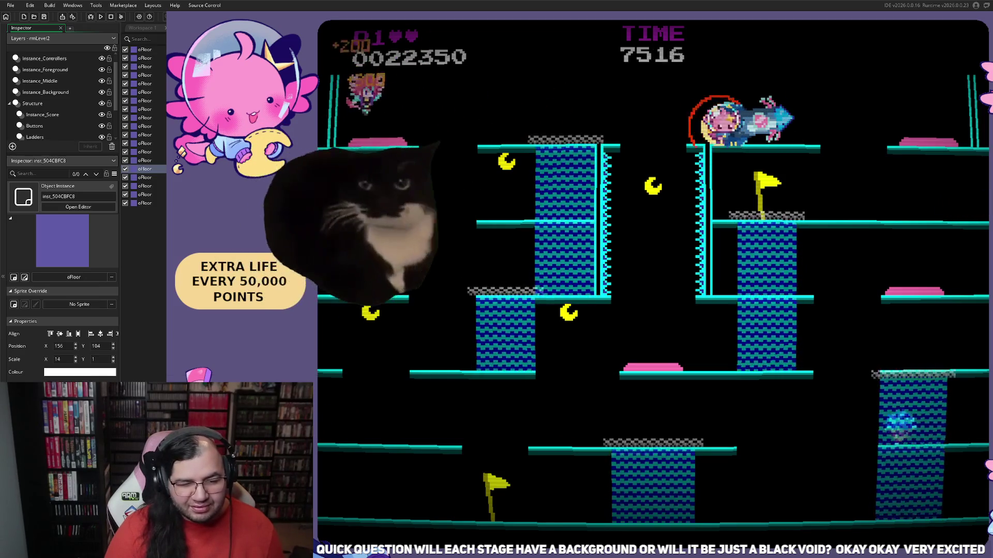
{"action": "key", "text": "Right"}
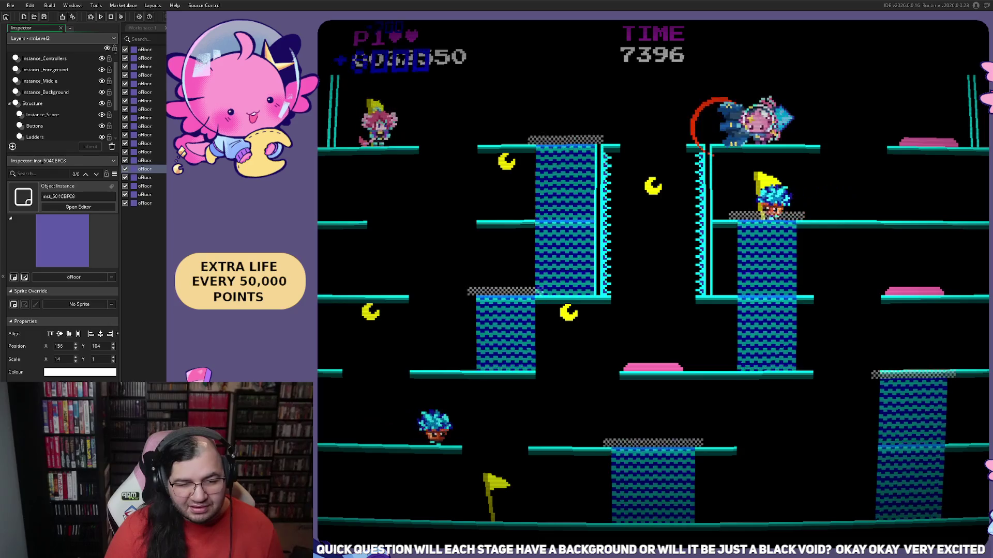
- Jump onto the tall pillar, collect its crescents, and respawn down to the lower platforms
{"action": "key", "text": "Left"}
{"action": "key", "text": "Right"}
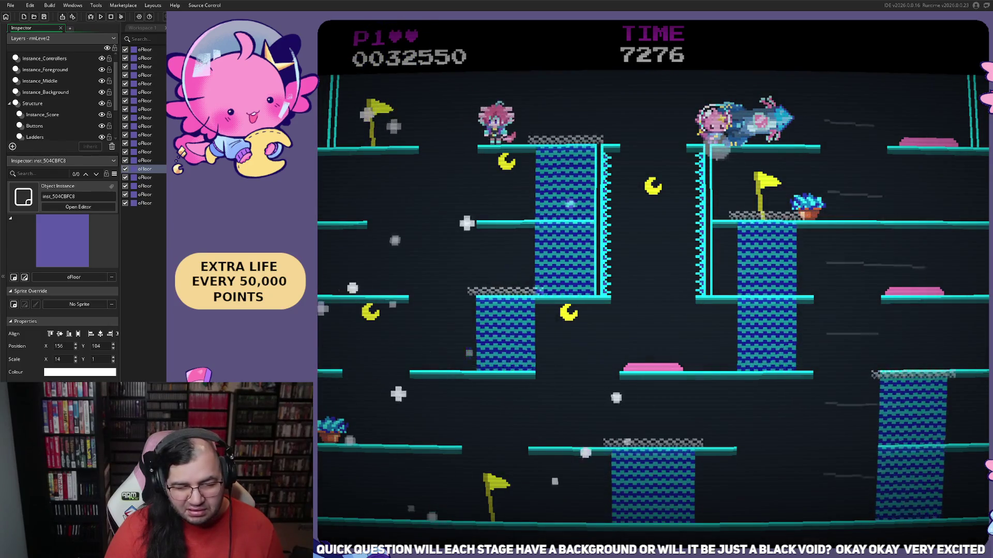
{"action": "key", "text": "Left"}
{"action": "key", "text": "Right"}
{"action": "key", "text": "Left"}
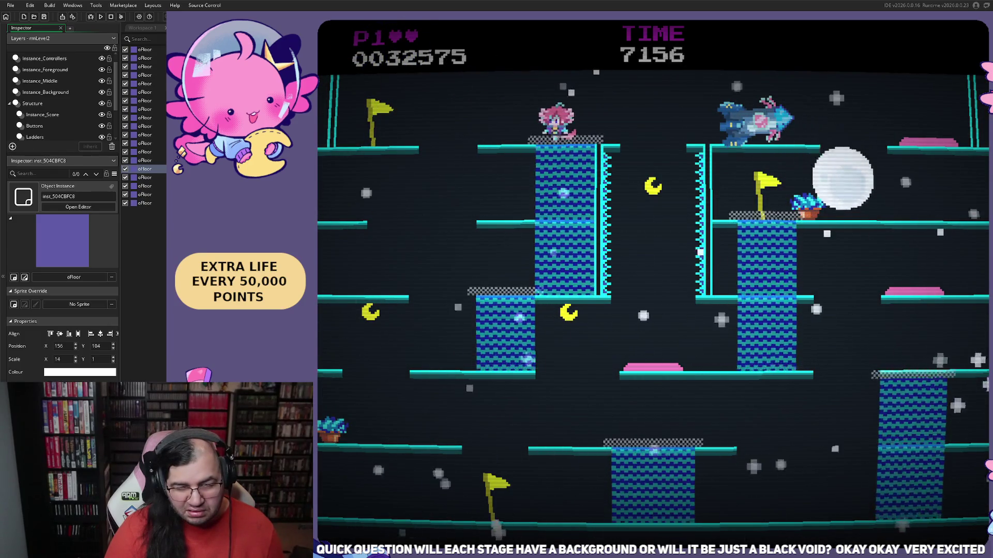
{"action": "key", "text": "Left"}
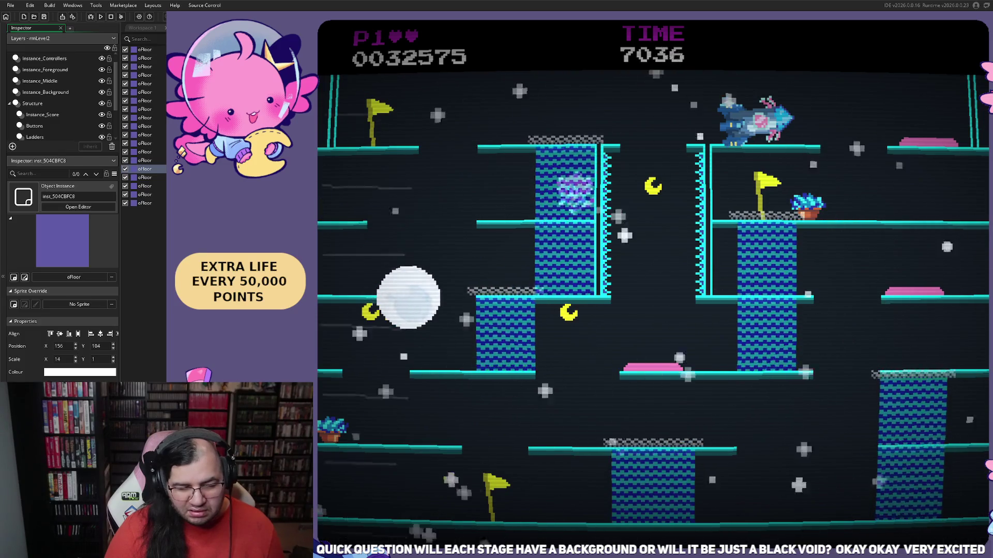
{"action": "key", "text": "Left"}
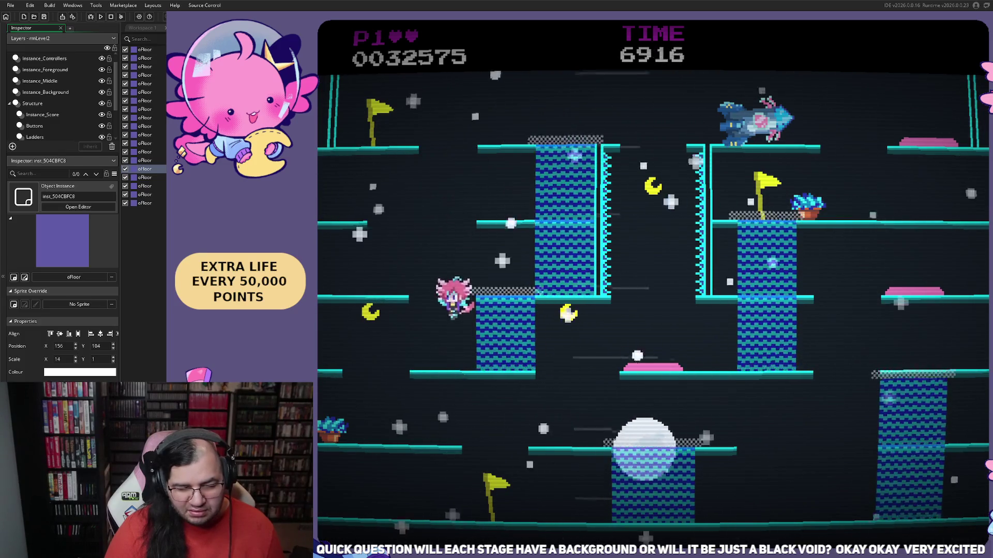
{"action": "key", "text": "Left"}
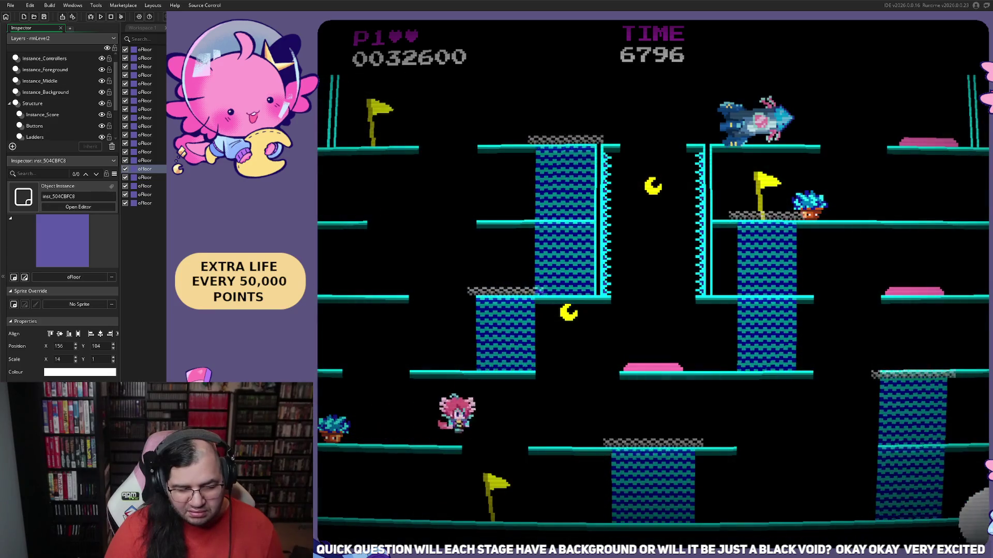
{"action": "key", "text": "Right"}
{"action": "key", "text": "Right"}
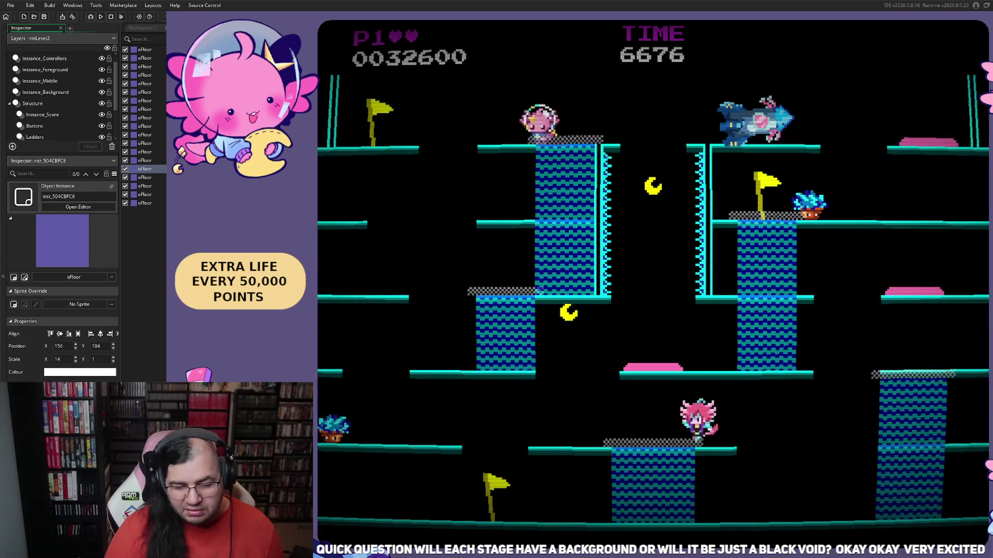
{"action": "key", "text": "Left"}
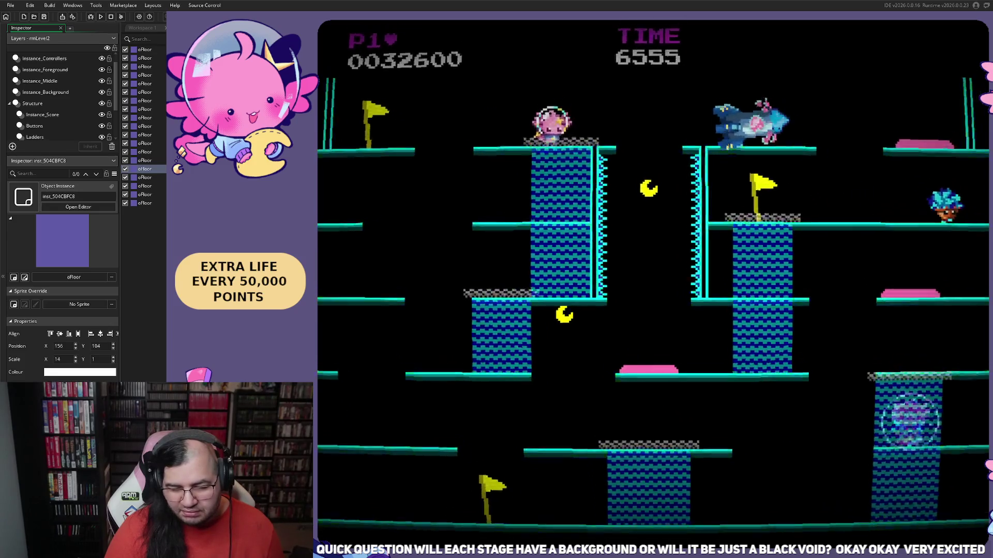
- Leave the respawn bubble, reach the middle platform and right tower, then wrap around the level edge
{"action": "key", "text": "Left"}
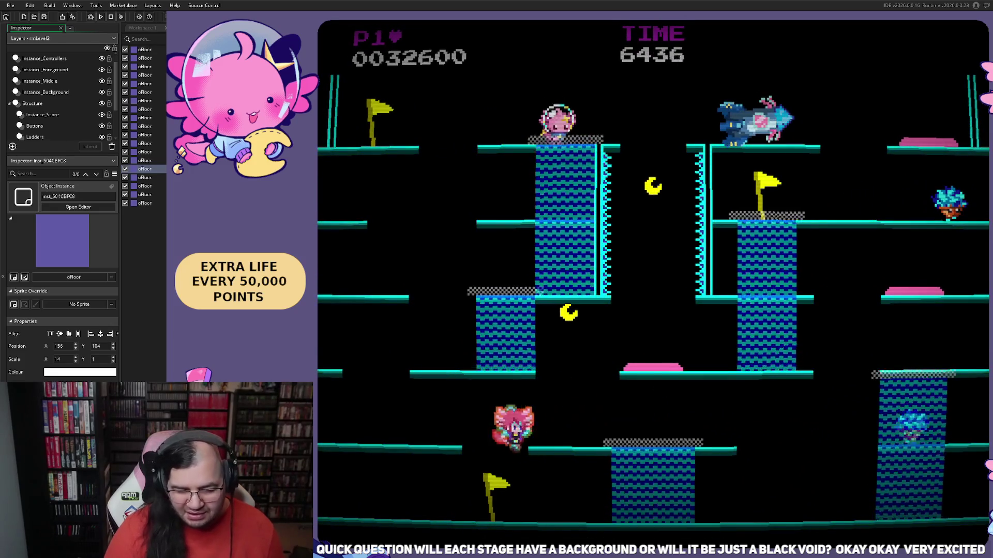
{"action": "key", "text": "Left"}
{"action": "key", "text": "Right"}
{"action": "key", "text": "space"}
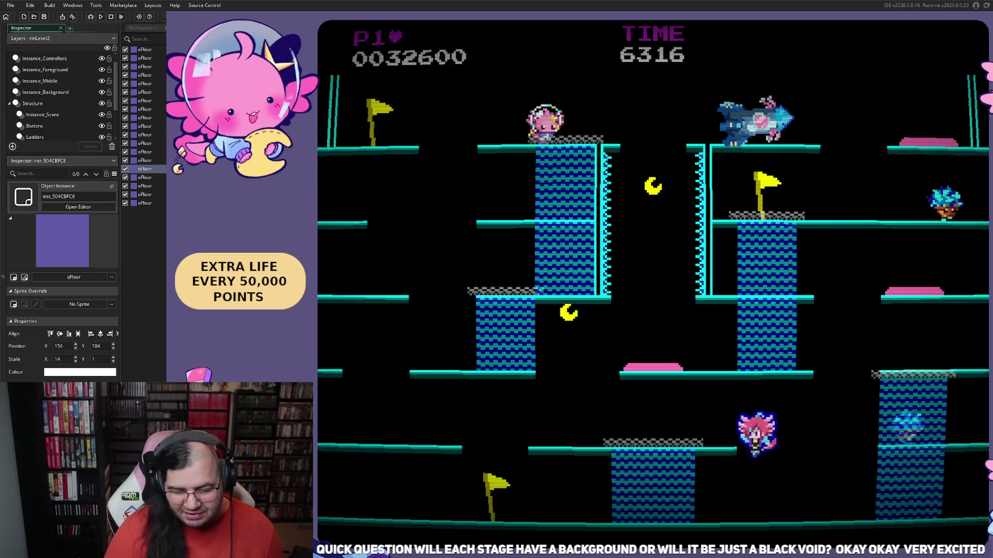
{"action": "key", "text": "Right"}
{"action": "key", "text": "Right"}
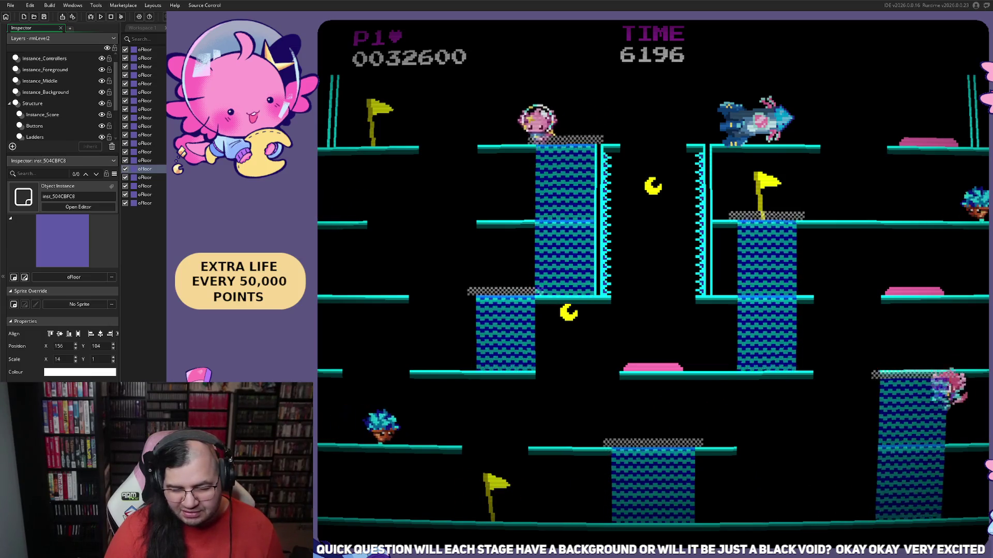
{"action": "key", "text": "Left"}
{"action": "key", "text": "Left"}
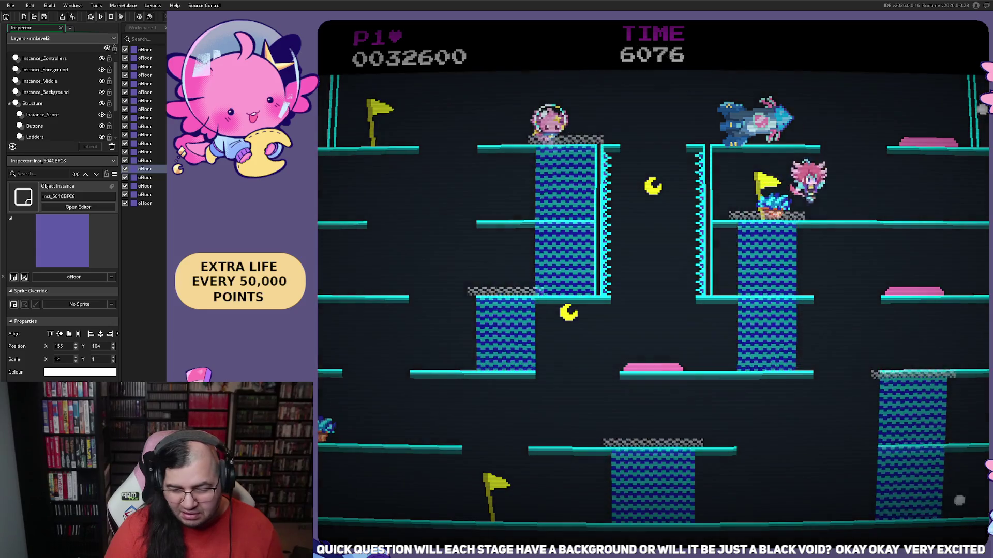
{"action": "key", "text": "Right"}
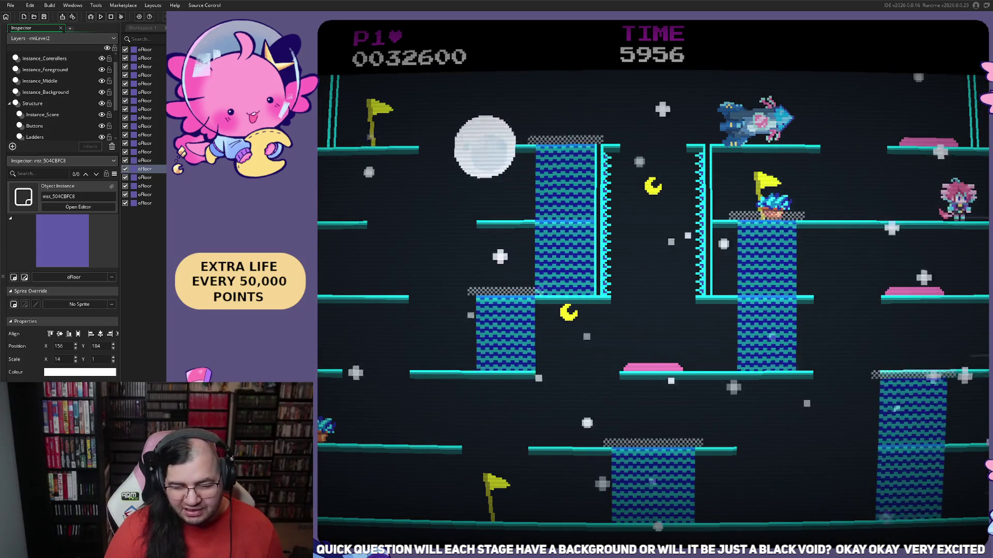
{"action": "key", "text": "Right"}
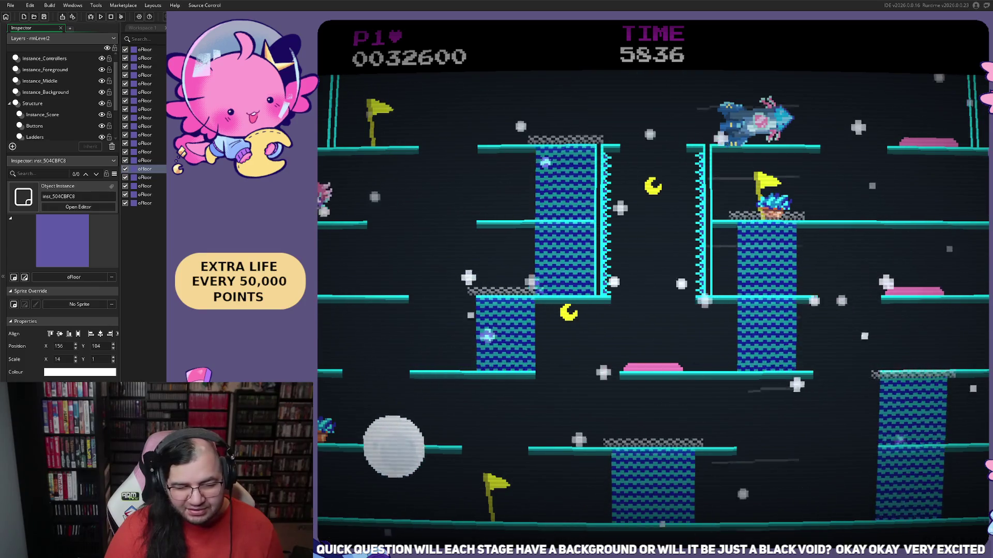
- Scale the tall tower and grab the moons and 100-point bonus across the left platforms
{"action": "key", "text": "Right"}
{"action": "key", "text": "Up"}
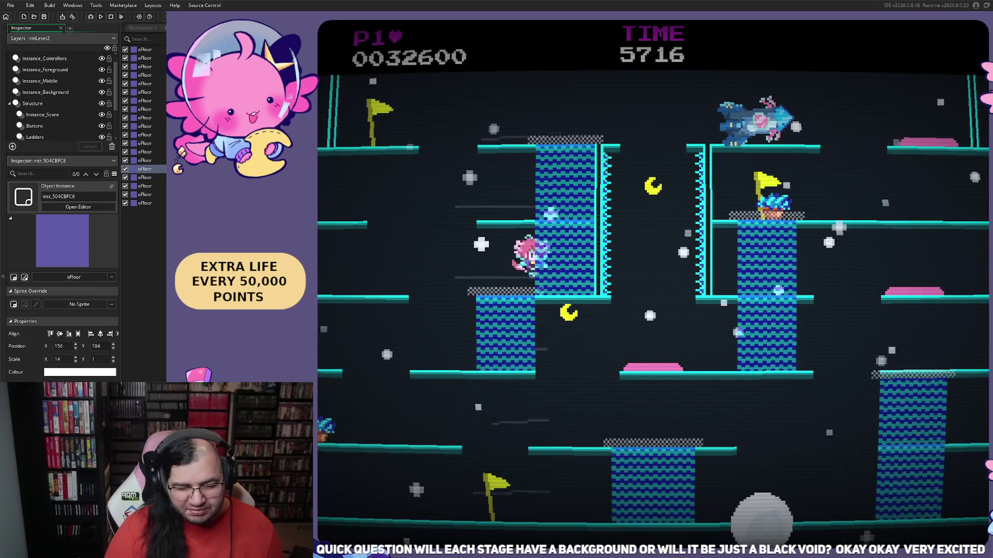
{"action": "key", "text": "Right"}
{"action": "key", "text": "Up"}
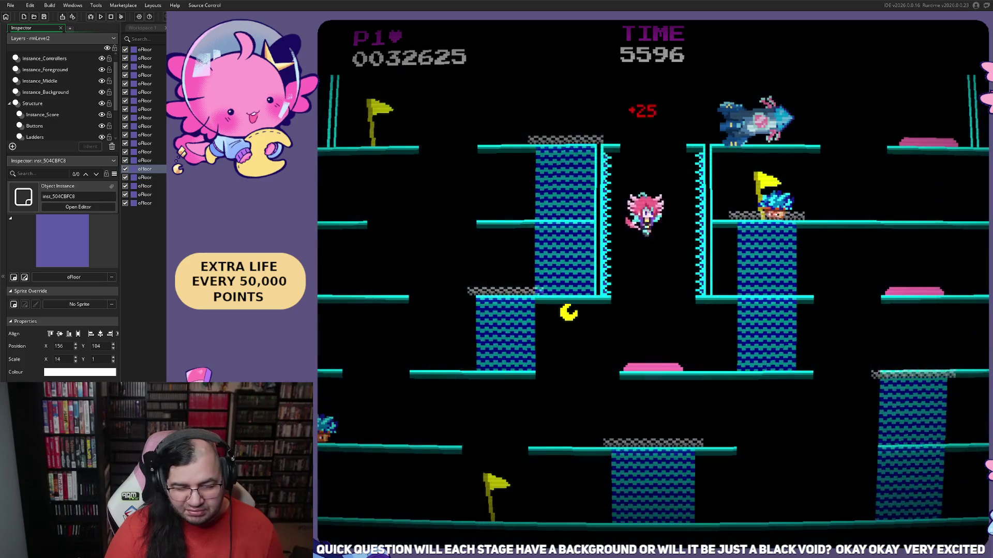
{"action": "key", "text": "Left"}
{"action": "key", "text": "Up"}
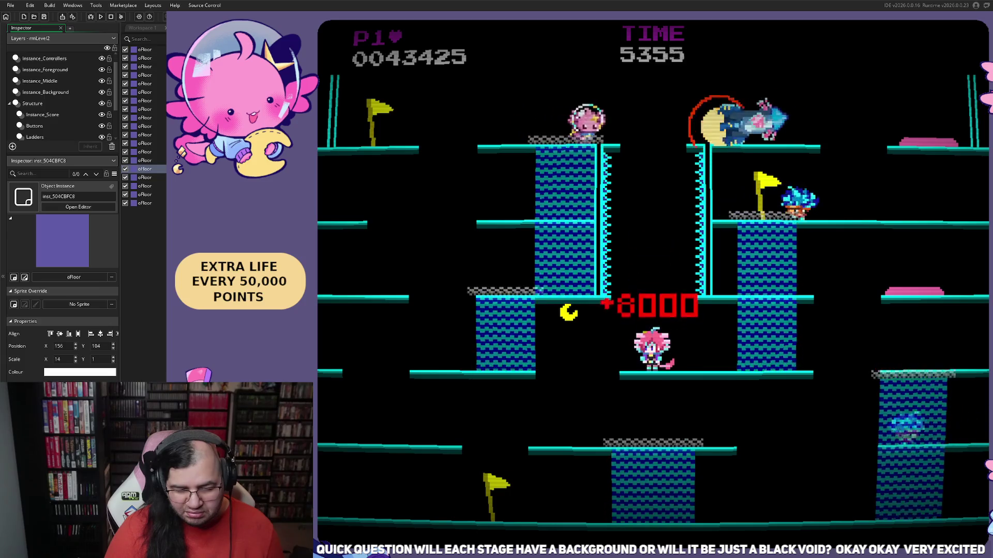
{"action": "key", "text": "Left"}
{"action": "key", "text": "Up"}
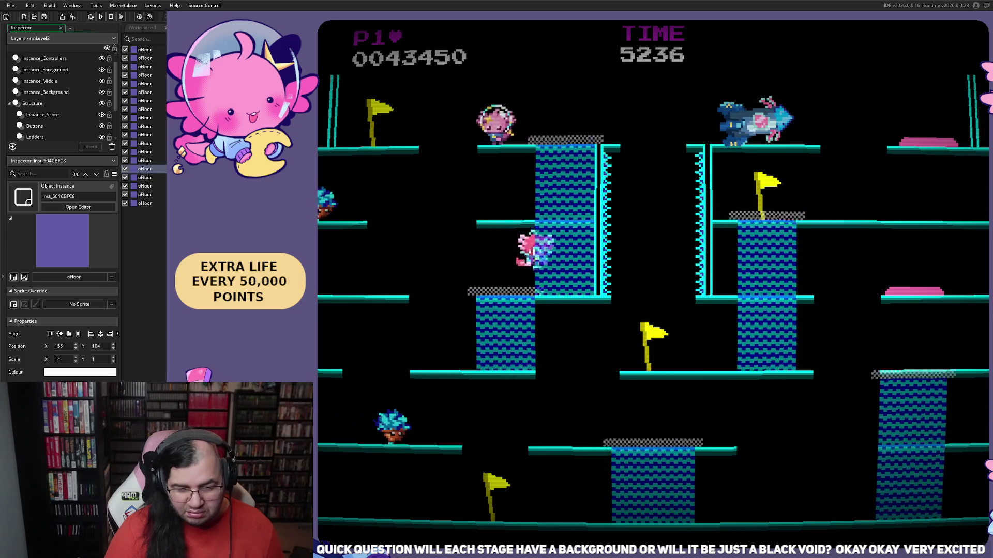
- Climb the blue wall to the top platform and land on the right platform for bonus points
{"action": "key", "text": "Right"}
{"action": "key", "text": "Up"}
{"action": "key", "text": "Right"}
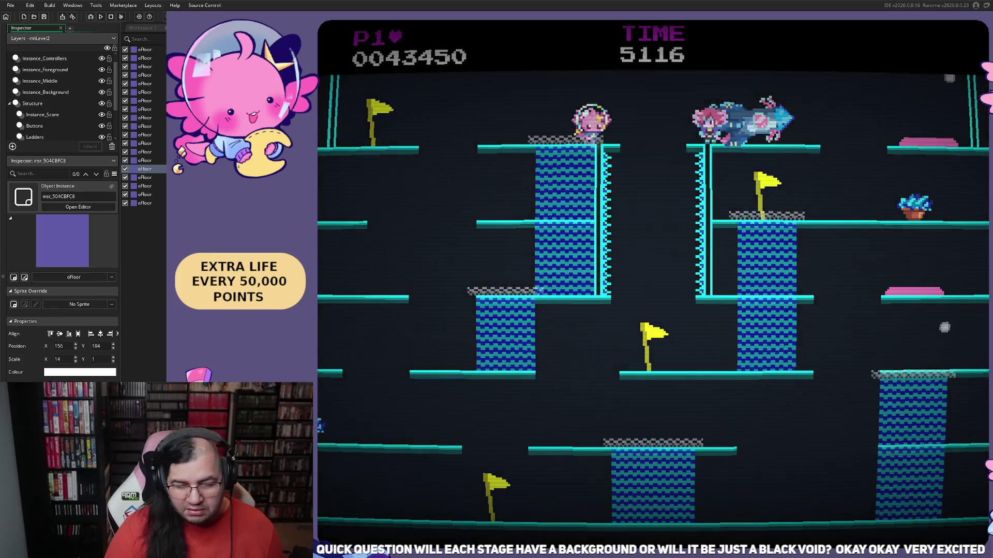
{"action": "key", "text": "Up"}
{"action": "key", "text": "Right"}
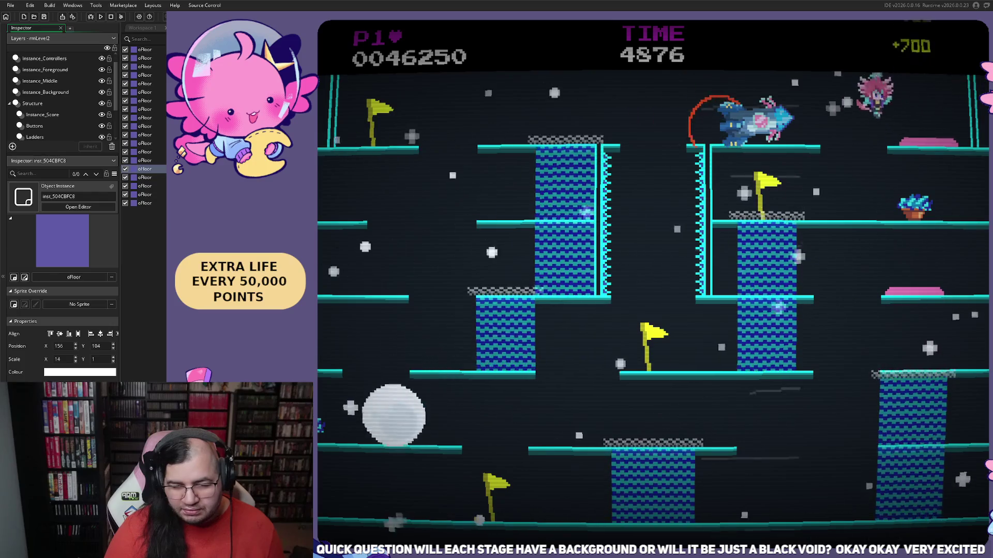
{"action": "key", "text": "Left"}
{"action": "key", "text": "Left"}
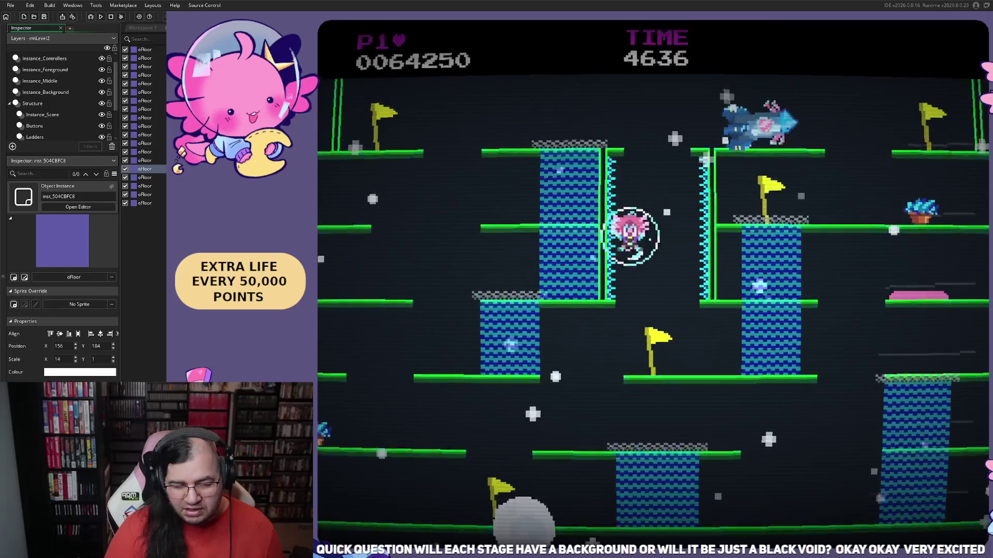
- Play out the remaining lives around the right tower until the score reads 0064250
{"action": "key", "text": "Right"}
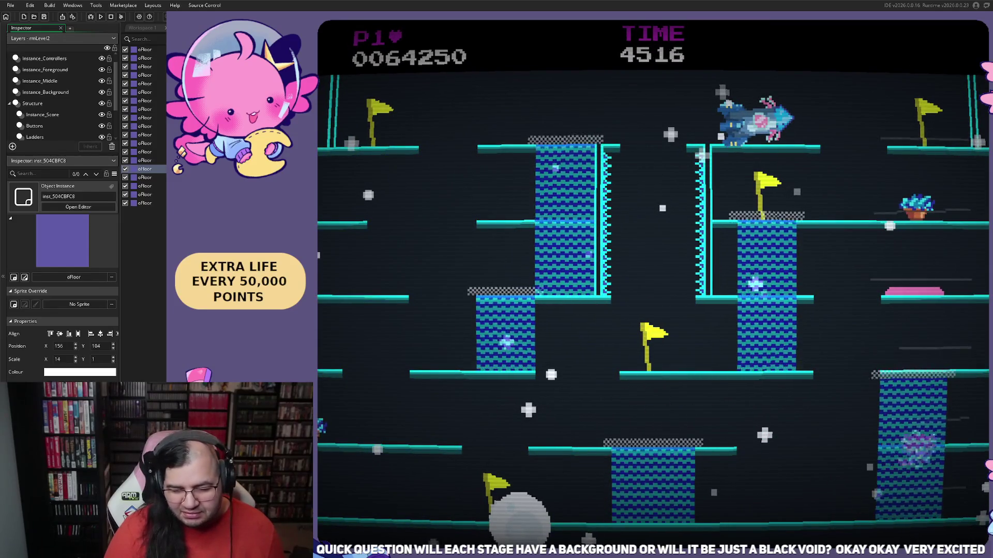
{"action": "key", "text": "Up"}
{"action": "key", "text": "Right"}
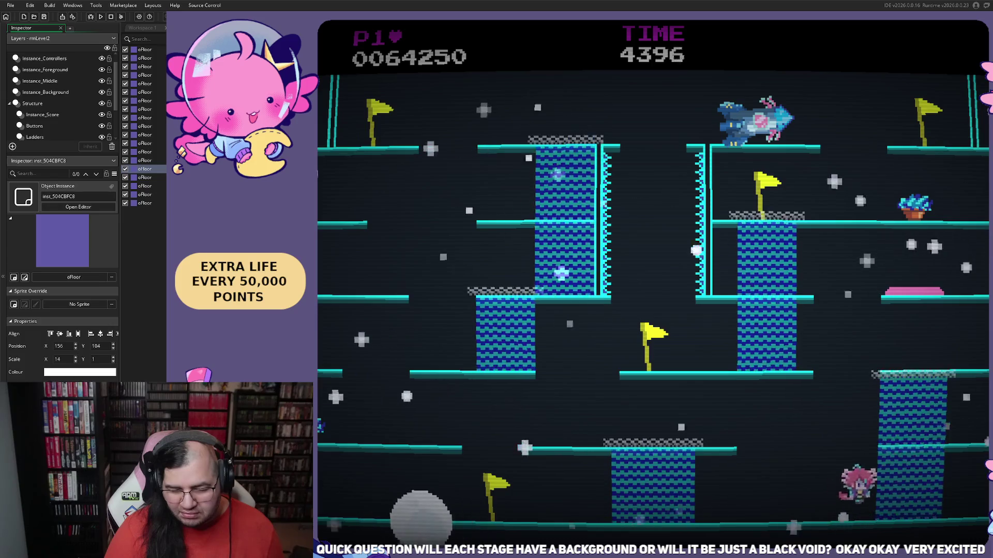
{"action": "key", "text": "Right"}
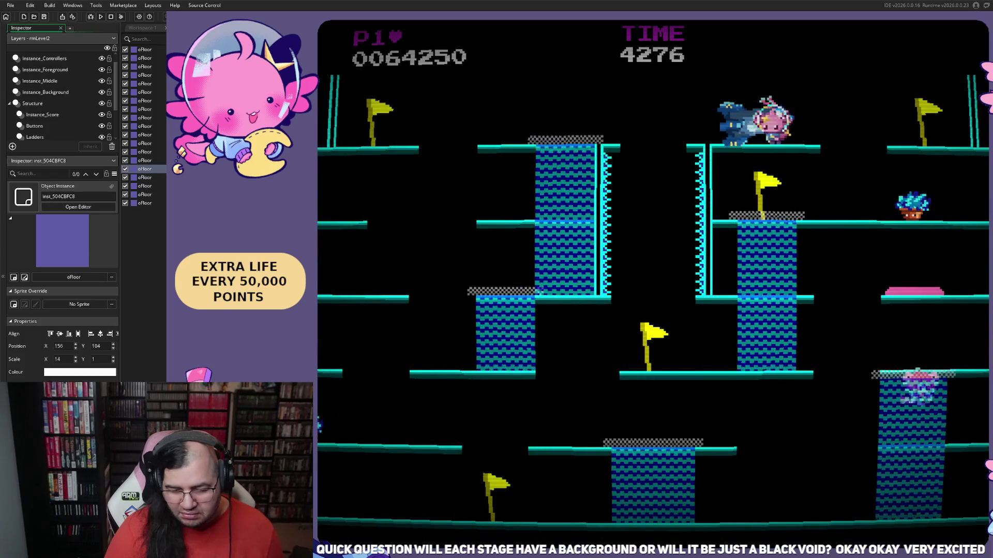
{"action": "key", "text": "Left"}
{"action": "key", "text": "space"}
{"action": "key", "text": "space"}
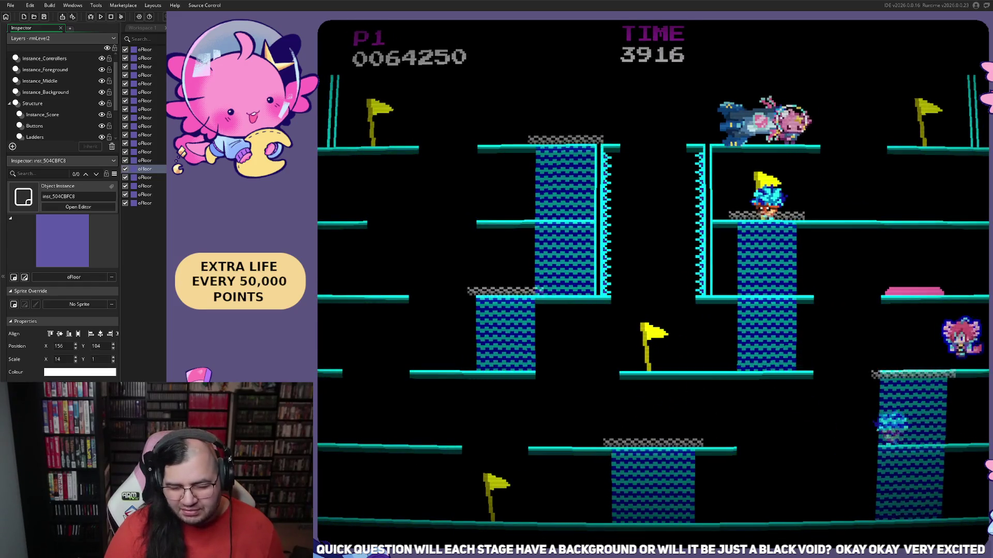
{"action": "key", "text": "Left"}
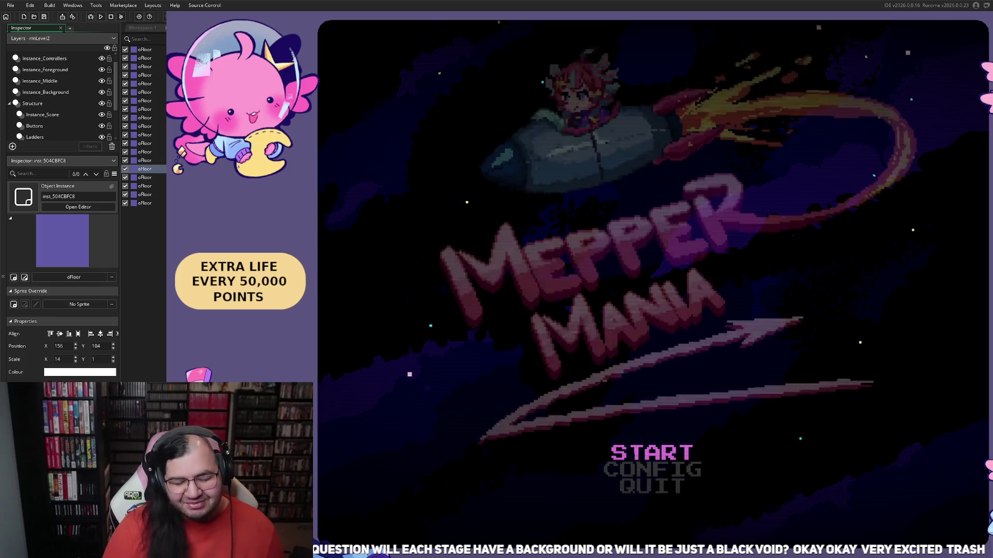
- Start the restarted game from the title menu so stage 2 reloads with the timer at 9999
{"action": "key", "text": "Return"}
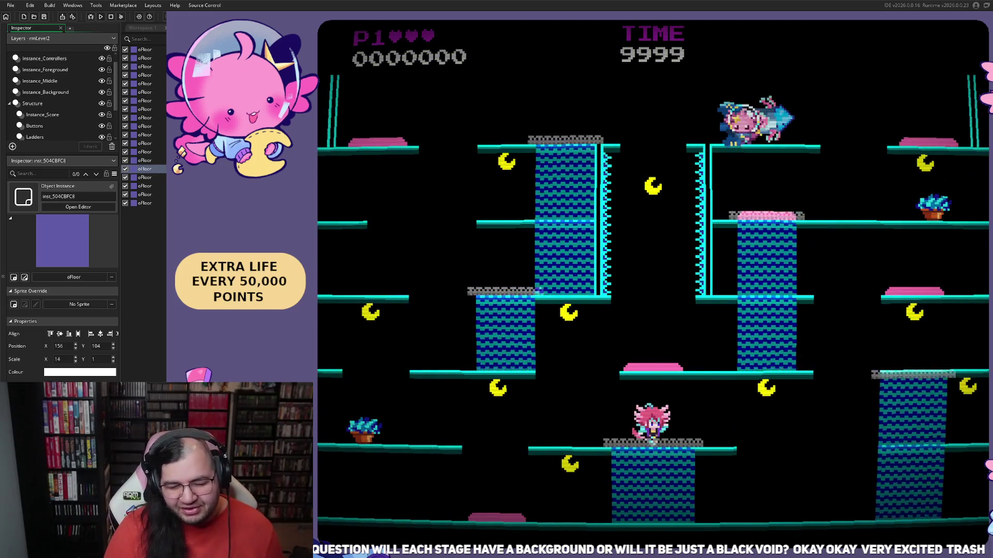
- Play the Uranus stage, collecting moons and bonuses and attacking the enemy ship for points
{"action": "key", "text": "Right"}
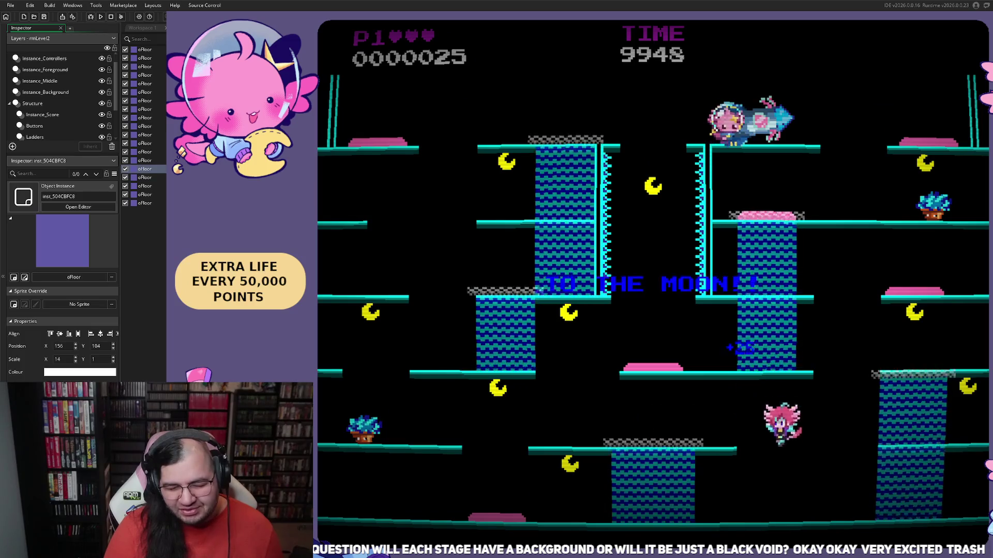
{"action": "key", "text": "Right"}
{"action": "key", "text": "Right"}
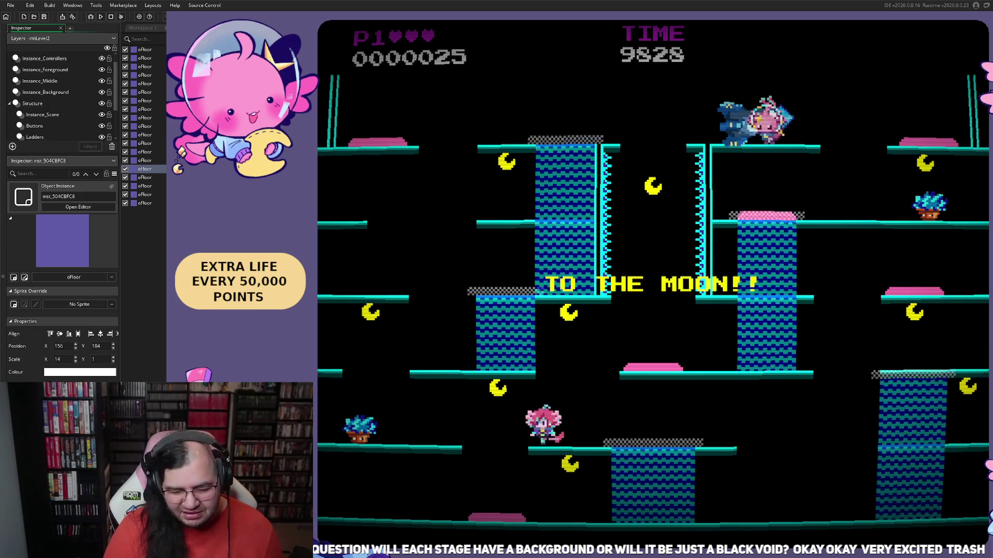
{"action": "key", "text": "space"}
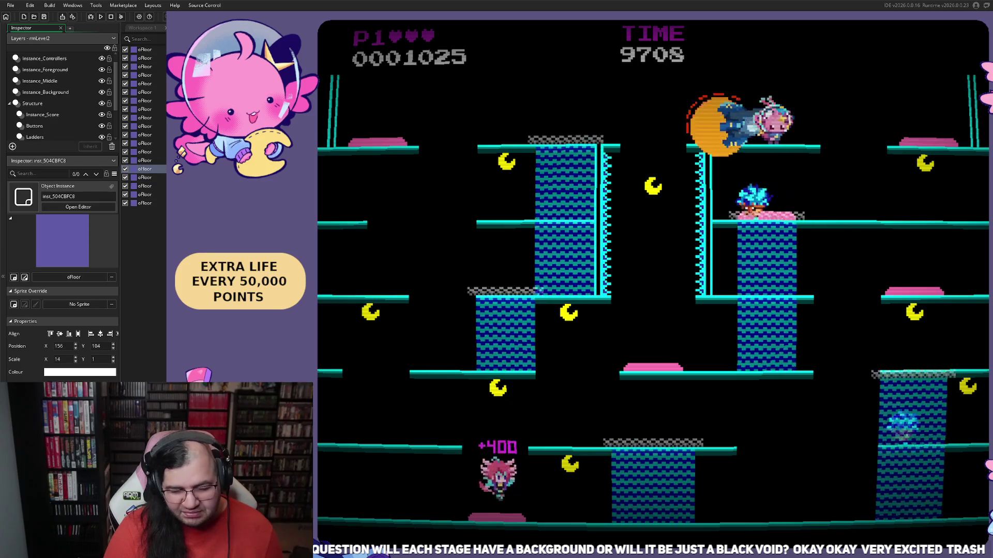
{"action": "key", "text": "Right"}
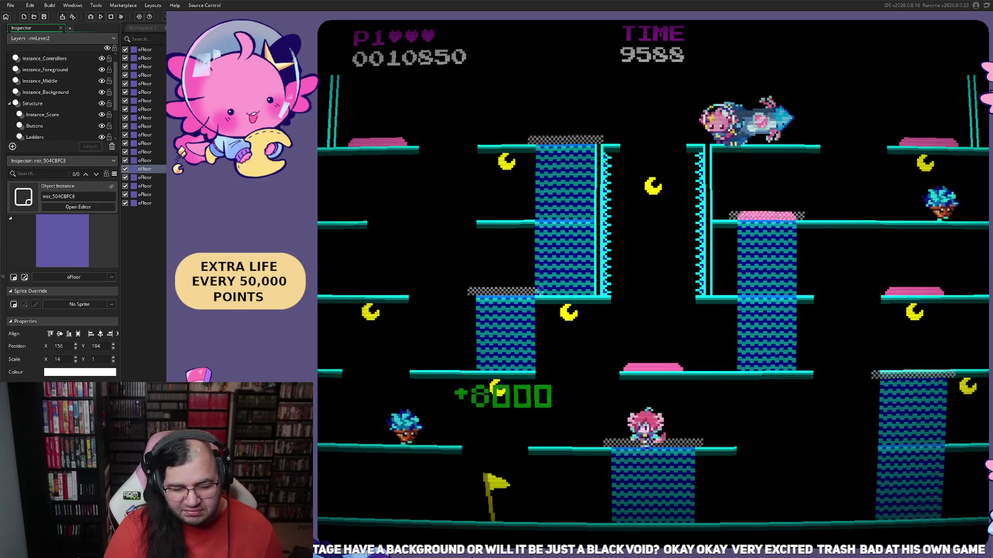
{"action": "key", "text": "Left"}
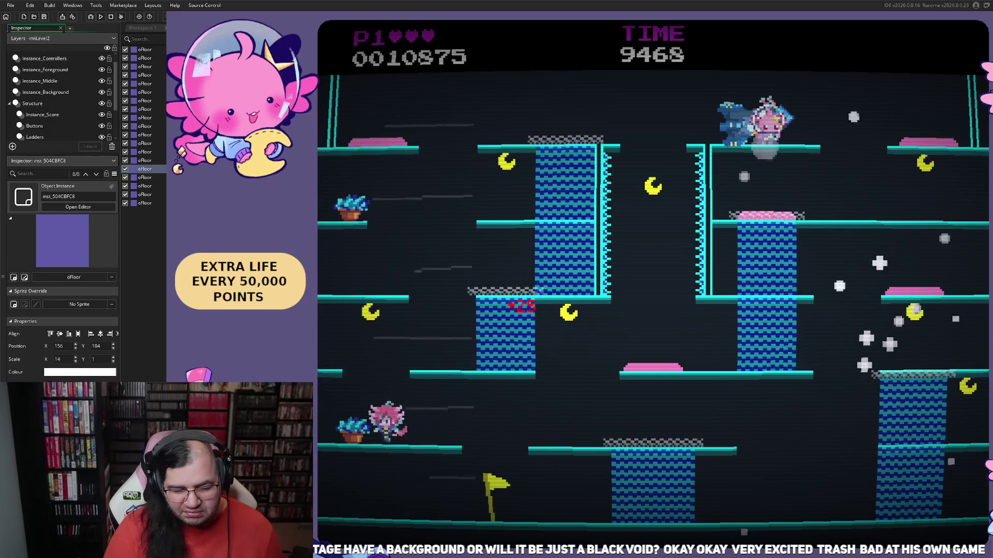
{"action": "key", "text": "Left"}
{"action": "key", "text": "Up"}
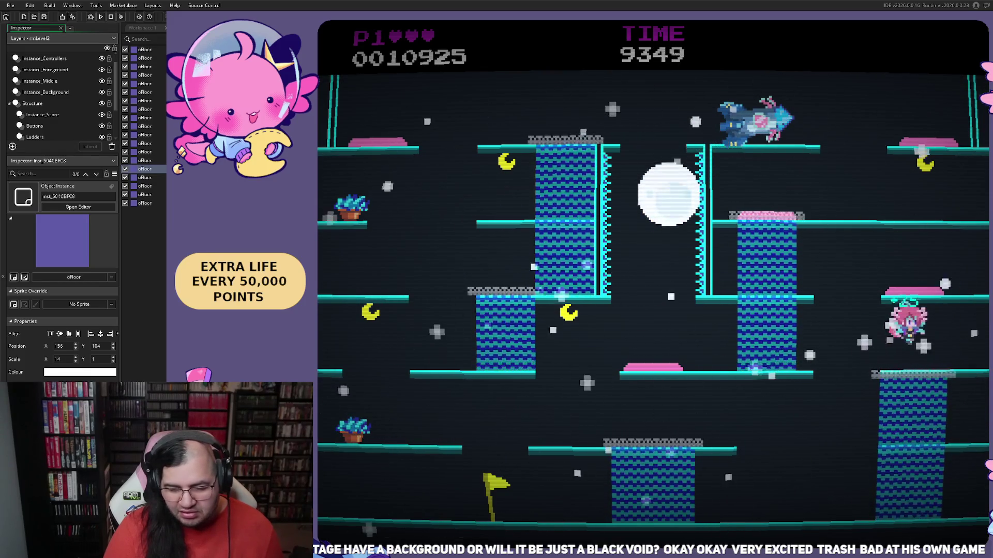
{"action": "key", "text": "Left"}
{"action": "key", "text": "Up"}
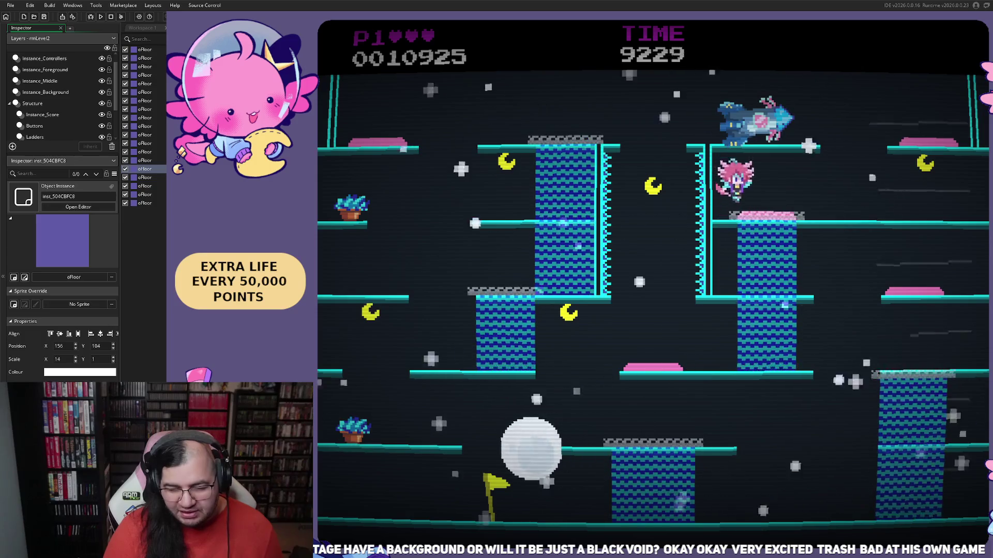
{"action": "key", "text": "space"}
{"action": "key", "text": "Right"}
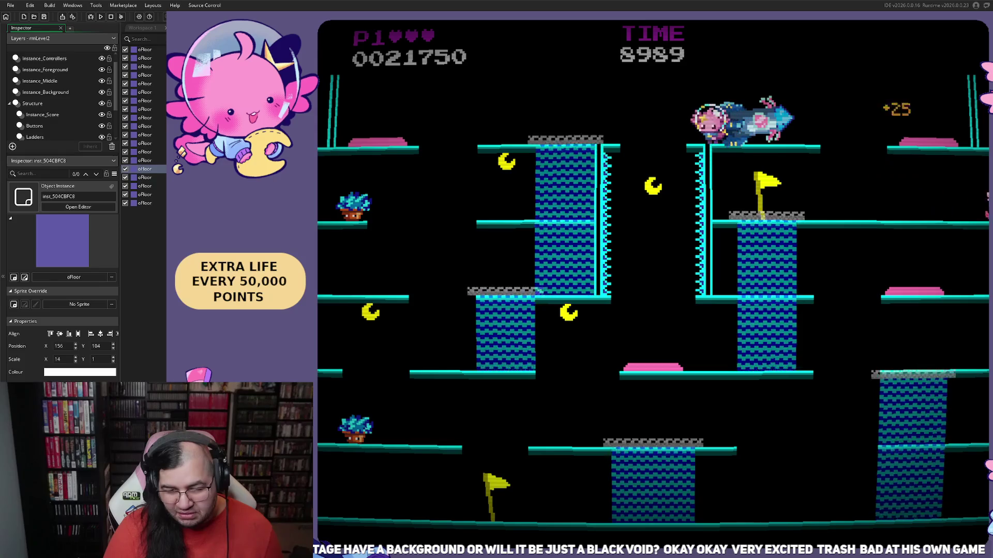
{"action": "key", "text": "Left"}
{"action": "key", "text": "Up"}
{"action": "key", "text": "Down"}
{"action": "key", "text": "Right"}
{"action": "key", "text": "Right"}
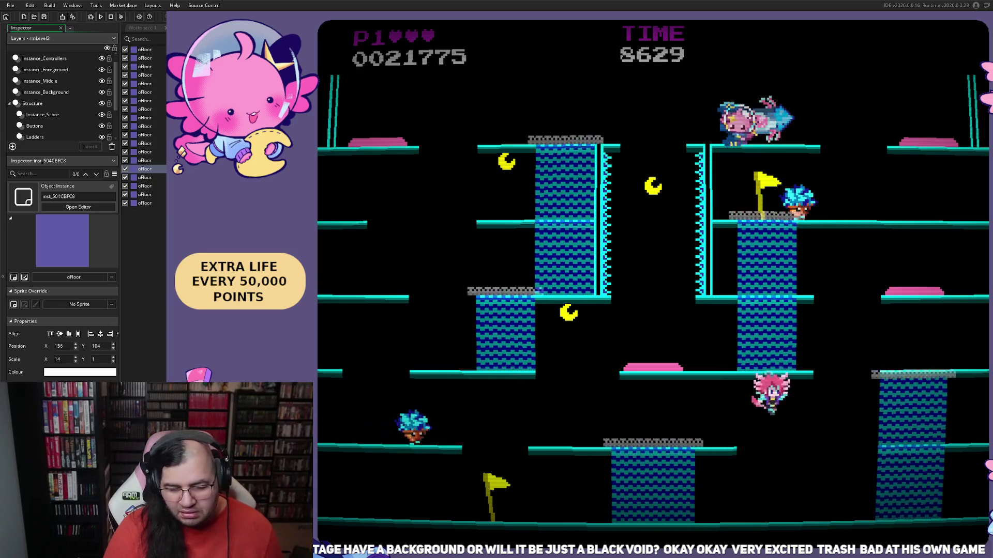
{"action": "key", "text": "Up"}
{"action": "key", "text": "Left"}
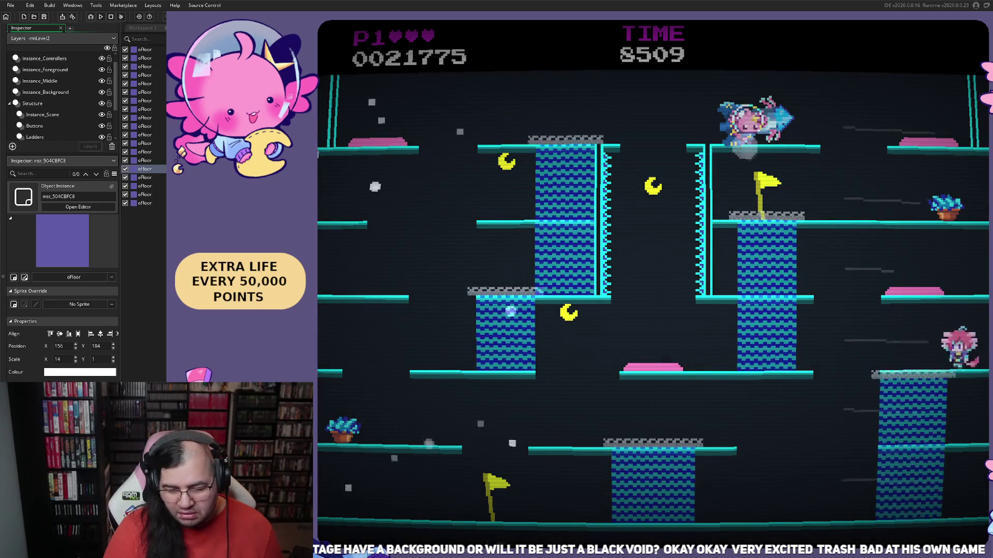
{"action": "key", "text": "Up"}
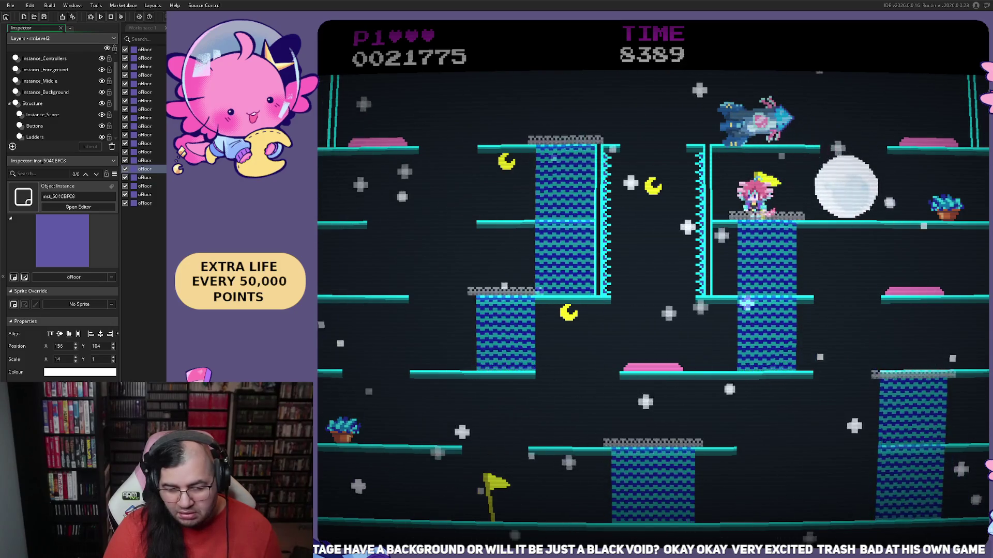
{"action": "key", "text": "Right"}
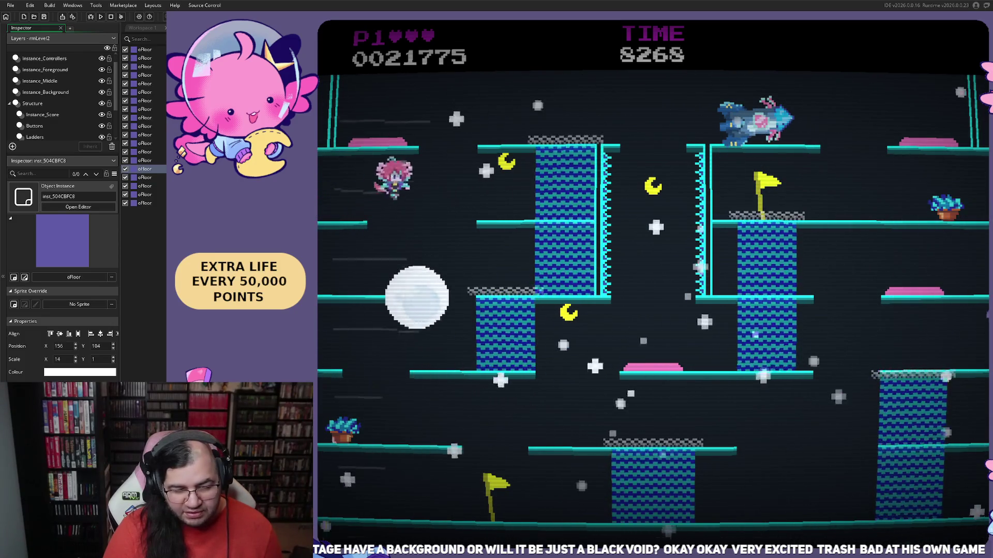
- After respawning, work across the top platforms and blue towers toward the flag, jumping for bonuses
{"action": "key", "text": "Right"}
{"action": "key", "text": "Up"}
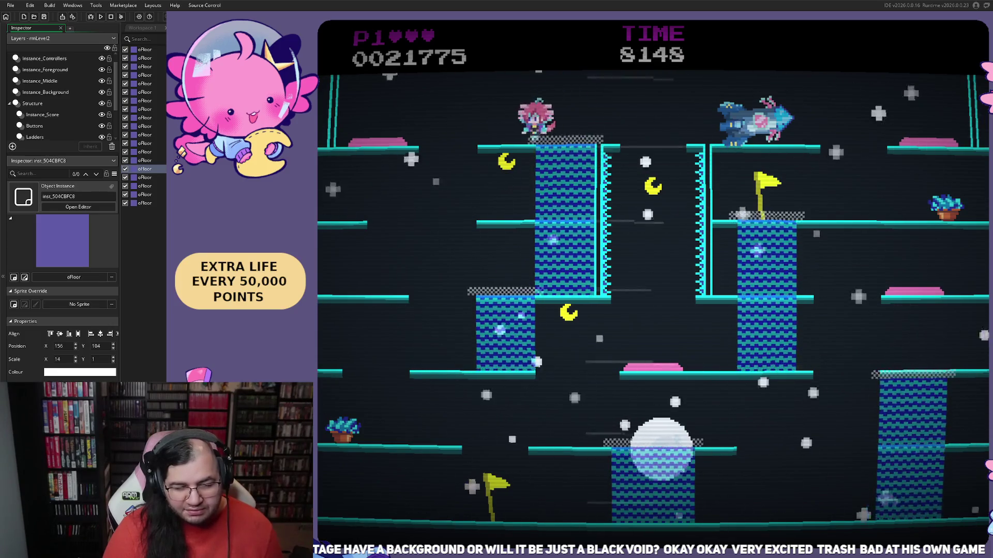
{"action": "key", "text": "Right"}
{"action": "key", "text": "Left"}
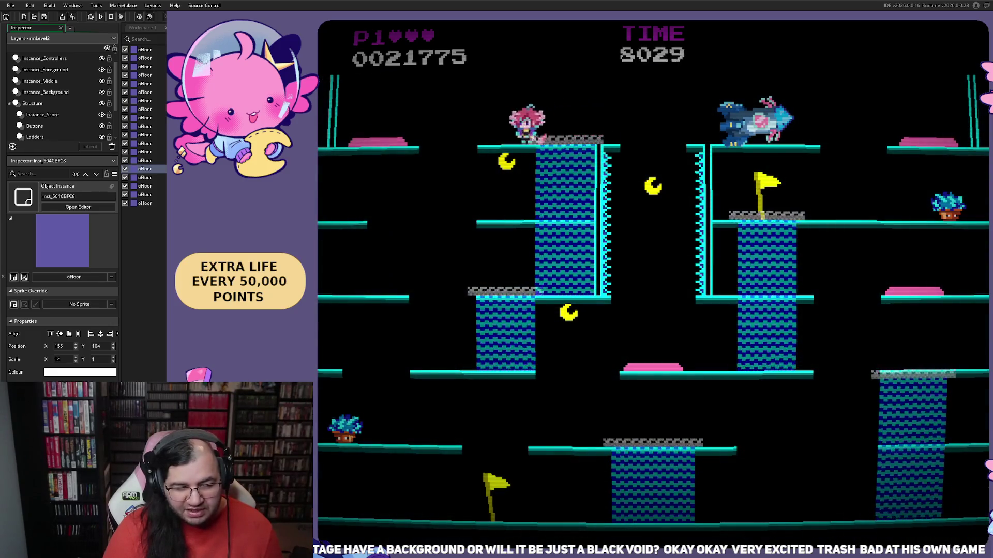
{"action": "key", "text": "Right"}
{"action": "key", "text": "space"}
{"action": "key", "text": "Left"}
{"action": "key", "text": "Left"}
{"action": "key", "text": "space"}
{"action": "key", "text": "space"}
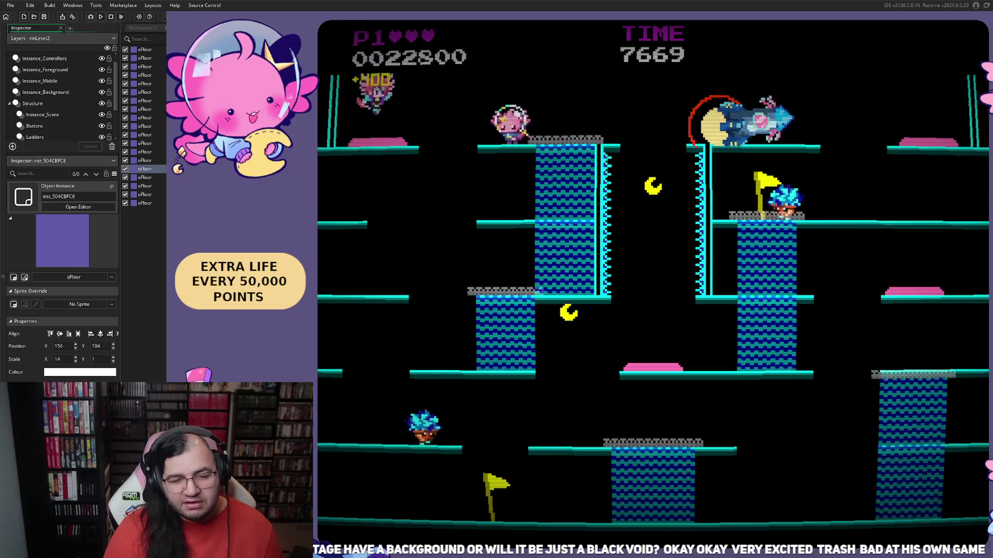
{"action": "key", "text": "space"}
{"action": "key", "text": "Left"}
{"action": "key", "text": "Right"}
{"action": "key", "text": "space"}
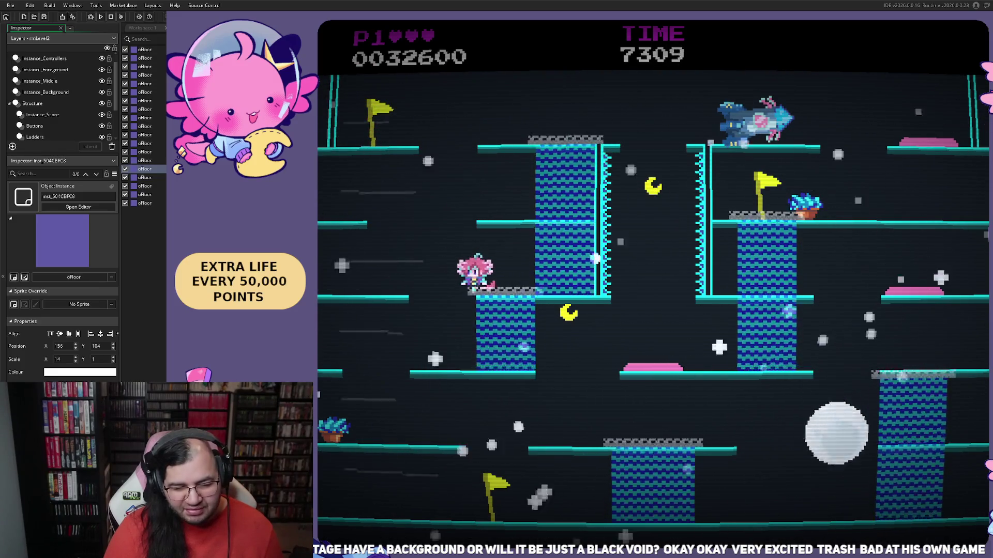
{"action": "key", "text": "Right"}
{"action": "key", "text": "Up"}
{"action": "key", "text": "Right"}
{"action": "key", "text": "Left"}
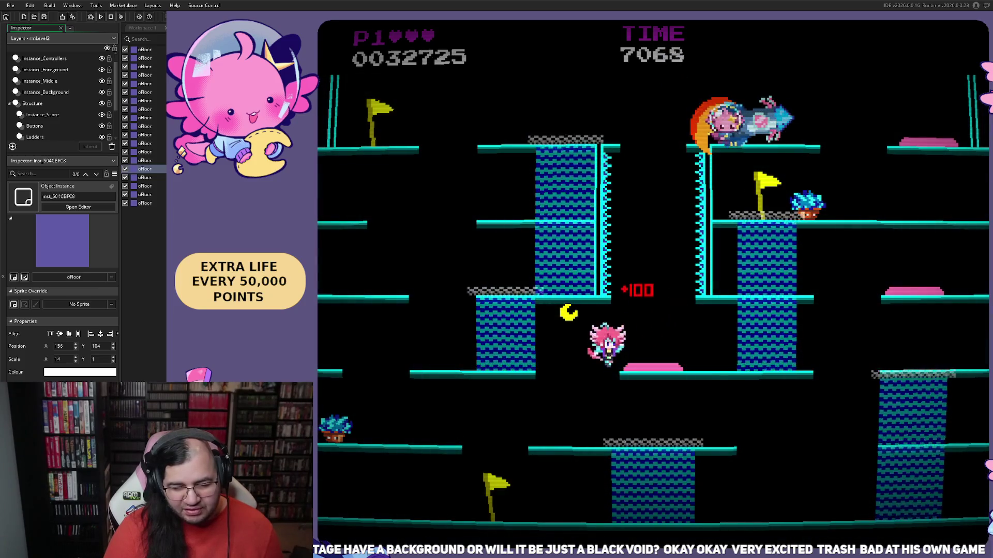
{"action": "key", "text": "Right"}
{"action": "key", "text": "Left"}
{"action": "key", "text": "space"}
{"action": "key", "text": "Right"}
{"action": "key", "text": "space"}
{"action": "key", "text": "Right"}
{"action": "key", "text": "Up"}
{"action": "key", "text": "Left"}
{"action": "key", "text": "Left"}
{"action": "key", "text": "Up"}
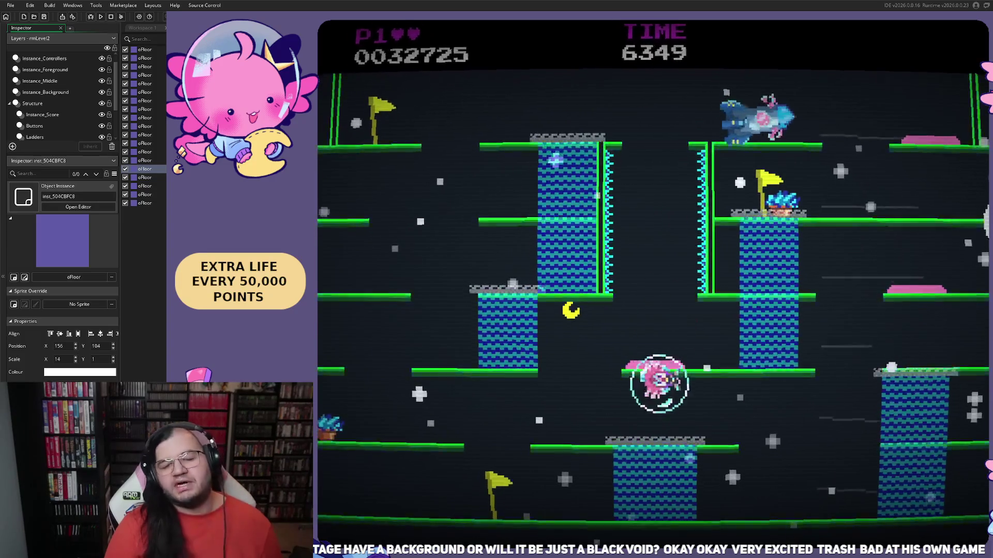
- Play the remaining lives to 32,725 points, then quit the game back to the rmLevel2 editor
{"action": "key", "text": "Left"}
{"action": "key", "text": "Right"}
{"action": "key", "text": "Right"}
{"action": "key", "text": "Left"}
{"action": "key", "text": "space"}
{"action": "key", "text": "Right"}
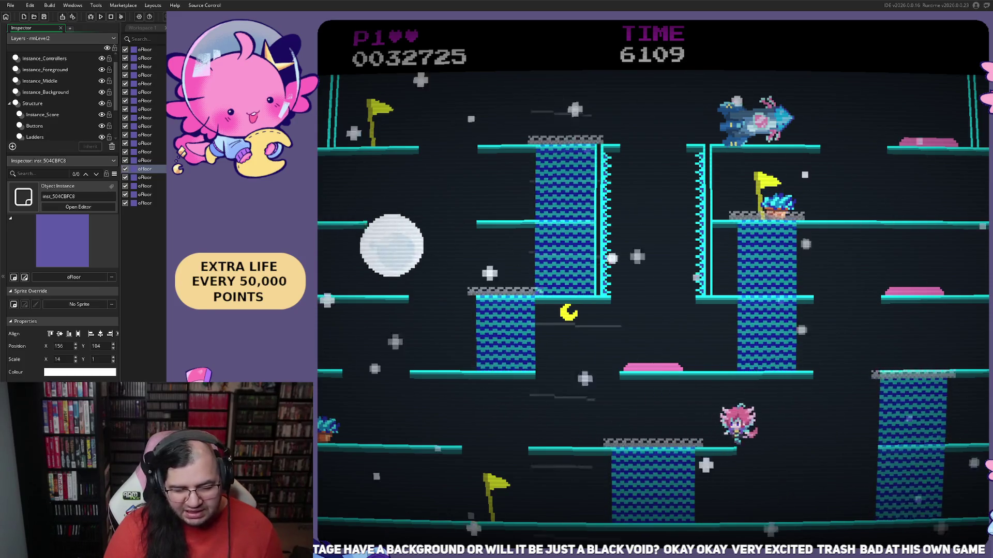
{"action": "key", "text": "Left"}
{"action": "key", "text": "space"}
{"action": "key", "text": "Right"}
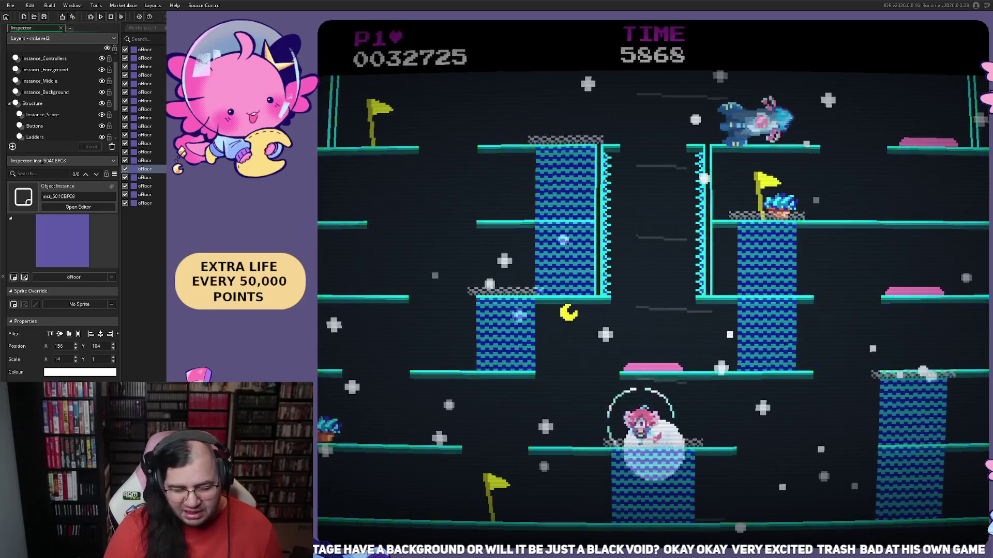
{"action": "key", "text": "Left"}
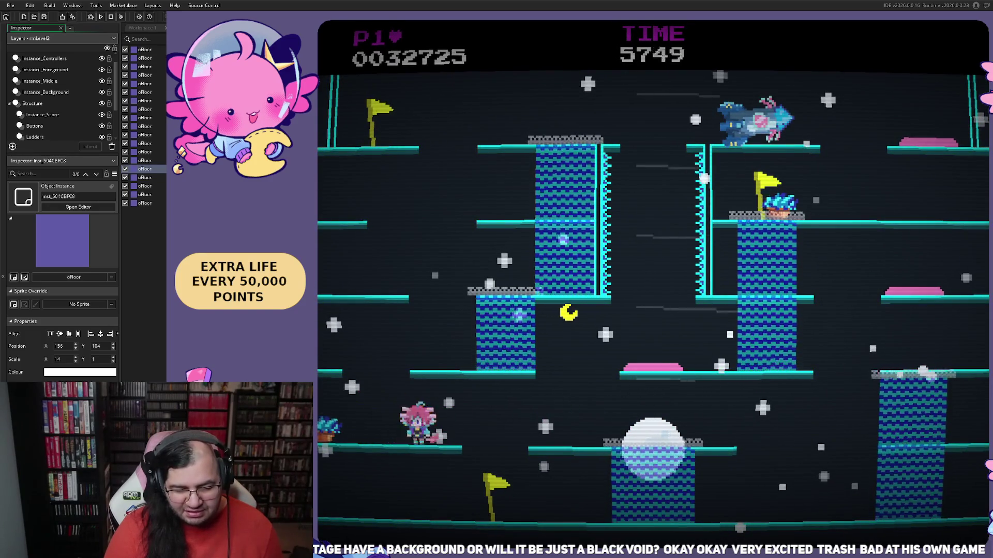
{"action": "key", "text": "Right"}
{"action": "key", "text": "space"}
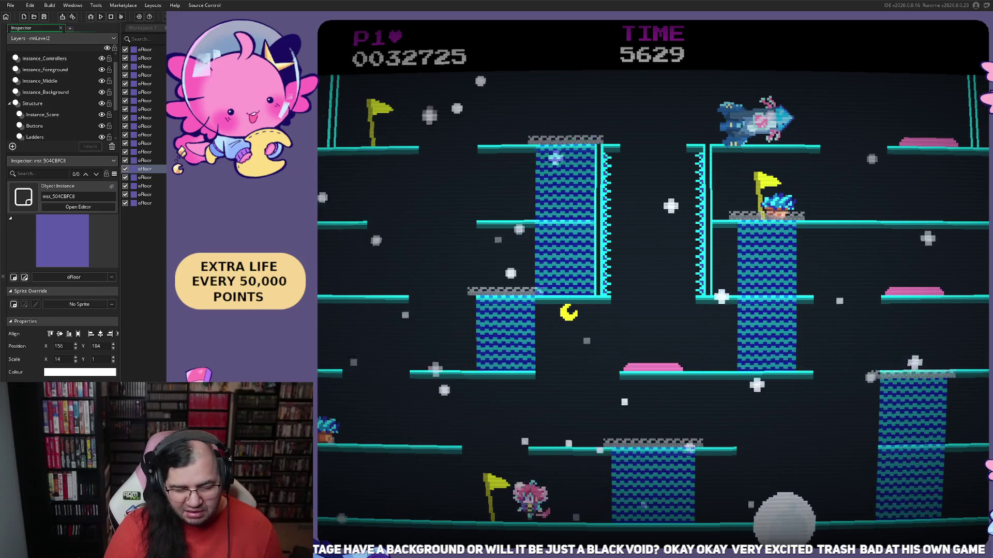
{"action": "key", "text": "Left"}
{"action": "key", "text": "Right"}
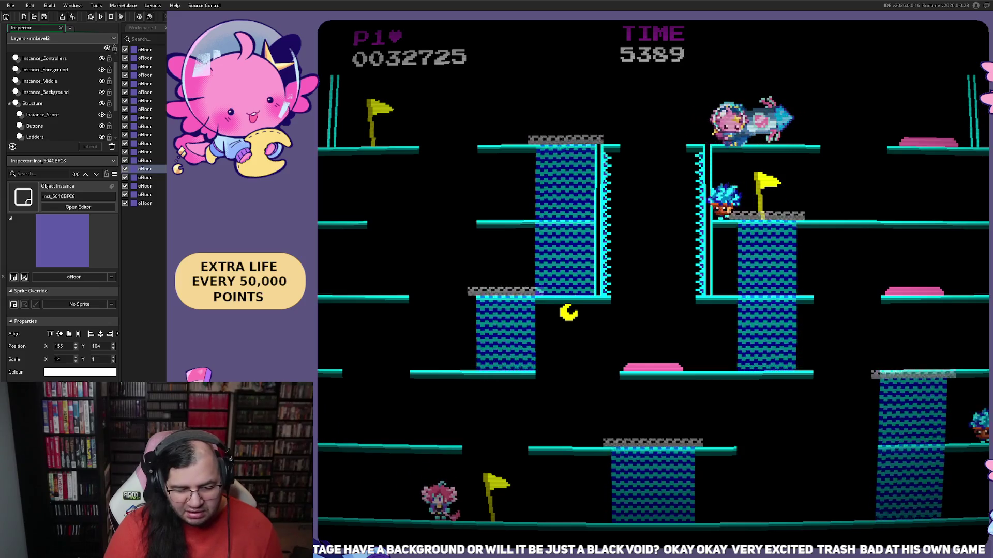
{"action": "key", "text": "space"}
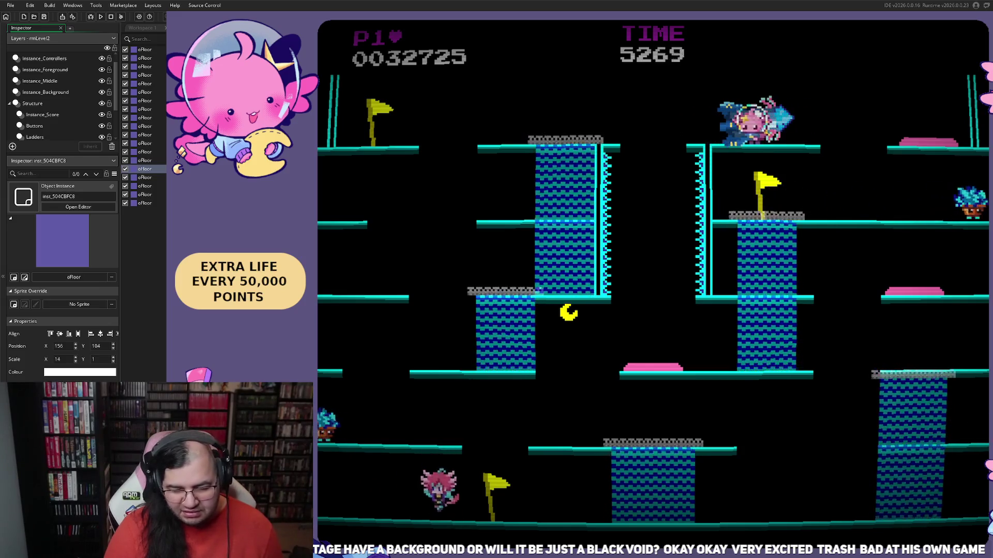
{"action": "key", "text": "Right"}
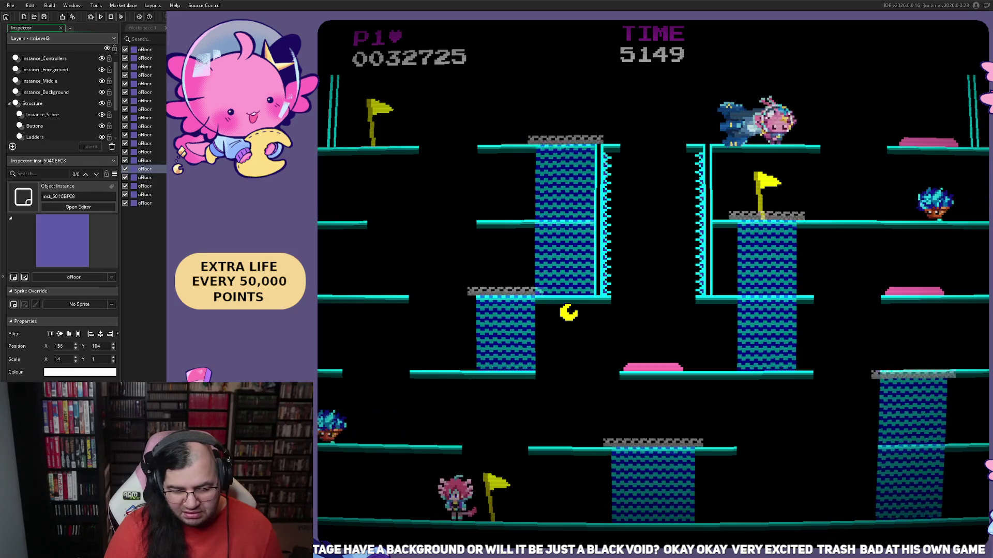
{"action": "key", "text": "Left"}
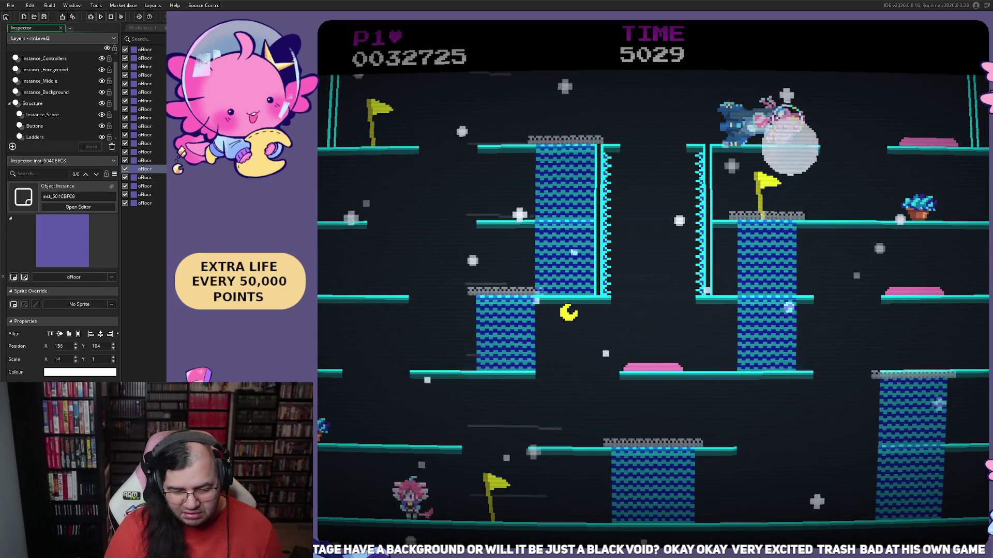
{"action": "key", "text": "Right"}
{"action": "key", "text": "Right"}
{"action": "key", "text": "Up"}
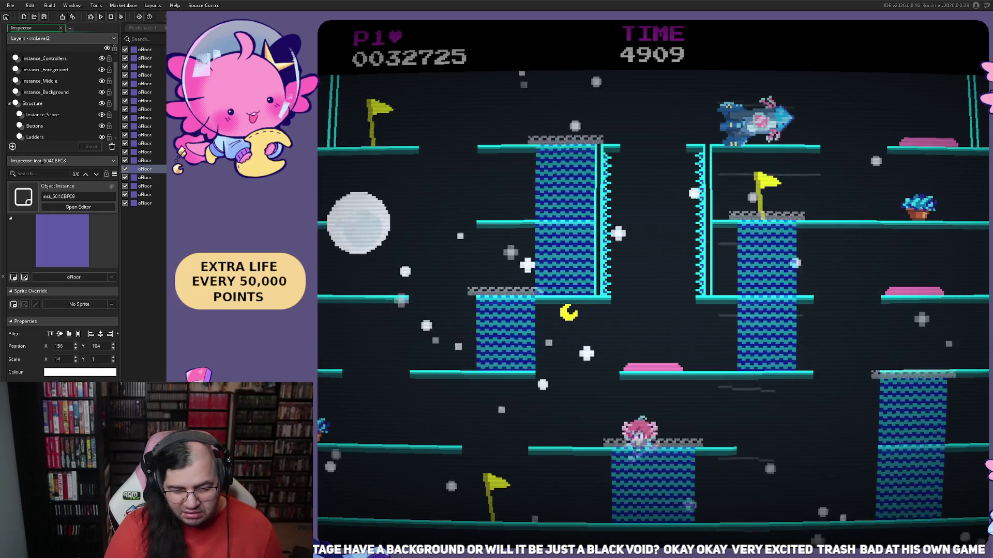
{"action": "key", "text": "Left"}
{"action": "key", "text": "Right"}
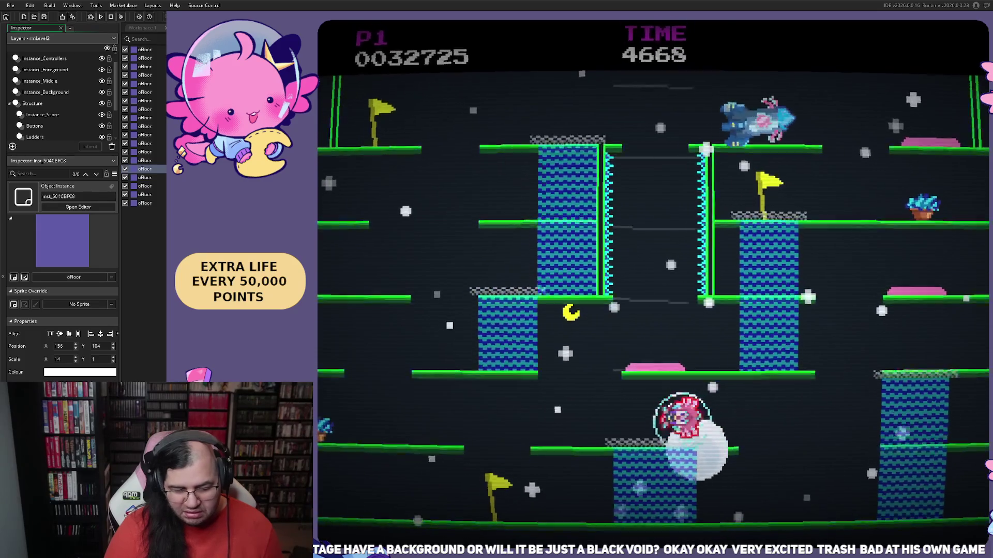
{"action": "key", "text": "Left"}
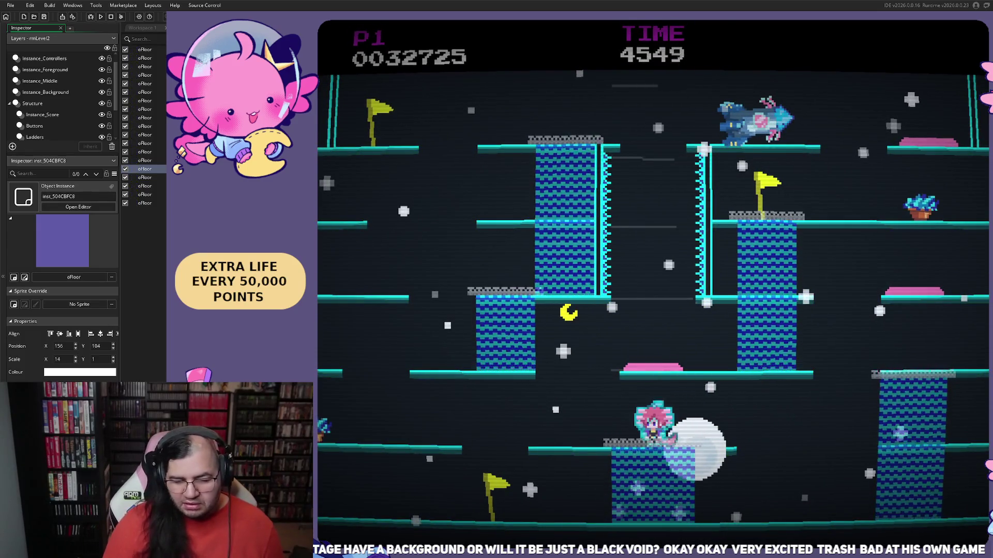
{"action": "key", "text": "Right"}
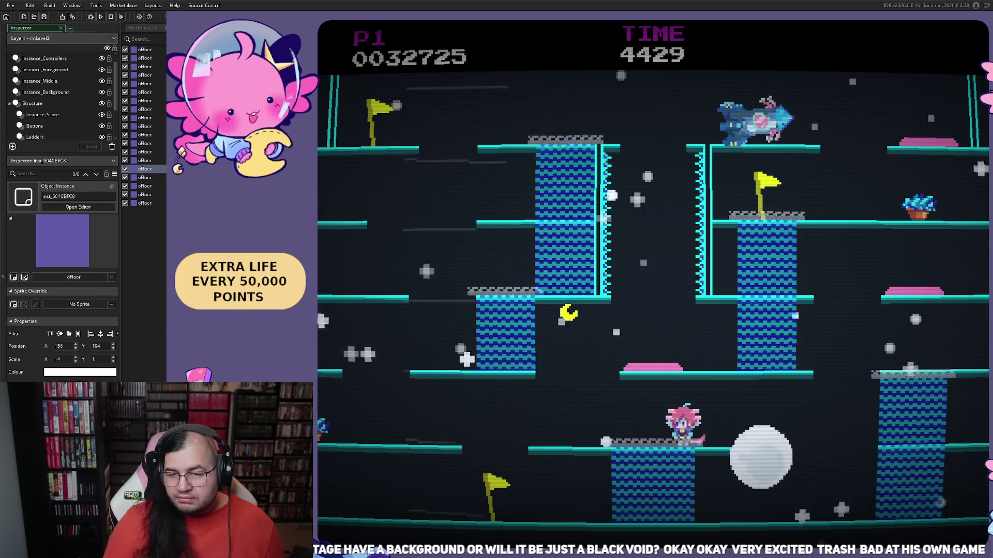
{"action": "key", "text": "Escape"}
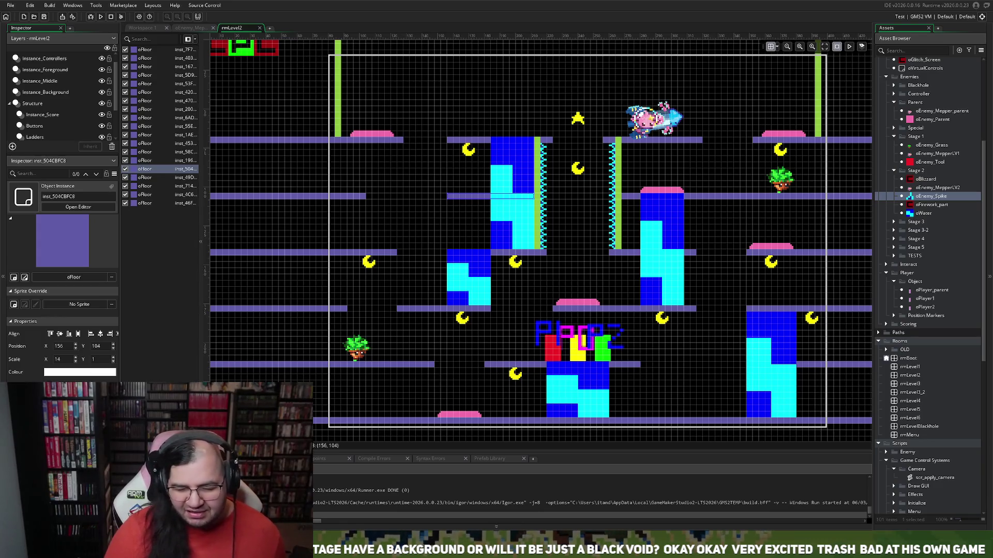
{"action": "scroll", "coordinate": [540, 241], "scroll_direction": "down", "scroll_amount": 1}
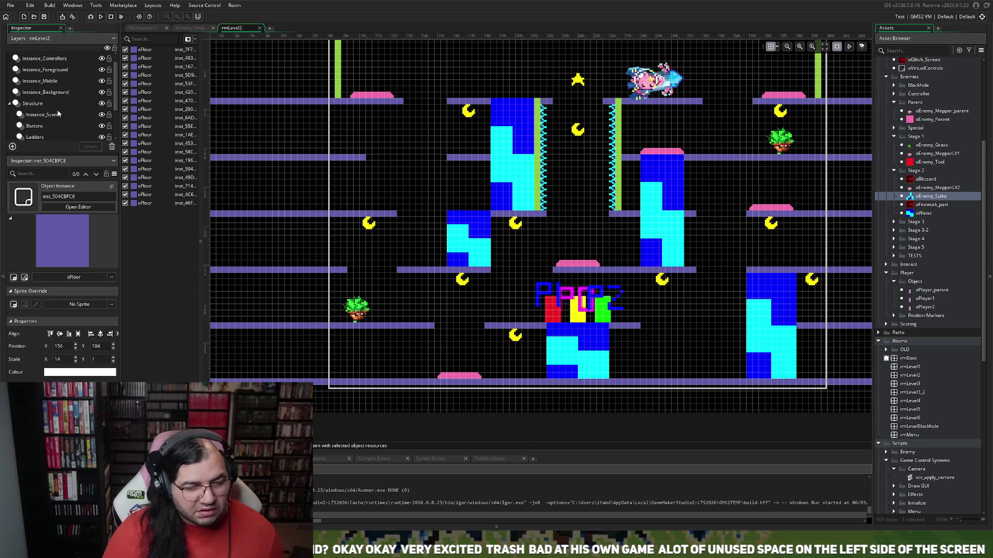
- On the Instance_Background layer, shorten the right-hand oWater column from its top edge
{"action": "left_click", "coordinate": [34, 103]}
{"action": "left_click", "coordinate": [781, 306]}
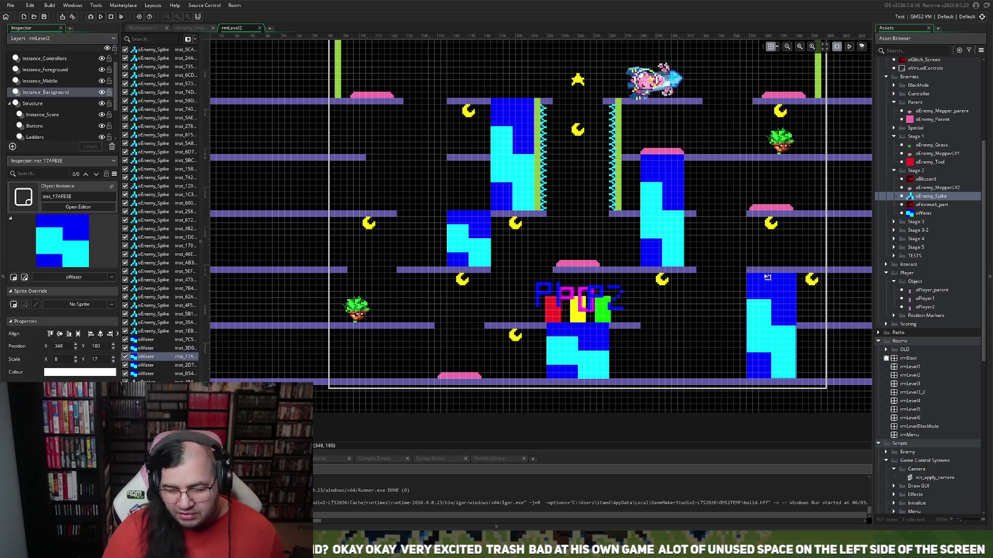
{"action": "left_click_drag", "start_coordinate": [764, 272], "coordinate": [767, 325]}
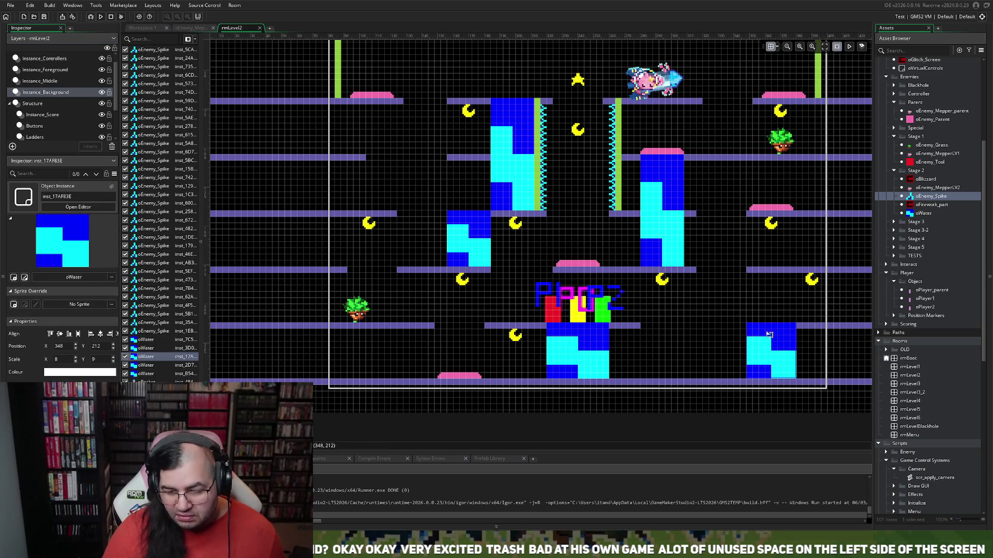
{"action": "mouse_move", "coordinate": [765, 341]}
{"action": "left_mouse_down"}
{"action": "mouse_move", "coordinate": [394, 350]}
{"action": "mouse_move", "coordinate": [390, 319]}
{"action": "mouse_move", "coordinate": [391, 344]}
{"action": "mouse_move", "coordinate": [404, 353]}
{"action": "mouse_move", "coordinate": [418, 292]}
{"action": "mouse_move", "coordinate": [417, 301]}
{"action": "mouse_move", "coordinate": [431, 294]}
{"action": "left_mouse_up"}
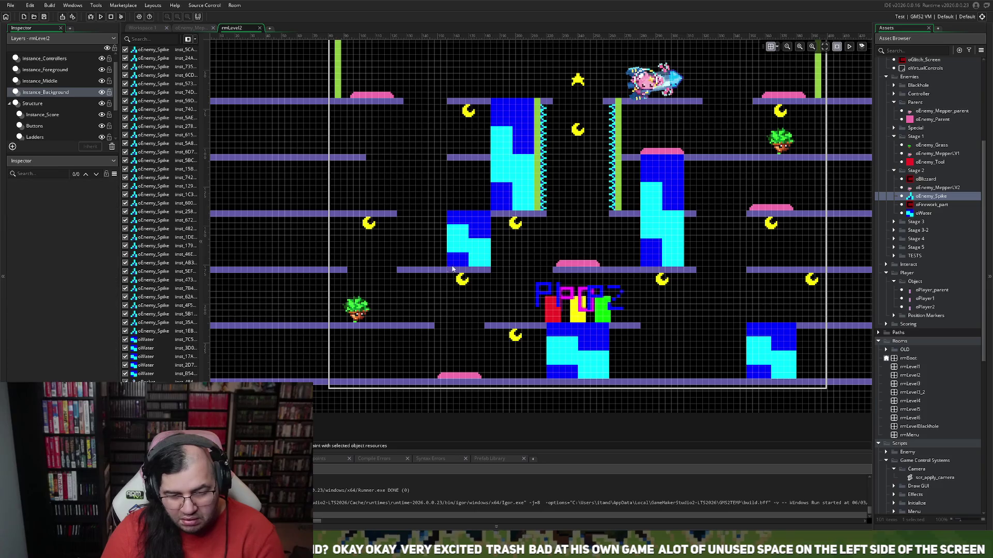
- Move the left water block down a tier and nudge it left to x 120
{"action": "mouse_move", "coordinate": [455, 261]}
{"action": "left_mouse_down"}
{"action": "mouse_move", "coordinate": [406, 296]}
{"action": "mouse_move", "coordinate": [410, 312]}
{"action": "left_mouse_up"}
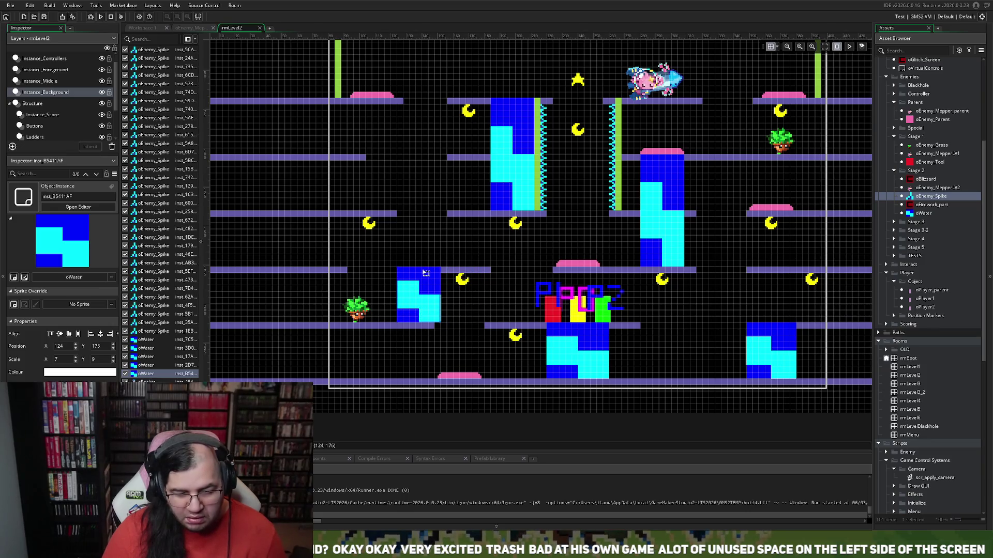
{"action": "key", "text": "Escape"}
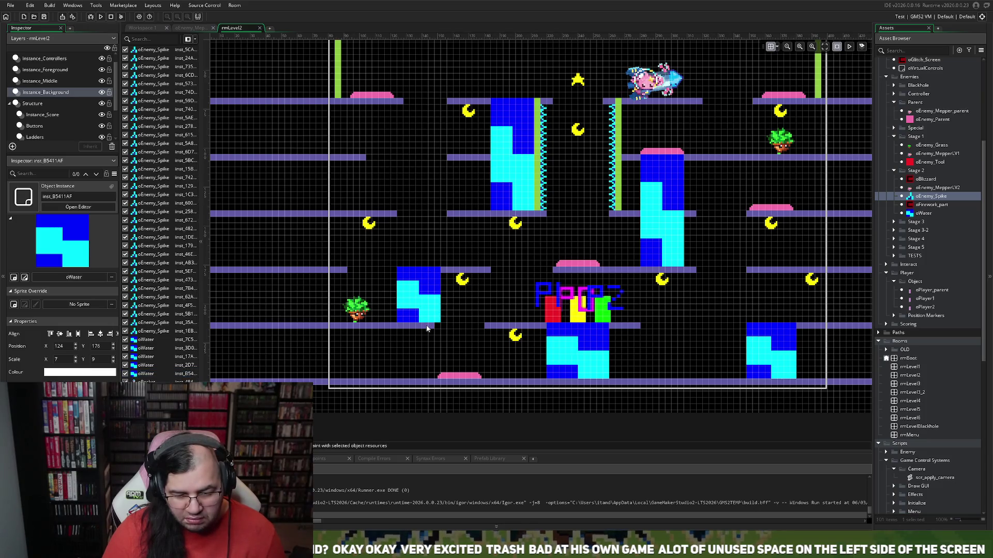
{"action": "left_click_drag", "start_coordinate": [428, 315], "coordinate": [425, 314]}
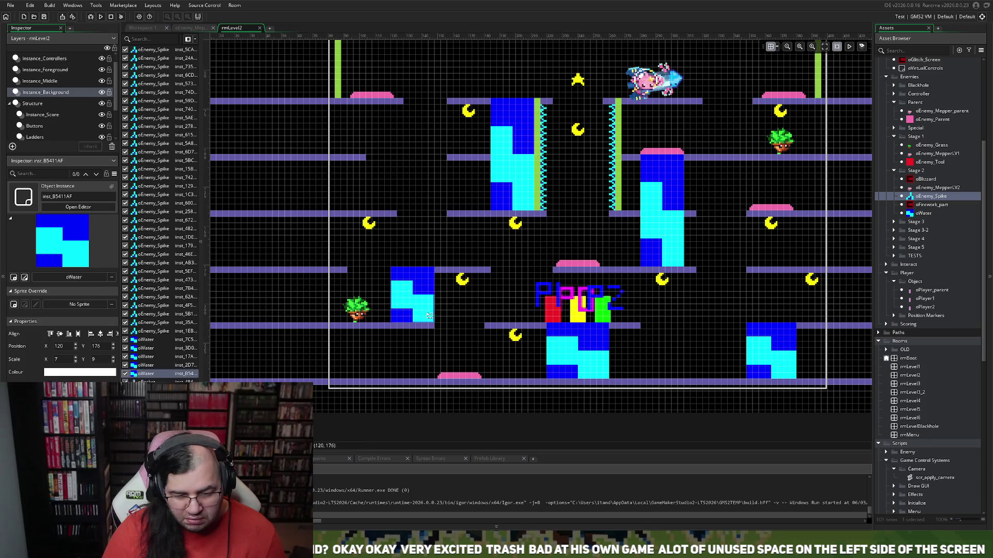
{"action": "key", "text": "Escape"}
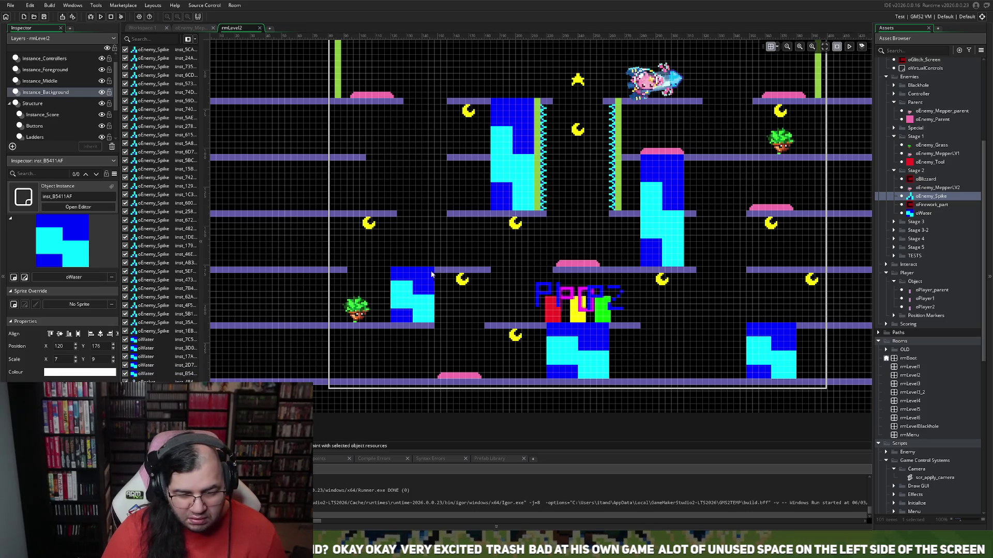
{"action": "left_click", "coordinate": [62, 82]}
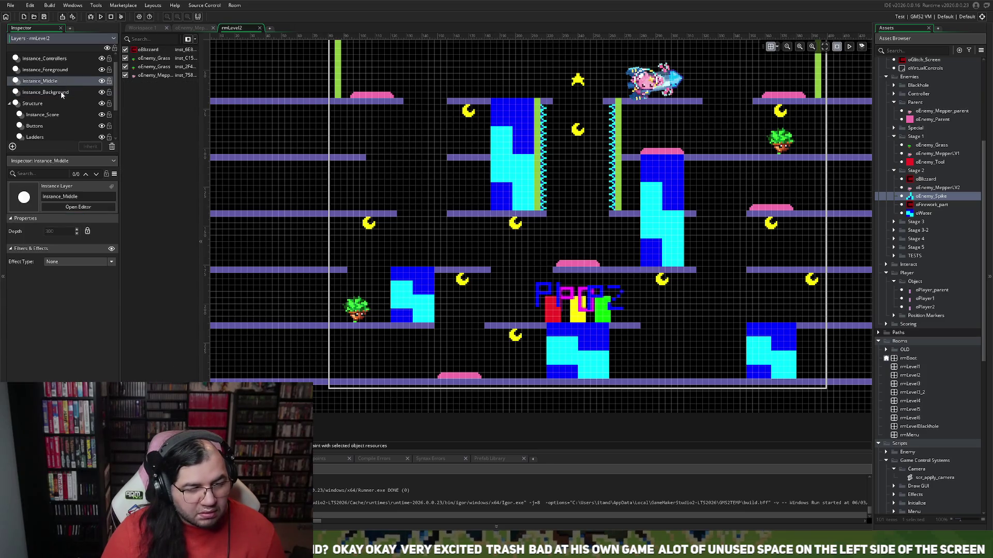
- Inspect the Instance_Background and Floors layers, checking a floor piece's position
{"action": "left_click", "coordinate": [62, 92]}
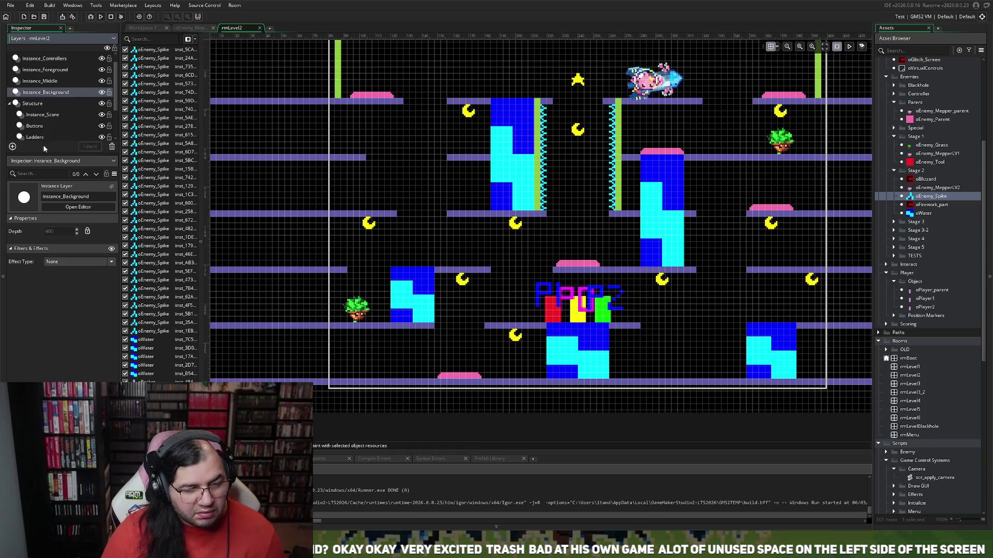
{"action": "scroll", "coordinate": [44, 116], "scroll_direction": "down", "scroll_amount": 1}
{"action": "left_click", "coordinate": [33, 128]}
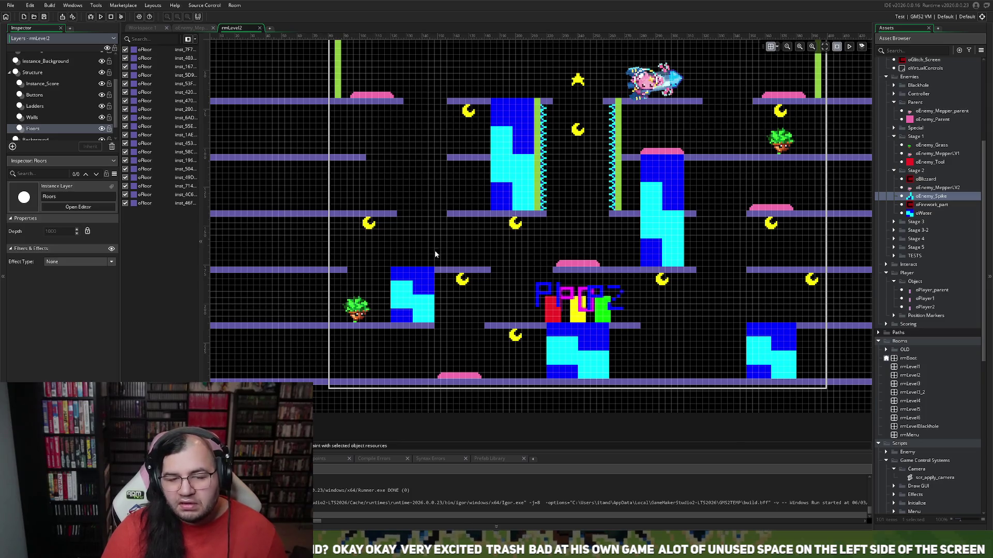
{"action": "left_click", "coordinate": [444, 277]}
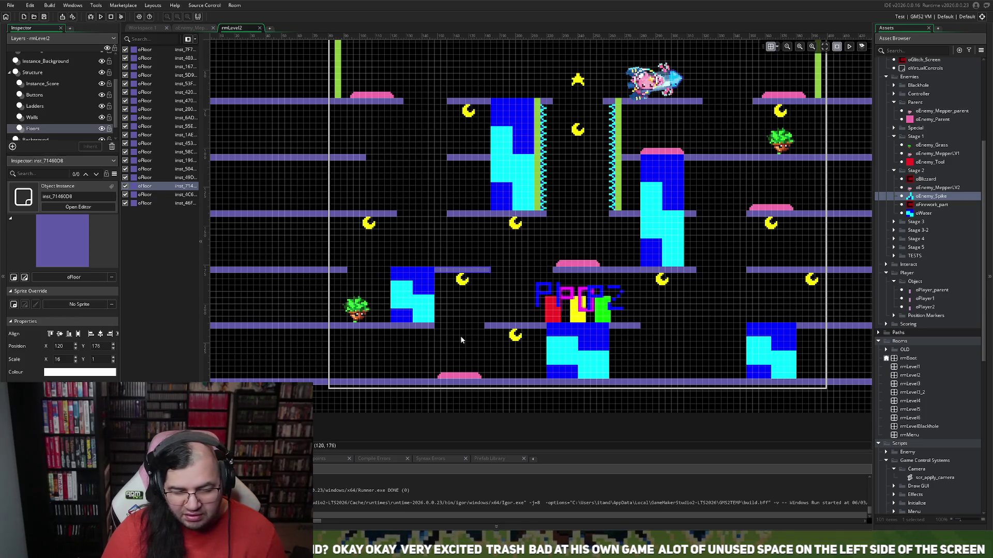
{"action": "scroll", "coordinate": [472, 344], "scroll_direction": "up", "scroll_amount": 1}
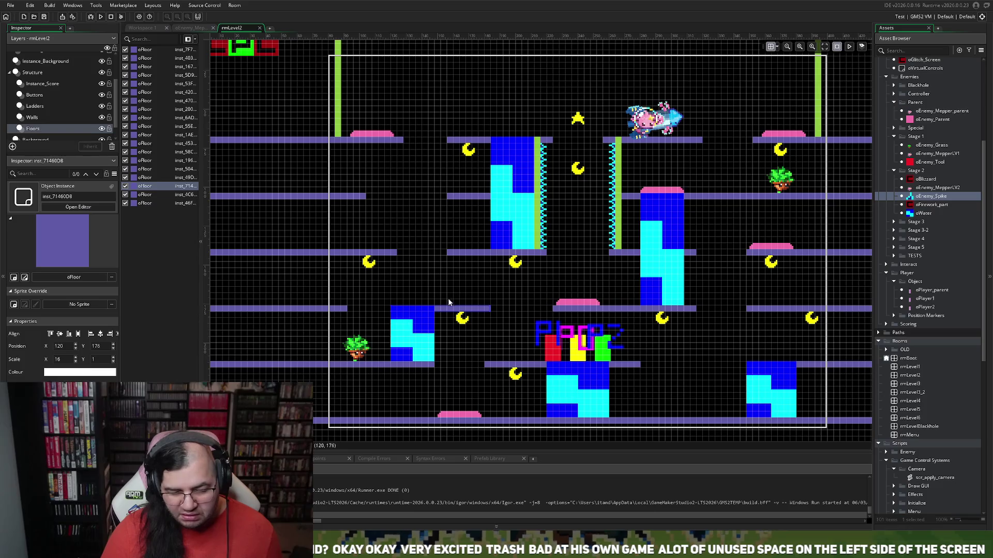
- Make Ladders the active layer and select the oEnemy_Parent instance dropped in by mistake
{"action": "left_click", "coordinate": [40, 106]}
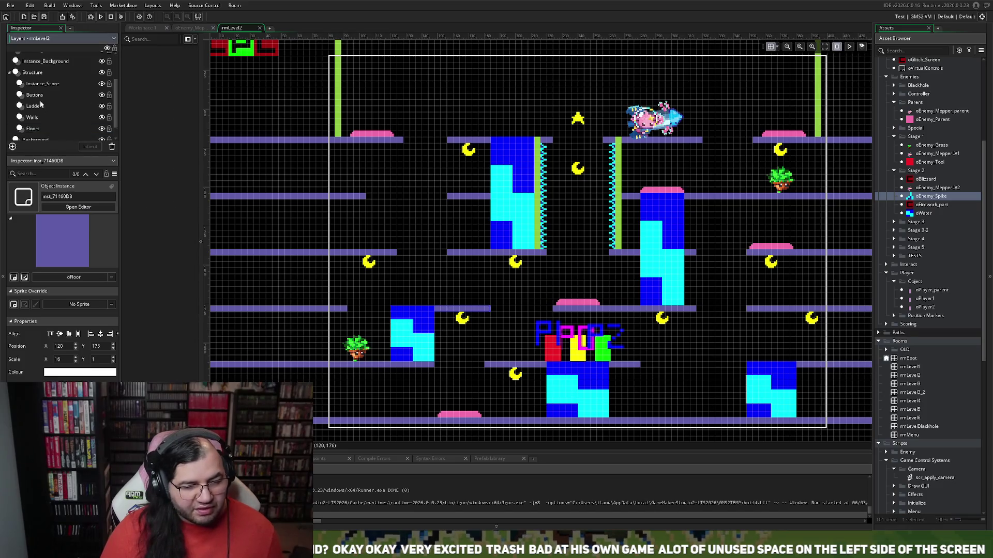
{"action": "left_click_drag", "start_coordinate": [931, 119], "coordinate": [384, 382]}
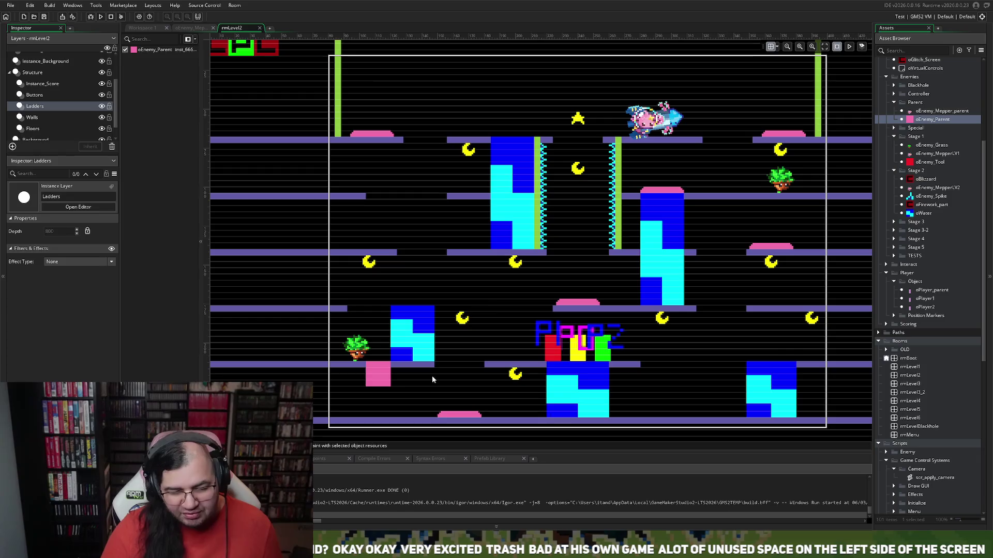
{"action": "left_click", "coordinate": [384, 379]}
- Delete the stray enemy and place a new oLadder from the Platforms asset group into the room
{"action": "key", "text": "Delete"}
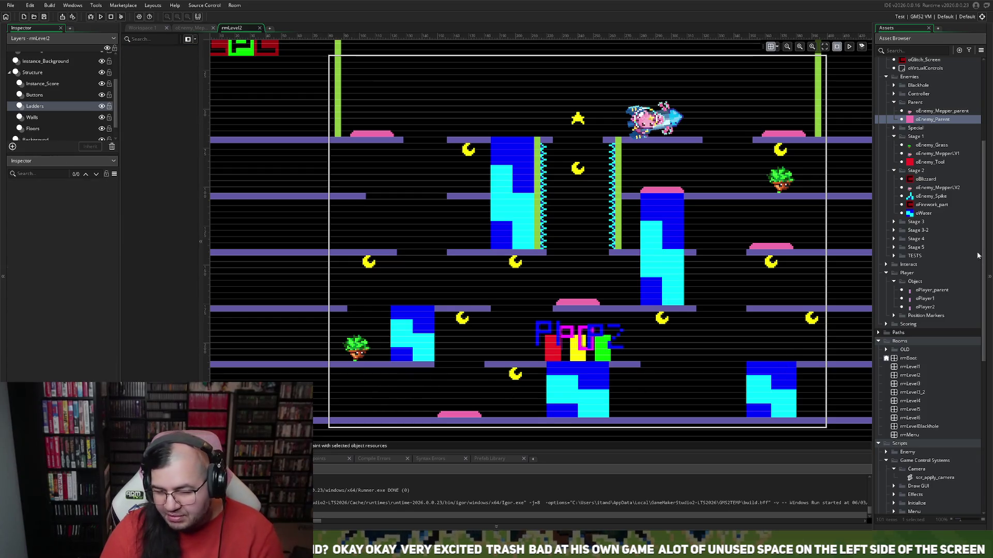
{"action": "left_click", "coordinate": [886, 264]}
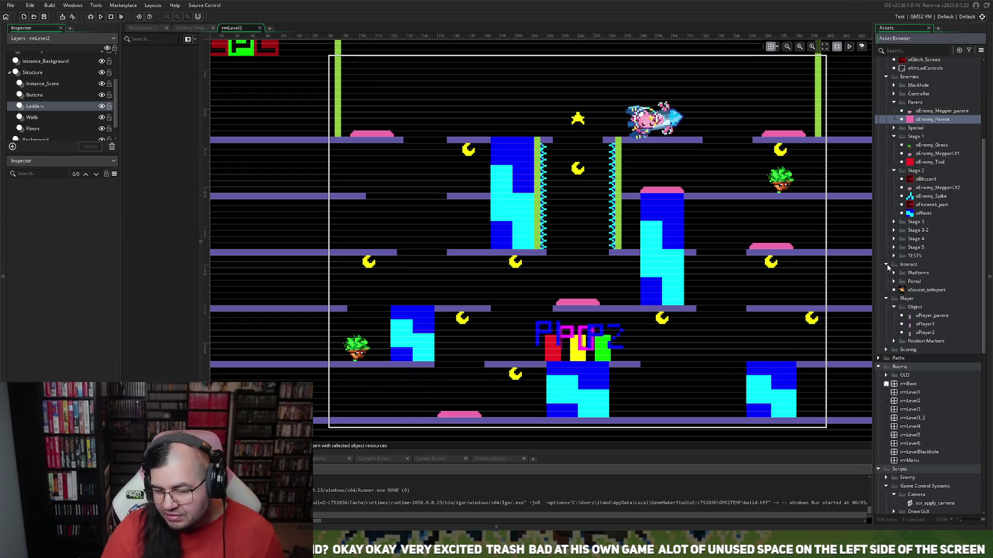
{"action": "left_click", "coordinate": [893, 281]}
{"action": "left_click", "coordinate": [893, 274]}
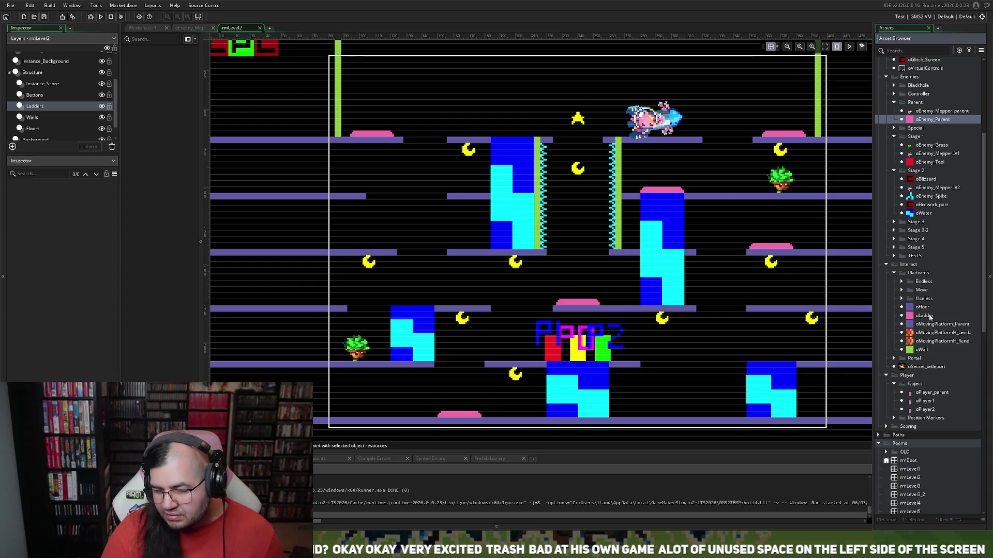
{"action": "mouse_move", "coordinate": [915, 315]}
{"action": "left_mouse_down"}
{"action": "mouse_move", "coordinate": [384, 393]}
{"action": "mouse_move", "coordinate": [382, 378]}
{"action": "left_mouse_up"}
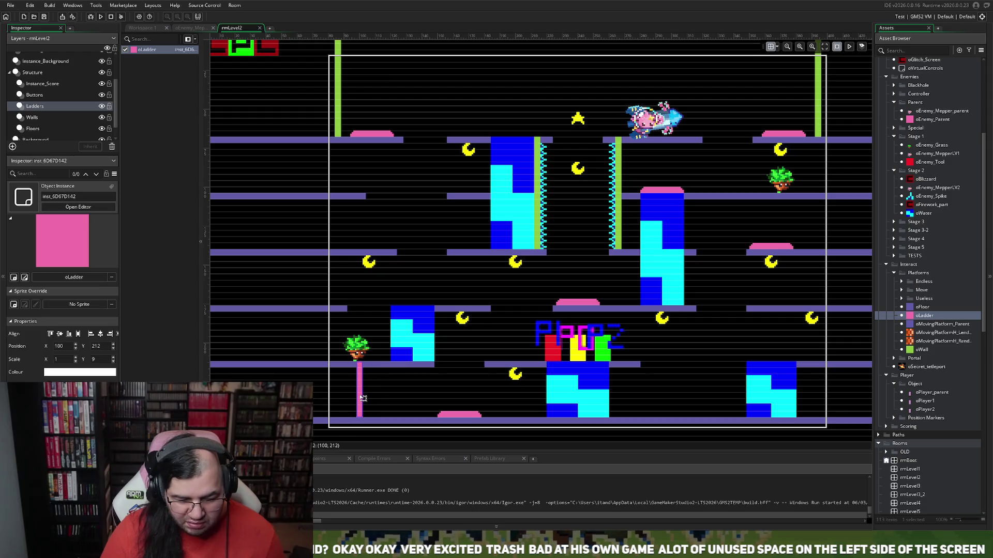
- Line the new ladder up below the left platform and shift its copy right and up a tier
{"action": "mouse_move", "coordinate": [364, 399]}
{"action": "left_mouse_down"}
{"action": "mouse_move", "coordinate": [372, 383]}
{"action": "mouse_move", "coordinate": [835, 326]}
{"action": "mouse_move", "coordinate": [693, 373]}
{"action": "left_mouse_up"}
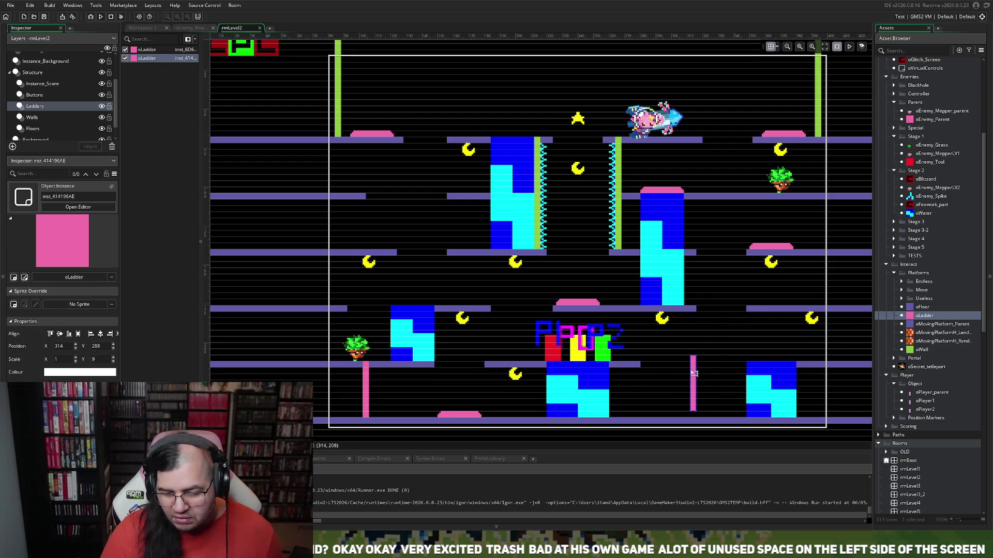
{"action": "mouse_move", "coordinate": [693, 373]}
{"action": "left_mouse_down"}
{"action": "mouse_move", "coordinate": [727, 339]}
{"action": "mouse_move", "coordinate": [772, 326]}
{"action": "left_mouse_up"}
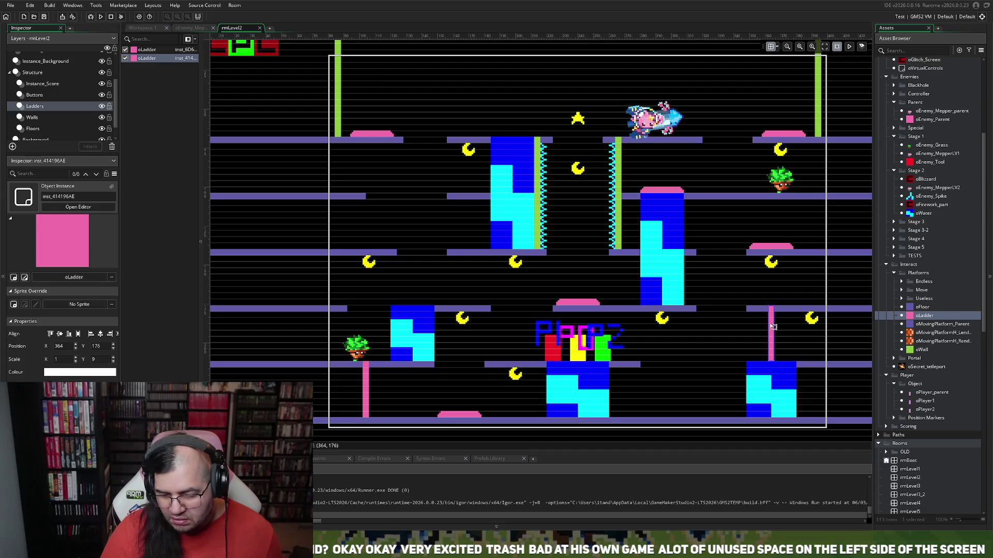
{"action": "key", "text": "Left"}
{"action": "key", "text": "Left"}
{"action": "mouse_move", "coordinate": [771, 327]}
{"action": "left_mouse_down"}
{"action": "mouse_move", "coordinate": [791, 327]}
{"action": "mouse_move", "coordinate": [778, 327]}
{"action": "left_mouse_up"}
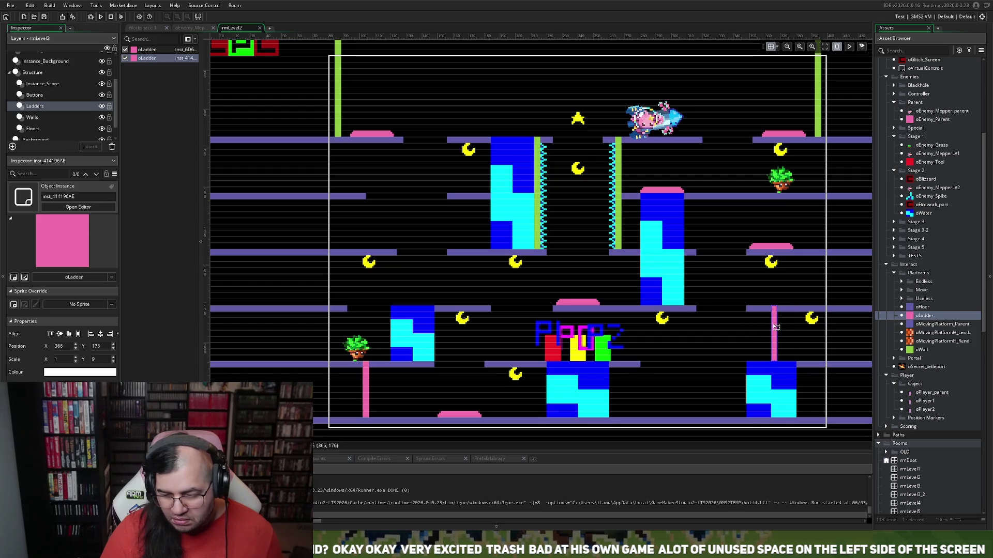
- Move the pink ladder to 170, 136 linking the two middle-left platforms and deselect it
{"action": "mouse_move", "coordinate": [775, 326]}
{"action": "left_mouse_down"}
{"action": "mouse_move", "coordinate": [644, 320]}
{"action": "mouse_move", "coordinate": [471, 268]}
{"action": "left_mouse_up"}
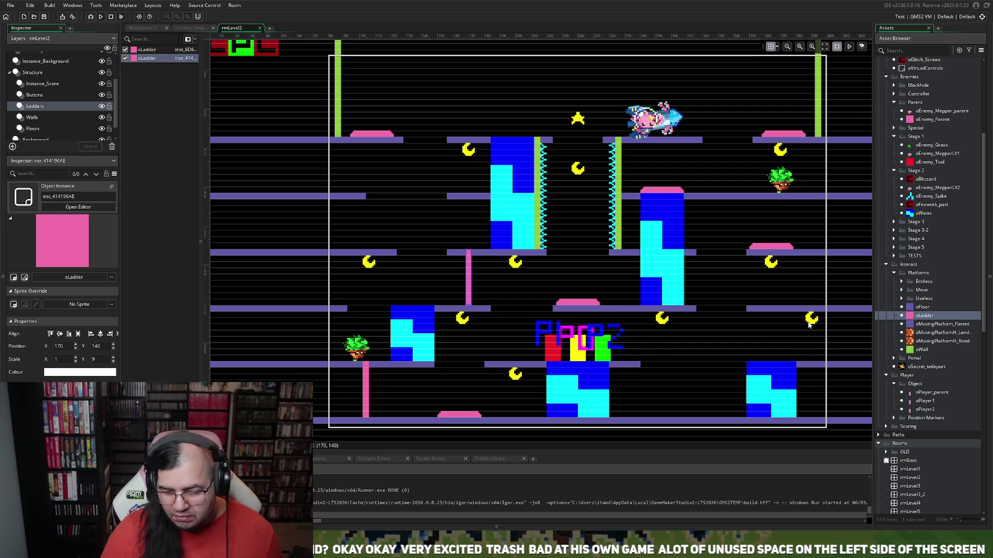
{"action": "left_click", "coordinate": [809, 325]}
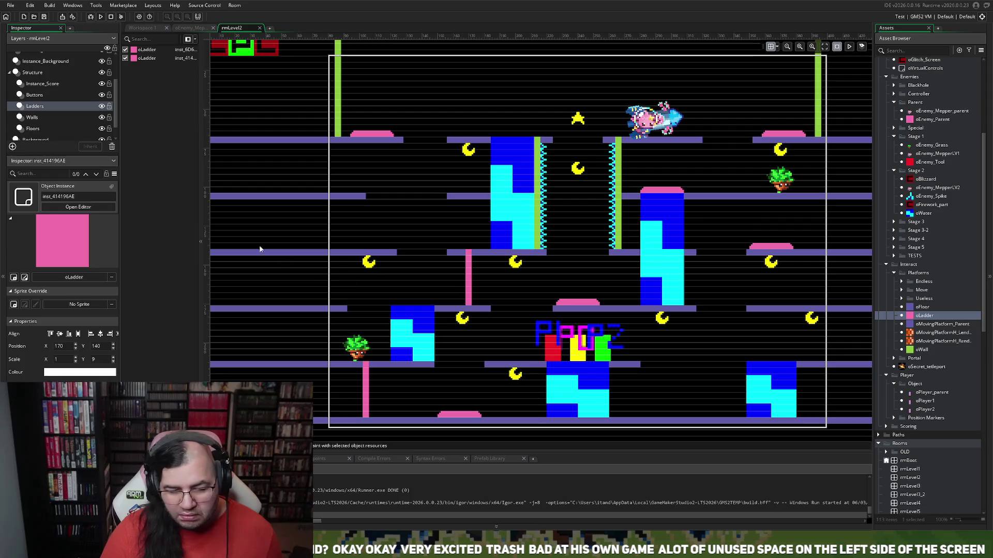
{"action": "left_click", "coordinate": [43, 84]}
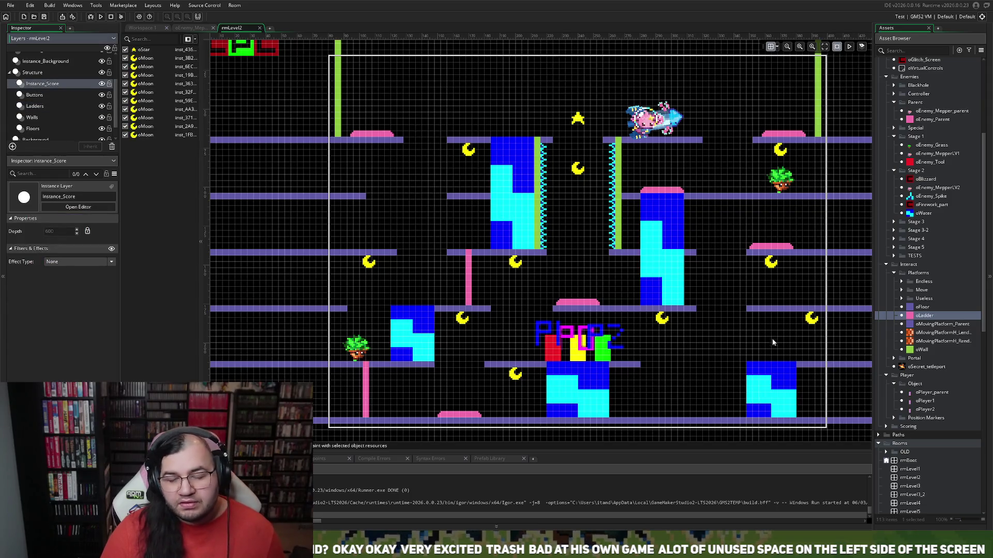
- On the Instance_Score layer, move the right-hand oMoon into the central gap at 240, 124
{"action": "mouse_move", "coordinate": [143, 109]}
{"action": "left_mouse_down"}
{"action": "mouse_move", "coordinate": [709, 352]}
{"action": "mouse_move", "coordinate": [691, 350]}
{"action": "mouse_move", "coordinate": [580, 224]}
{"action": "mouse_move", "coordinate": [522, 233]}
{"action": "mouse_move", "coordinate": [509, 252]}
{"action": "mouse_move", "coordinate": [484, 257]}
{"action": "mouse_move", "coordinate": [525, 264]}
{"action": "mouse_move", "coordinate": [572, 299]}
{"action": "left_mouse_up"}
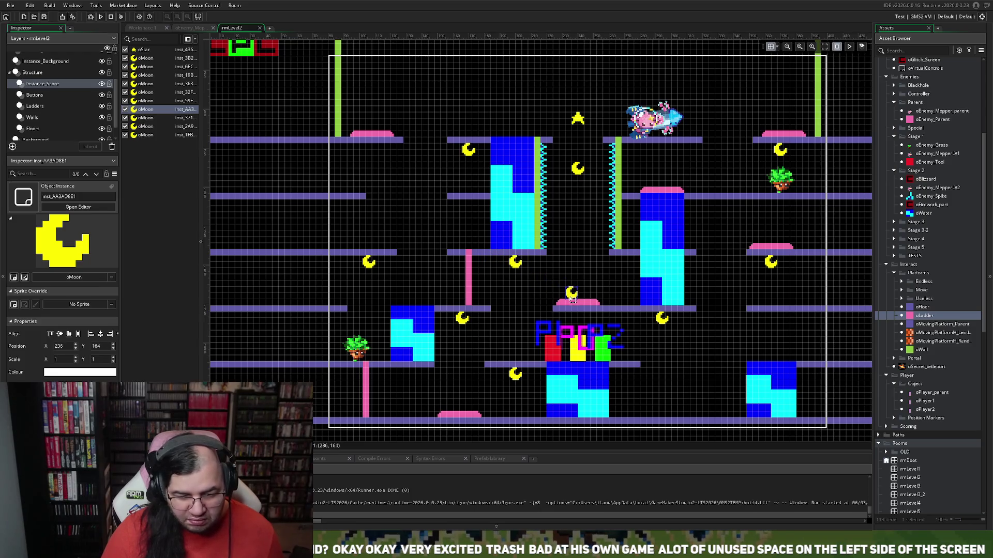
{"action": "mouse_move", "coordinate": [572, 299]}
{"action": "left_mouse_down"}
{"action": "mouse_move", "coordinate": [404, 261]}
{"action": "mouse_move", "coordinate": [417, 246]}
{"action": "mouse_move", "coordinate": [409, 203]}
{"action": "mouse_move", "coordinate": [423, 227]}
{"action": "mouse_move", "coordinate": [534, 271]}
{"action": "mouse_move", "coordinate": [558, 296]}
{"action": "mouse_move", "coordinate": [535, 295]}
{"action": "mouse_move", "coordinate": [478, 226]}
{"action": "mouse_move", "coordinate": [491, 138]}
{"action": "mouse_move", "coordinate": [460, 232]}
{"action": "mouse_move", "coordinate": [472, 289]}
{"action": "mouse_move", "coordinate": [667, 408]}
{"action": "mouse_move", "coordinate": [685, 391]}
{"action": "mouse_move", "coordinate": [584, 226]}
{"action": "mouse_move", "coordinate": [578, 234]}
{"action": "left_mouse_up"}
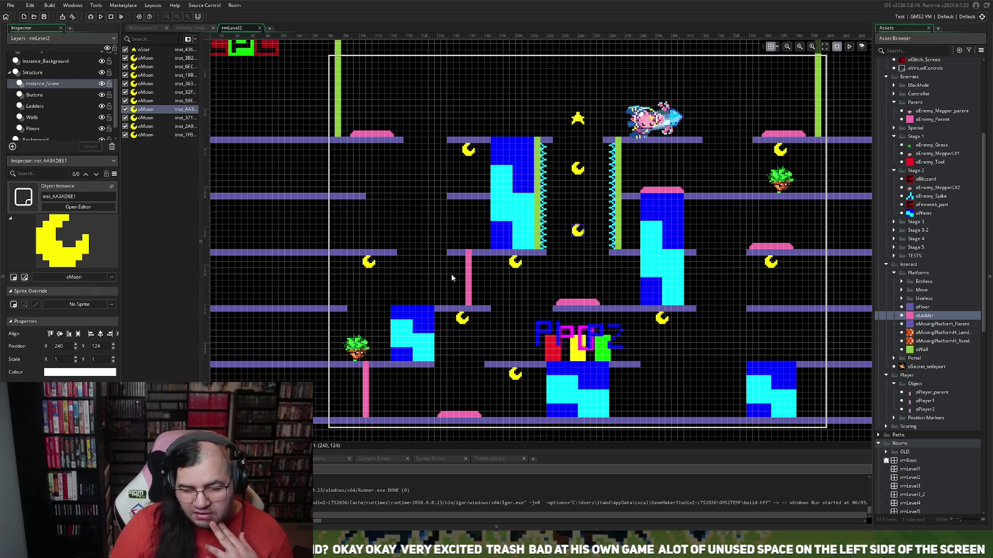
- Duplicate the pink ladder to the upper right platforms at 332, 184 with Scale Y 6, then run the game
{"action": "left_click", "coordinate": [65, 107]}
{"action": "left_click", "coordinate": [466, 274]}
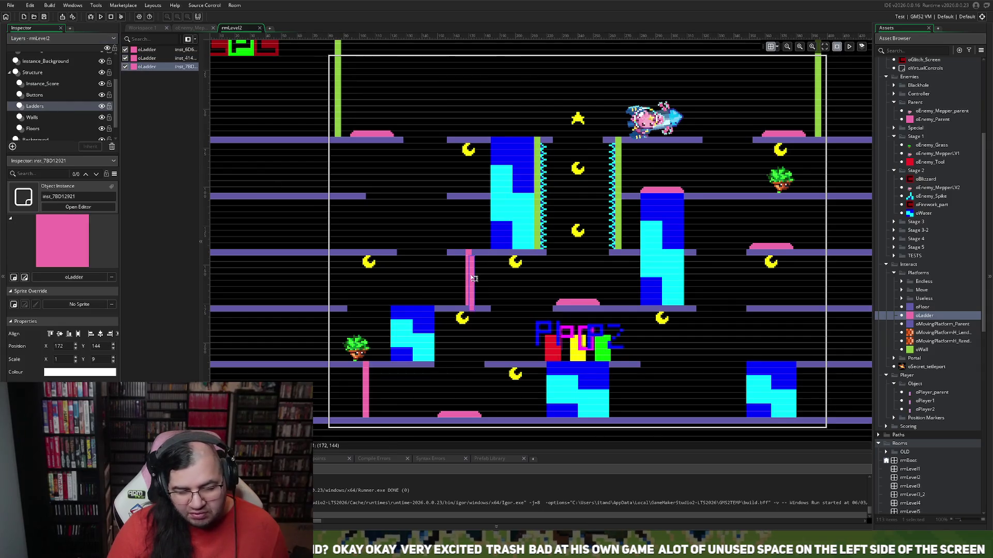
{"action": "mouse_move", "coordinate": [474, 280]}
{"action": "left_mouse_down"}
{"action": "mouse_move", "coordinate": [706, 400]}
{"action": "mouse_move", "coordinate": [725, 357]}
{"action": "mouse_move", "coordinate": [715, 361]}
{"action": "left_mouse_up"}
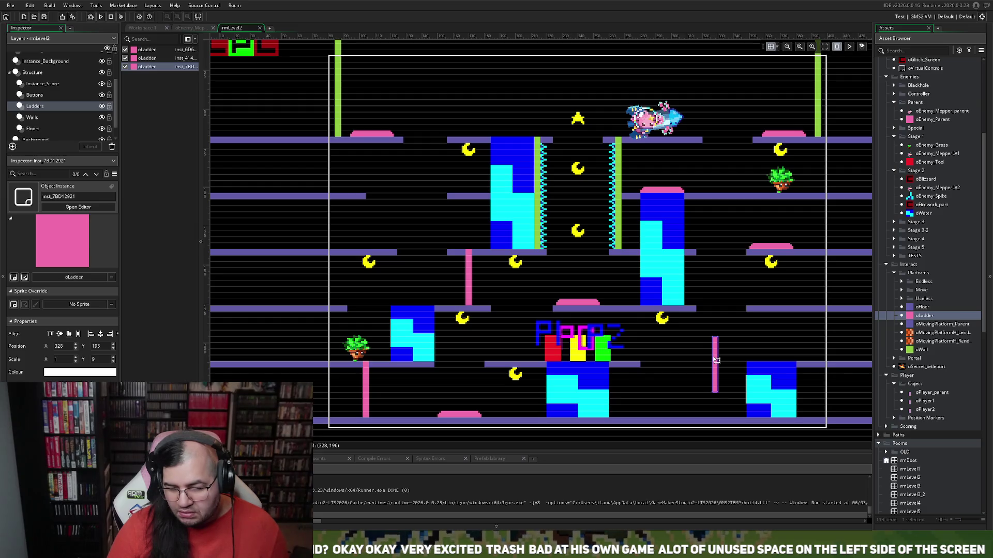
{"action": "mouse_move", "coordinate": [715, 360]}
{"action": "left_mouse_down"}
{"action": "mouse_move", "coordinate": [714, 208]}
{"action": "mouse_move", "coordinate": [723, 216]}
{"action": "left_mouse_up"}
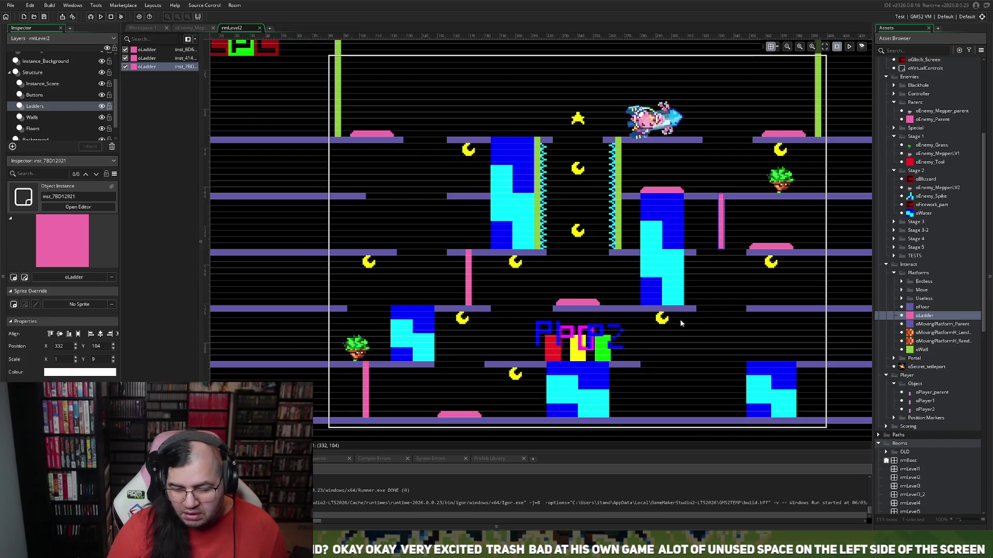
{"action": "left_click_drag", "start_coordinate": [720, 249], "coordinate": [722, 233]}
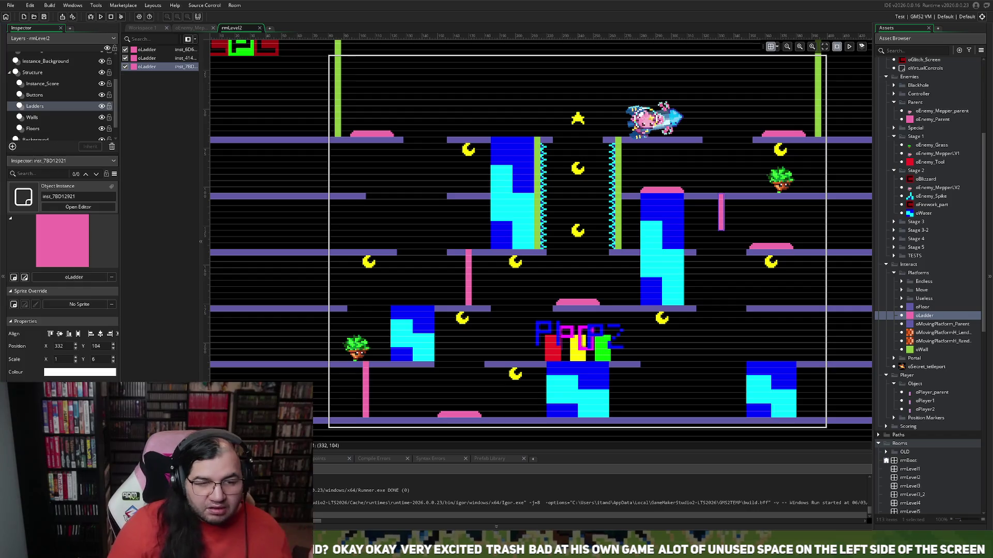
{"action": "left_click", "coordinate": [100, 17]}
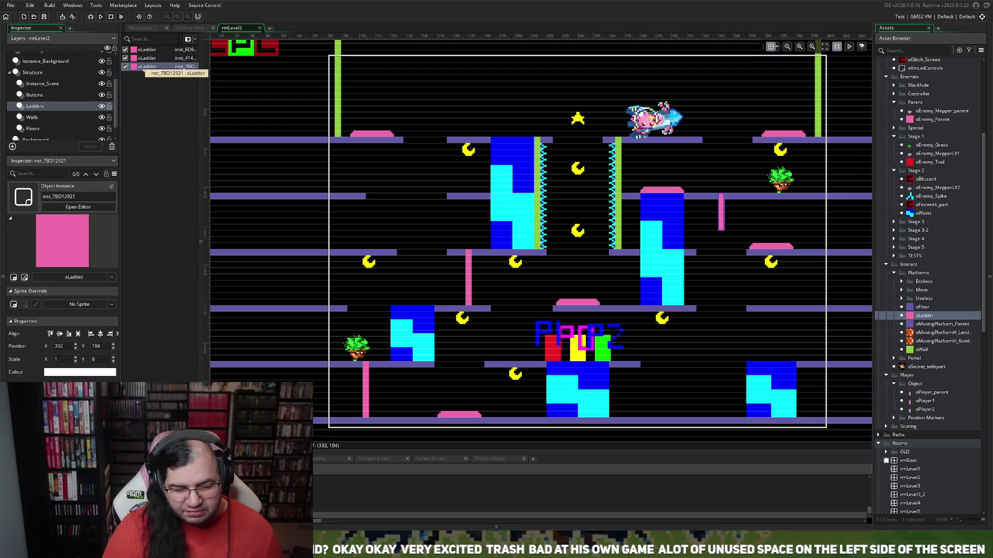
{"action": "key", "text": "Down"}
{"action": "key", "text": "Right"}
{"action": "key", "text": "Right"}
{"action": "key", "text": "Left"}
{"action": "key", "text": "Up"}
{"action": "key", "text": "Return"}
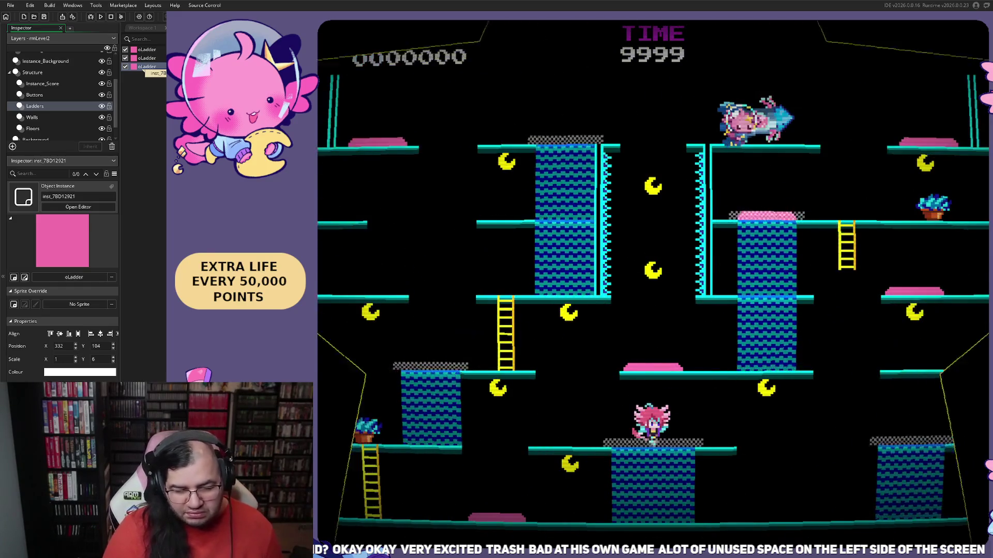
{"action": "key", "text": "Left"}
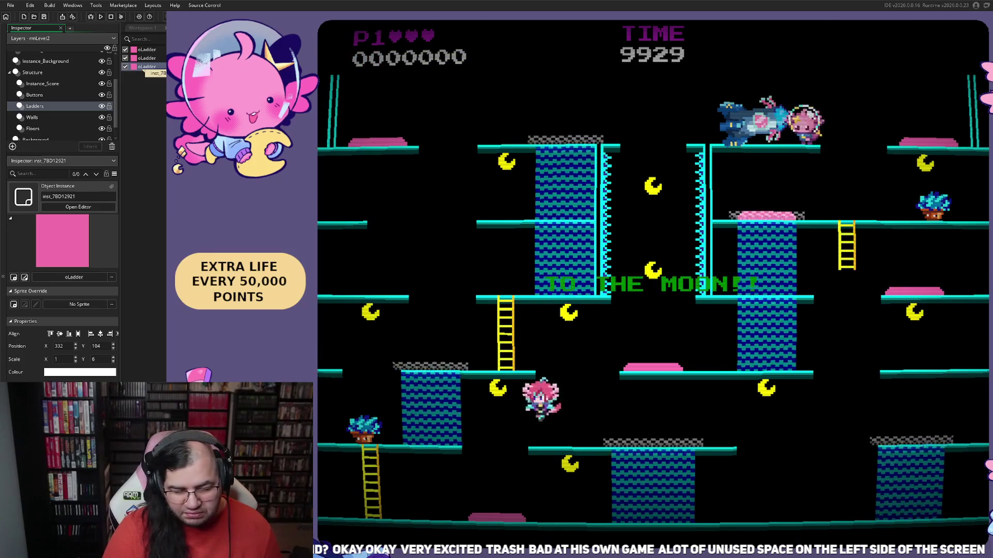
{"action": "key", "text": "Left"}
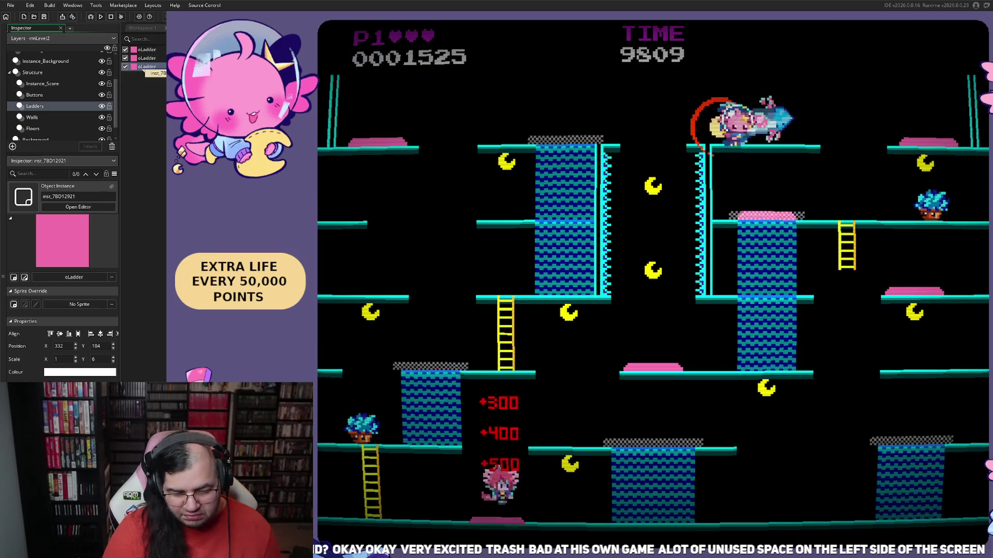
{"action": "key", "text": "Right"}
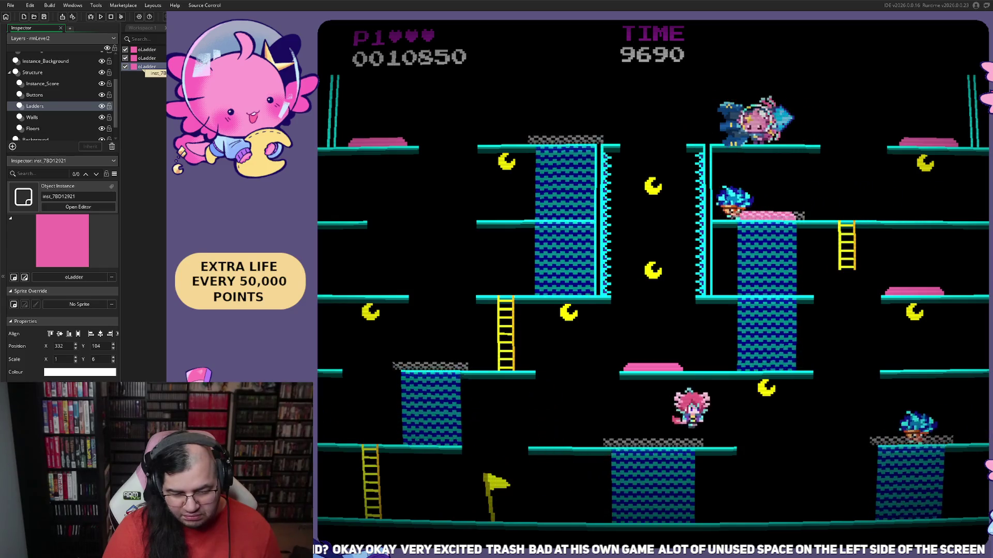
{"action": "key", "text": "Left"}
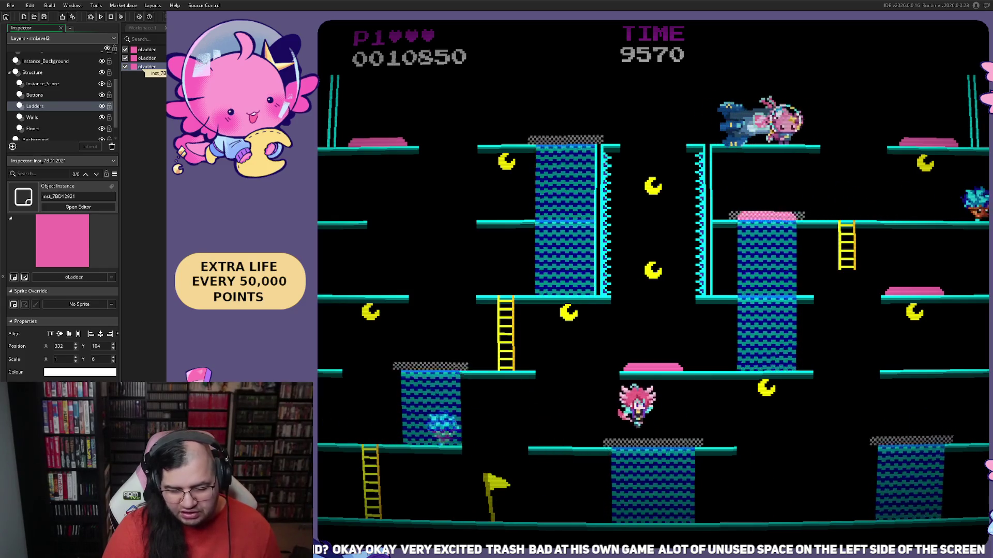
{"action": "key", "text": "Right"}
{"action": "key", "text": "Right"}
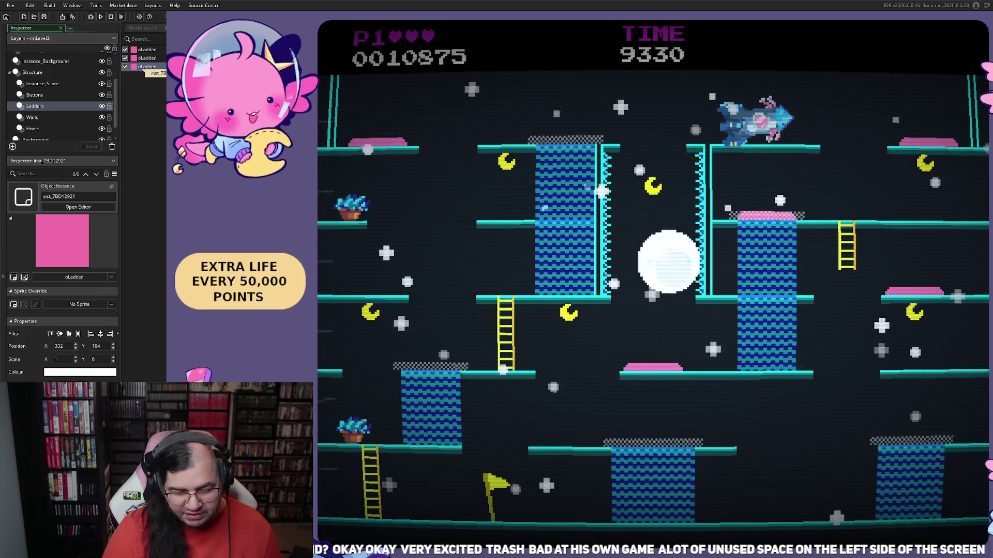
{"action": "key", "text": "Right"}
{"action": "key", "text": "Right"}
{"action": "key", "text": "Up"}
{"action": "key", "text": "Right"}
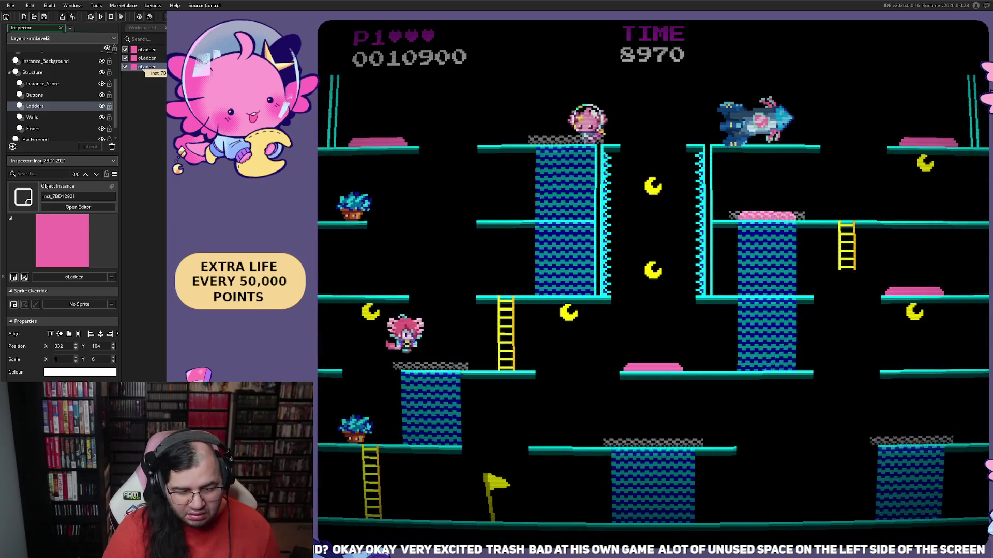
{"action": "key", "text": "Left"}
{"action": "key", "text": "Right"}
{"action": "key", "text": "Left"}
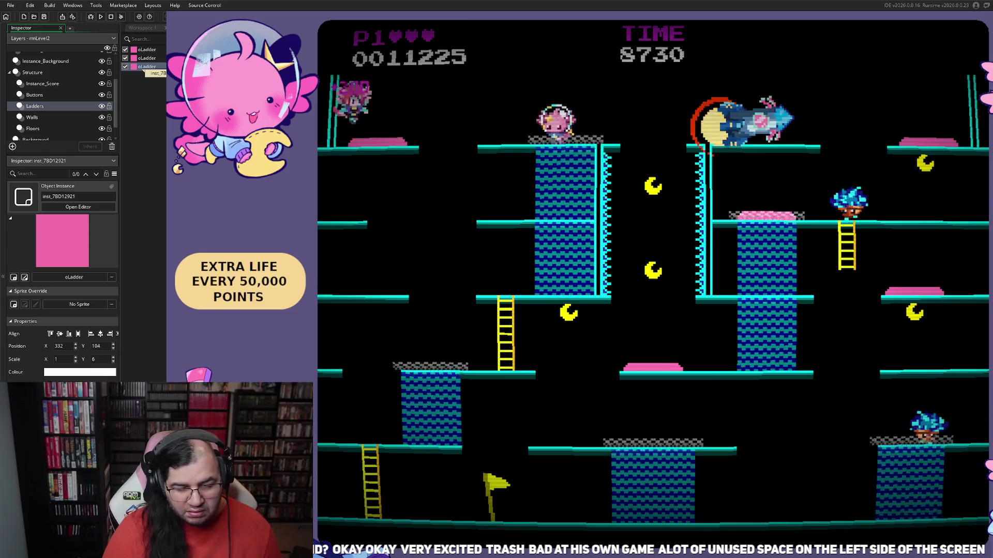
{"action": "key", "text": "Right"}
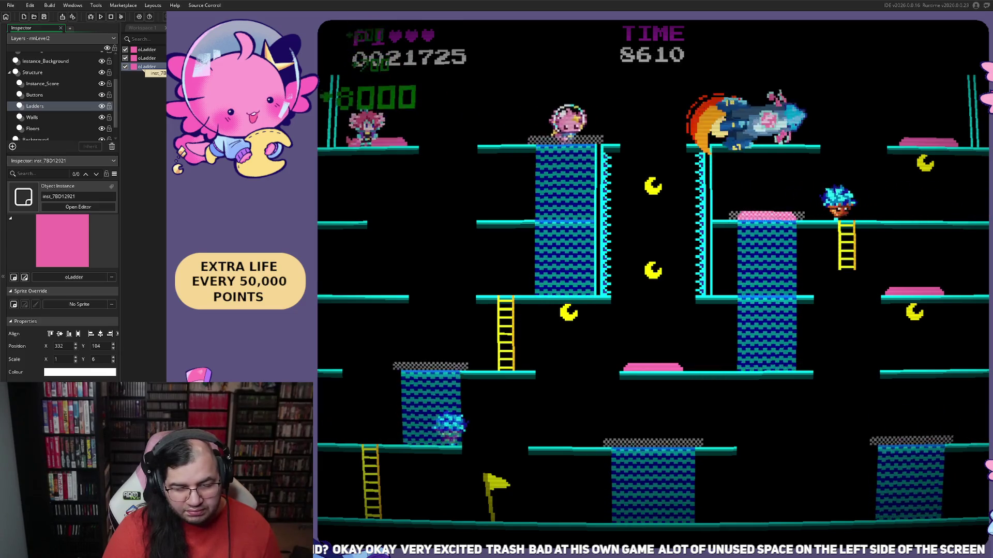
{"action": "key", "text": "Right"}
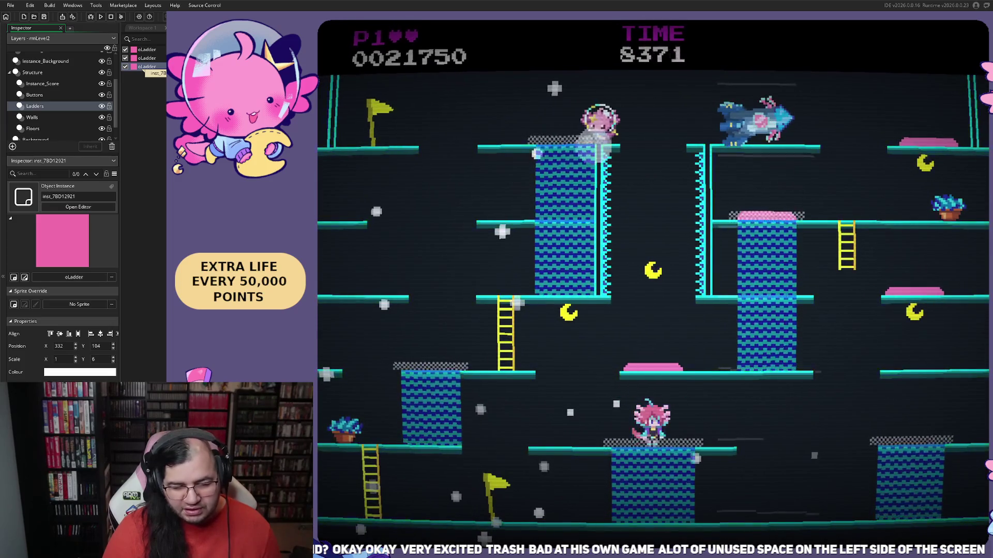
{"action": "key", "text": "Left"}
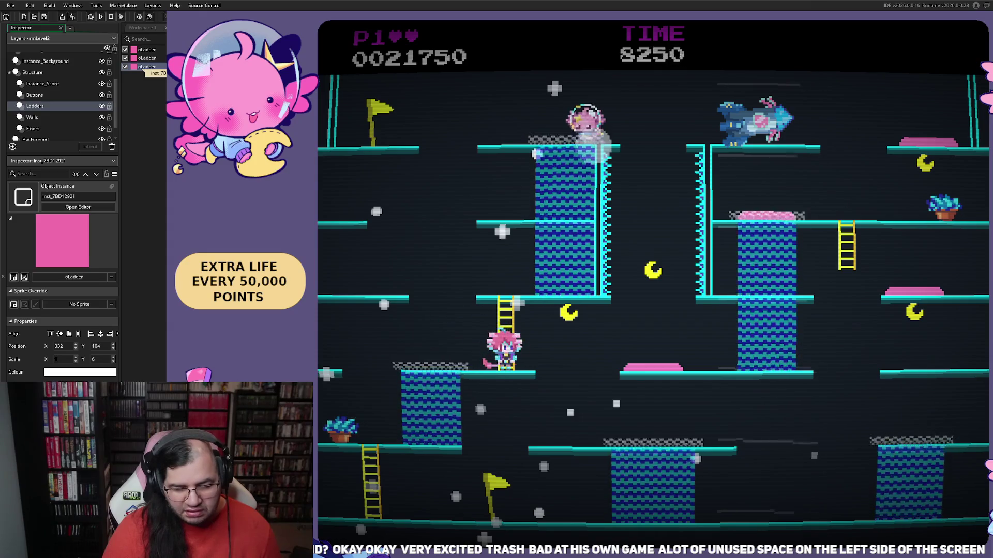
{"action": "key", "text": "space"}
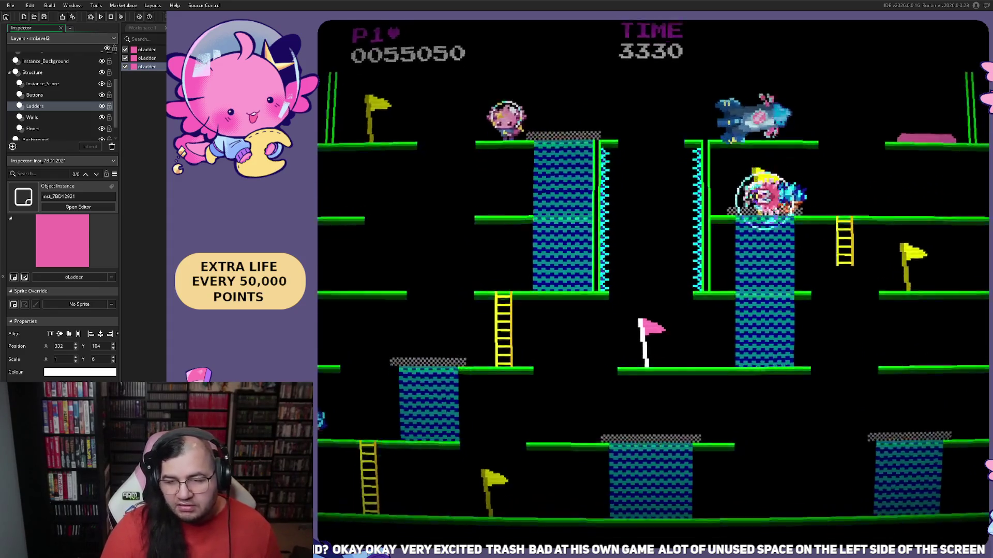
{"action": "key", "text": "Escape"}
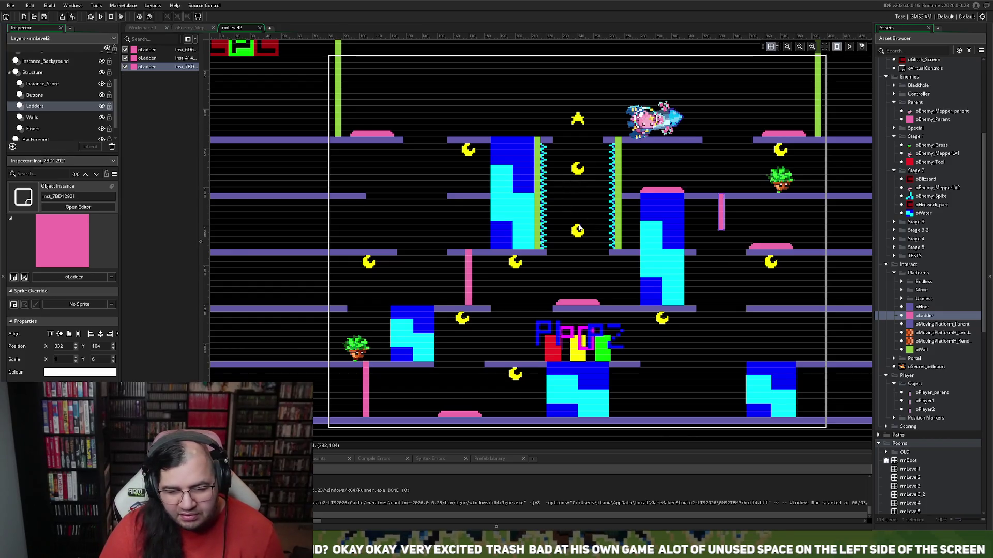
{"action": "left_click", "coordinate": [41, 84]}
{"action": "left_click", "coordinate": [578, 232]}
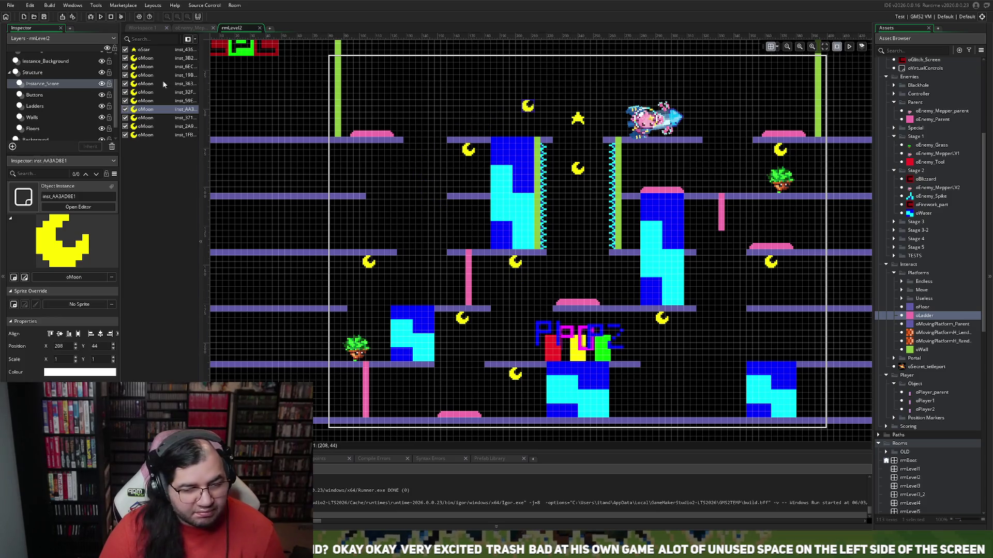
{"action": "scroll", "coordinate": [101, 61], "scroll_direction": "up", "scroll_amount": 1}
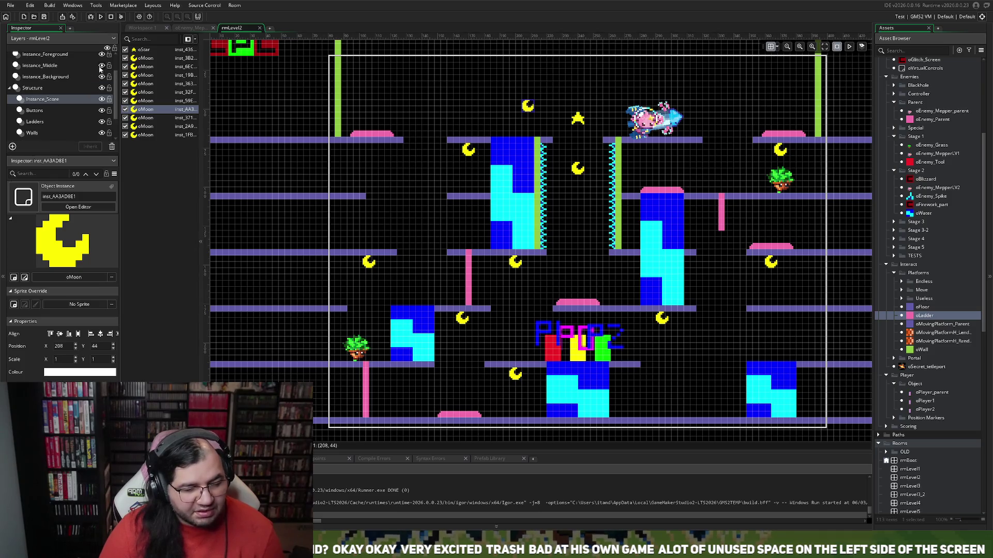
{"action": "left_click", "coordinate": [102, 77]}
{"action": "left_click", "coordinate": [101, 77]}
{"action": "left_click", "coordinate": [102, 77]}
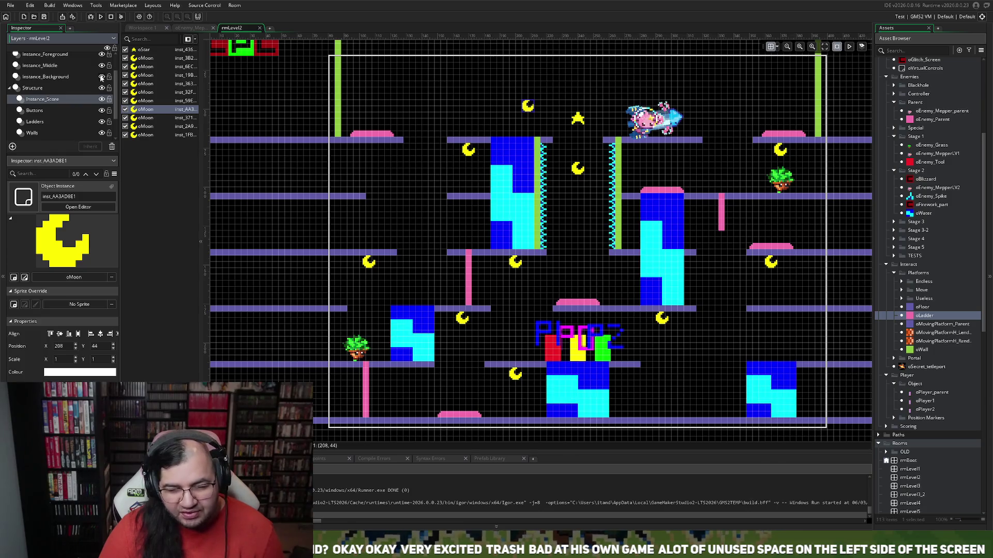
{"action": "left_click", "coordinate": [102, 77]}
{"action": "left_click", "coordinate": [102, 77]}
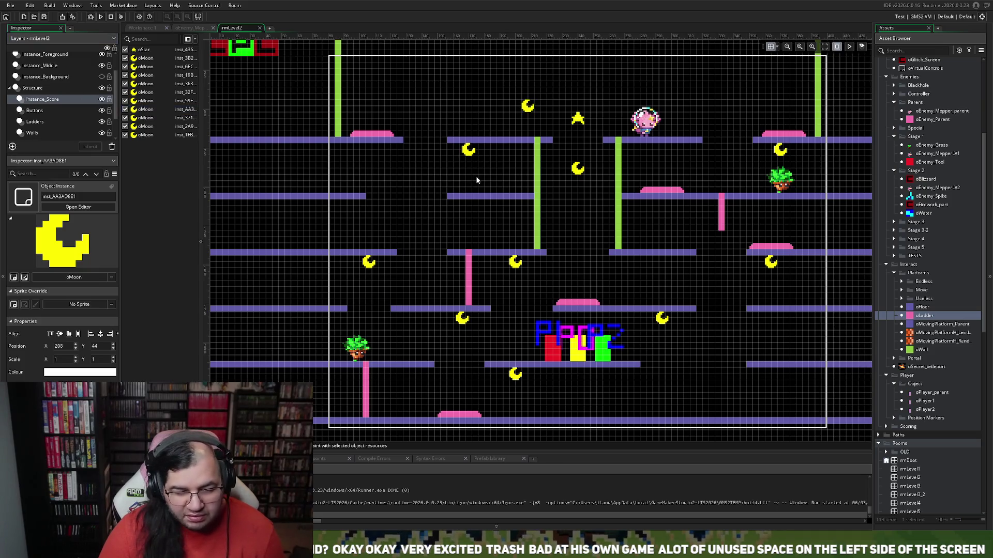
{"action": "left_click_drag", "start_coordinate": [469, 152], "coordinate": [502, 214]}
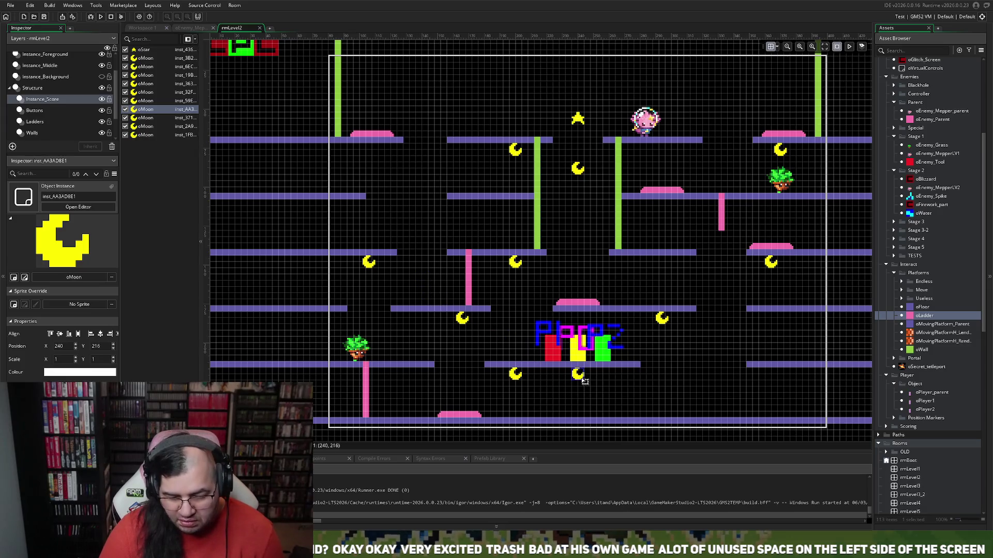
{"action": "left_click_drag", "start_coordinate": [515, 375], "coordinate": [496, 354]}
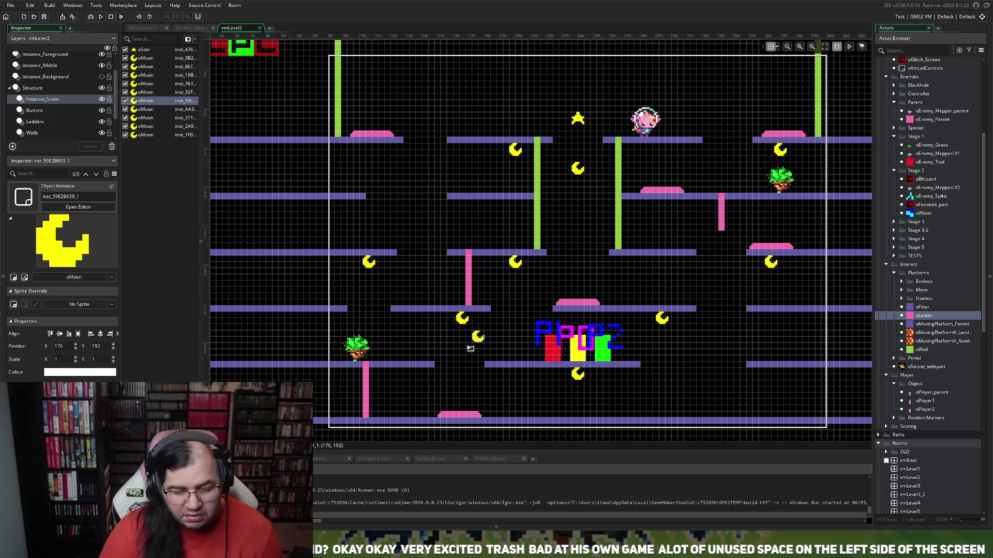
{"action": "left_click", "coordinate": [102, 77]}
{"action": "left_click", "coordinate": [102, 77]}
{"action": "left_click", "coordinate": [102, 77]}
{"action": "left_click", "coordinate": [102, 77]}
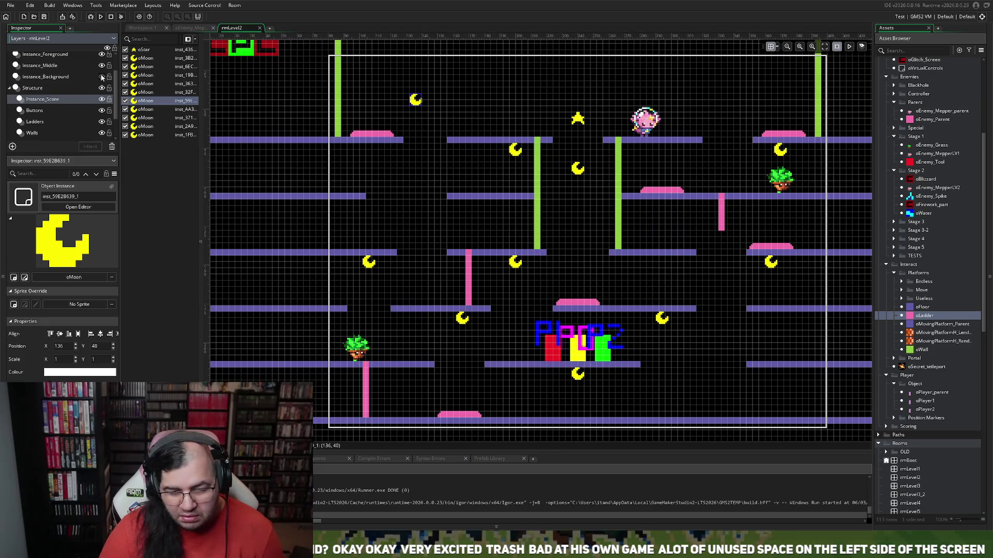
{"action": "left_click", "coordinate": [102, 77]}
{"action": "left_click", "coordinate": [102, 77]}
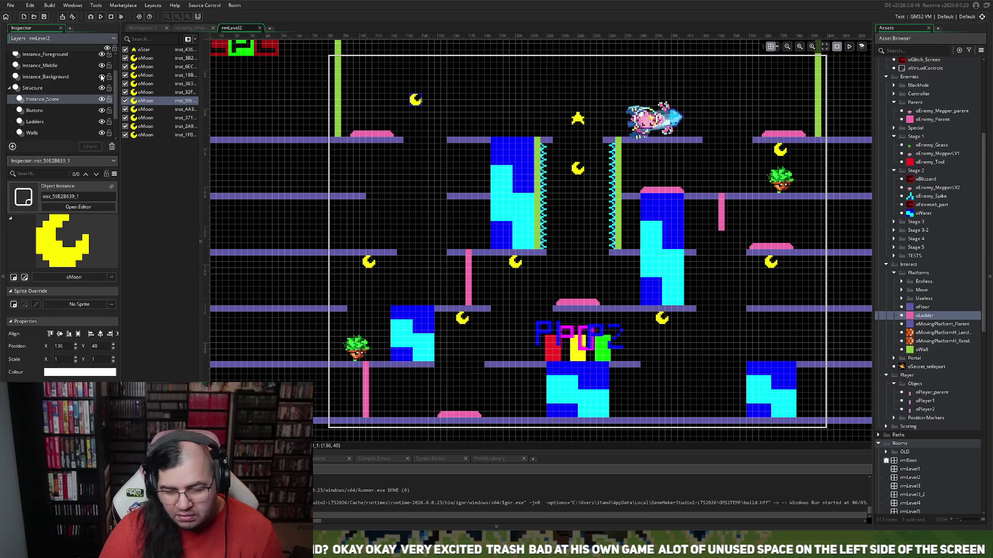
{"action": "left_click", "coordinate": [102, 77]}
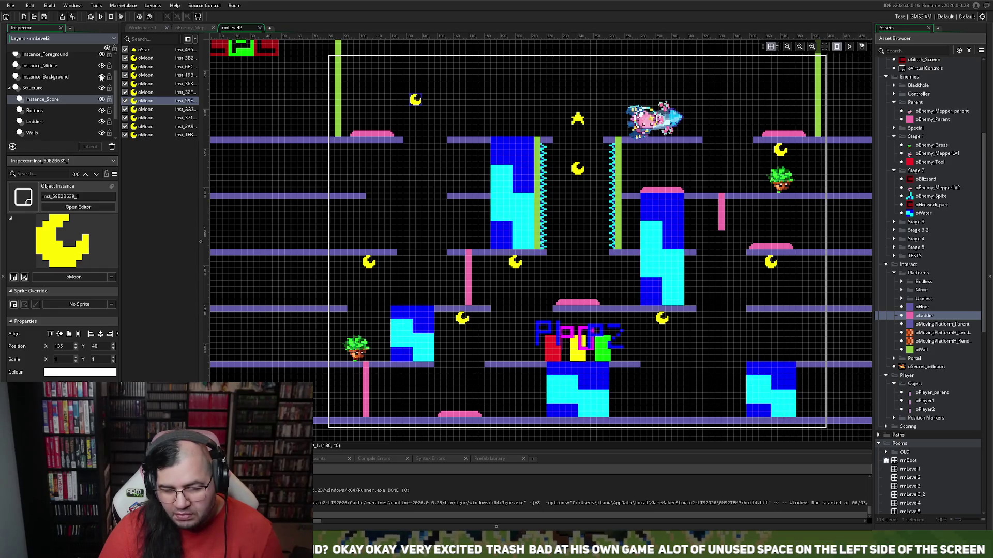
{"action": "left_click", "coordinate": [101, 77]}
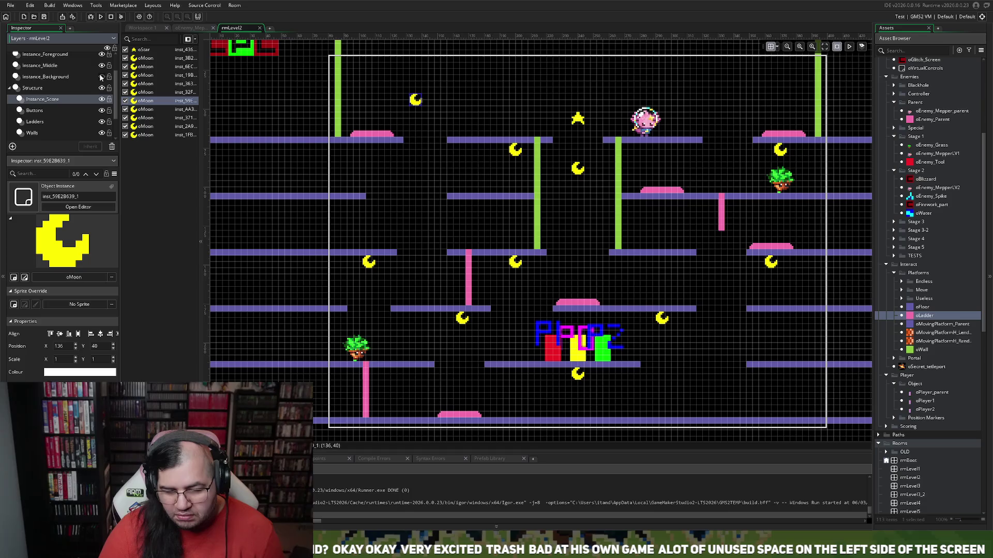
{"action": "left_click", "coordinate": [102, 77]}
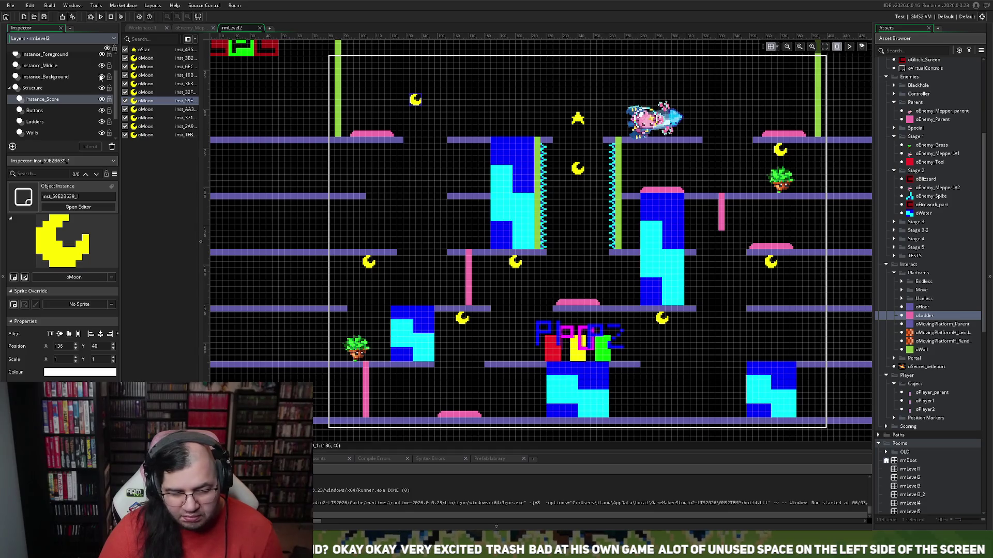
{"action": "left_click", "coordinate": [102, 77]}
{"action": "left_click", "coordinate": [101, 77]}
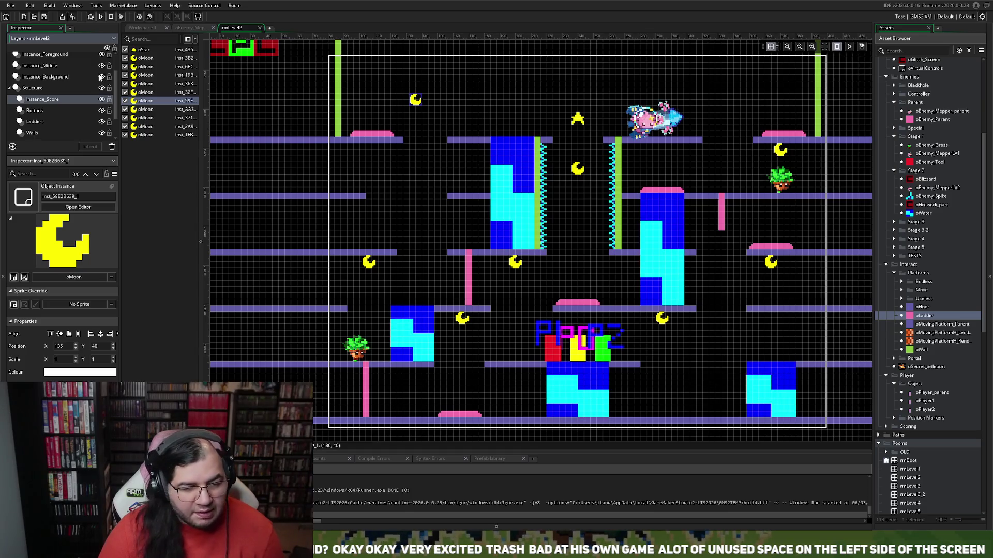
{"action": "left_click", "coordinate": [102, 77]}
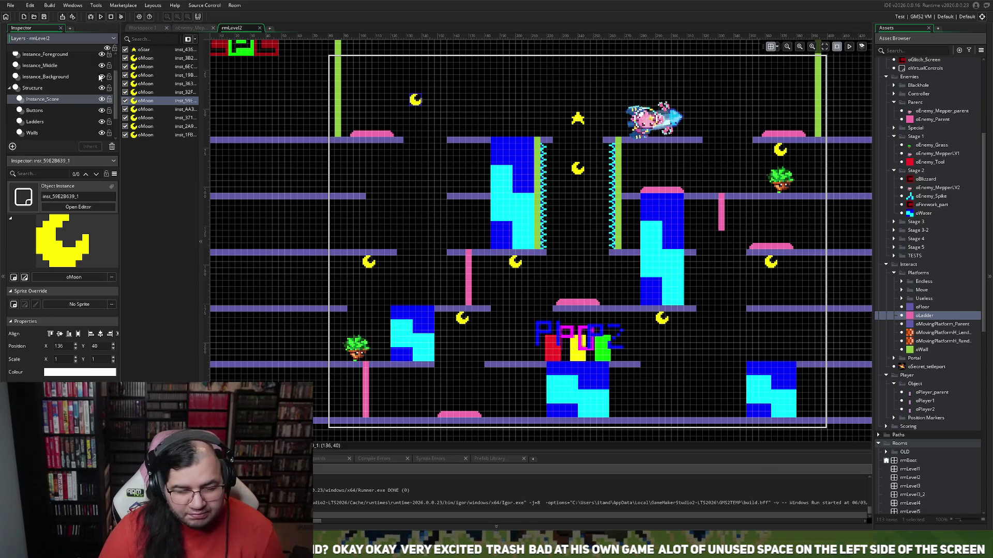
{"action": "left_click", "coordinate": [98, 77]}
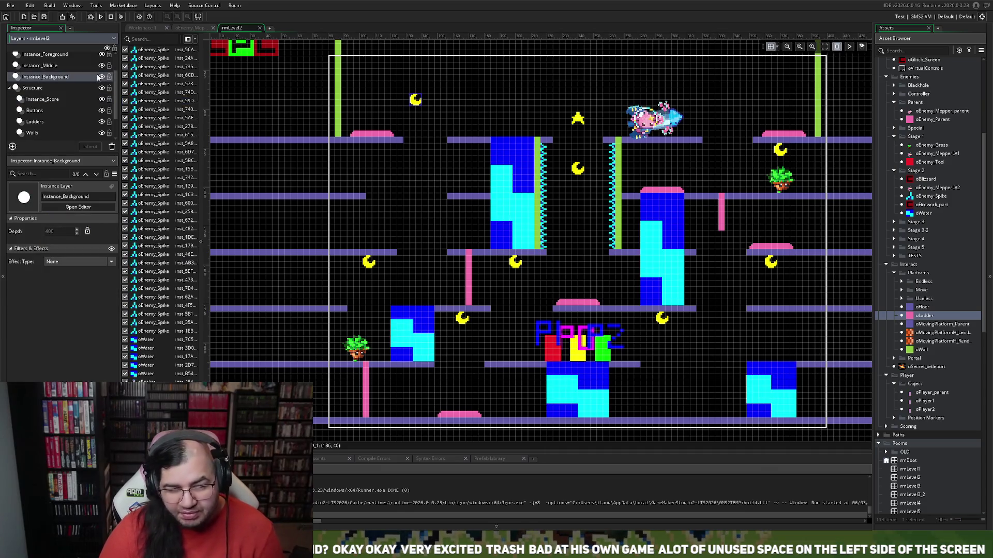
{"action": "left_click", "coordinate": [36, 100]}
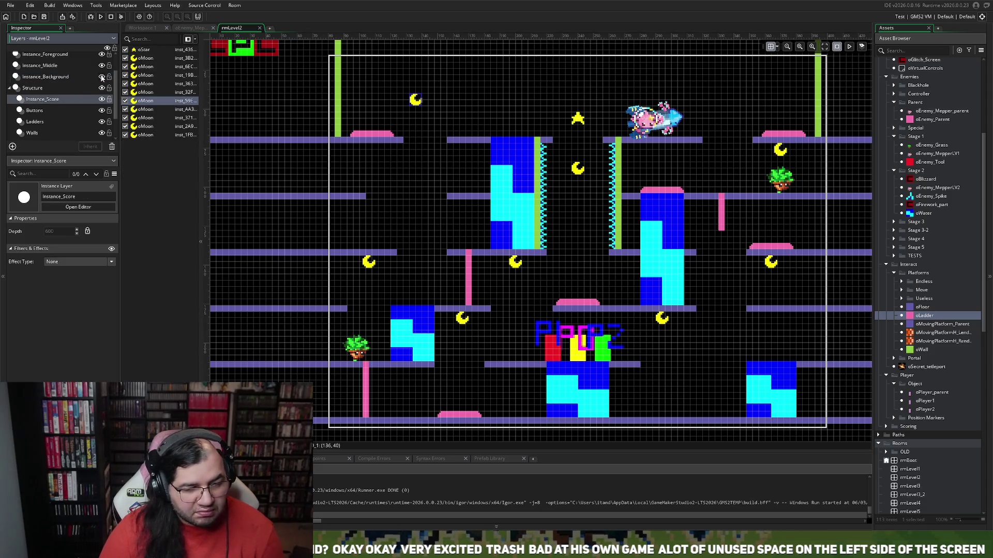
{"action": "left_click", "coordinate": [102, 78]}
{"action": "left_click", "coordinate": [102, 77]}
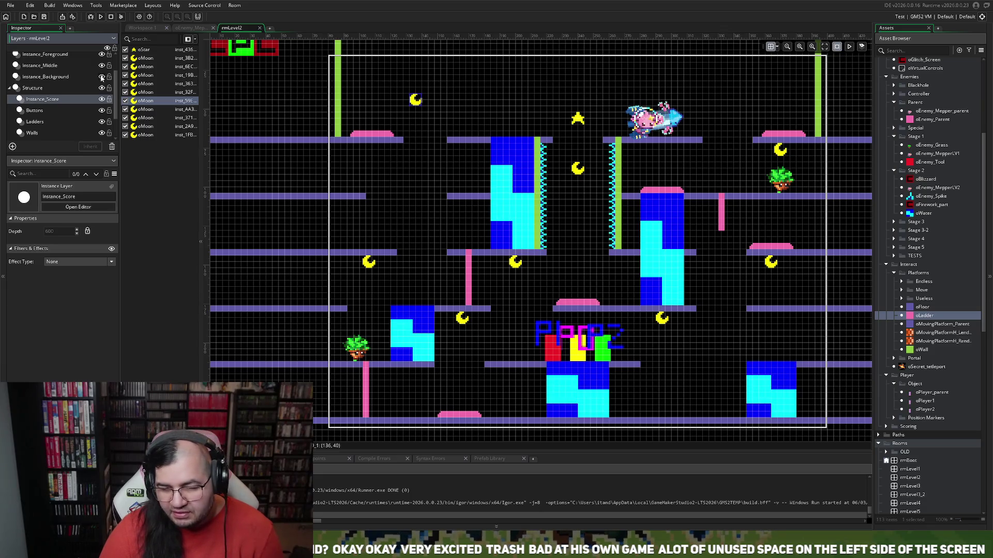
{"action": "left_click", "coordinate": [102, 77]}
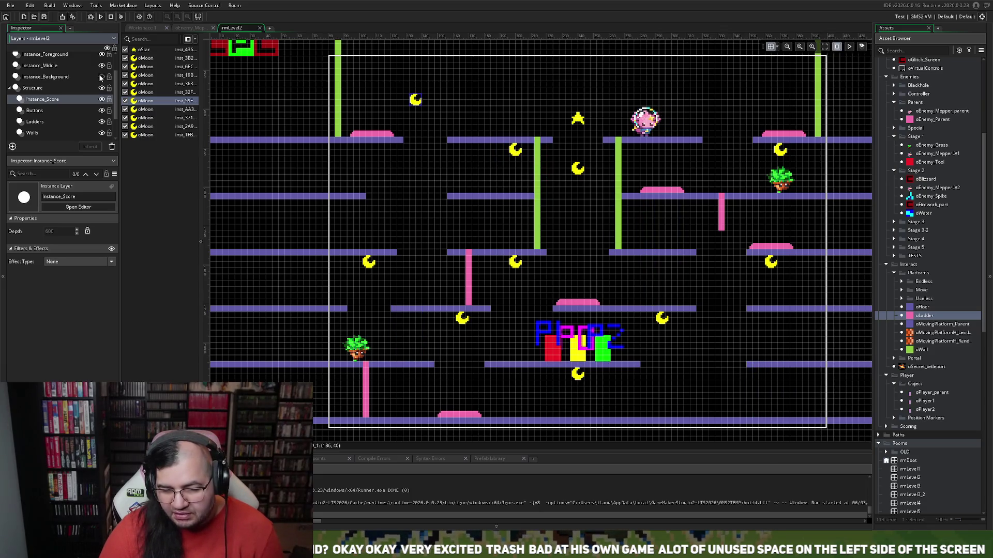
{"action": "left_click", "coordinate": [102, 77]}
{"action": "left_click_drag", "start_coordinate": [410, 96], "coordinate": [505, 145]}
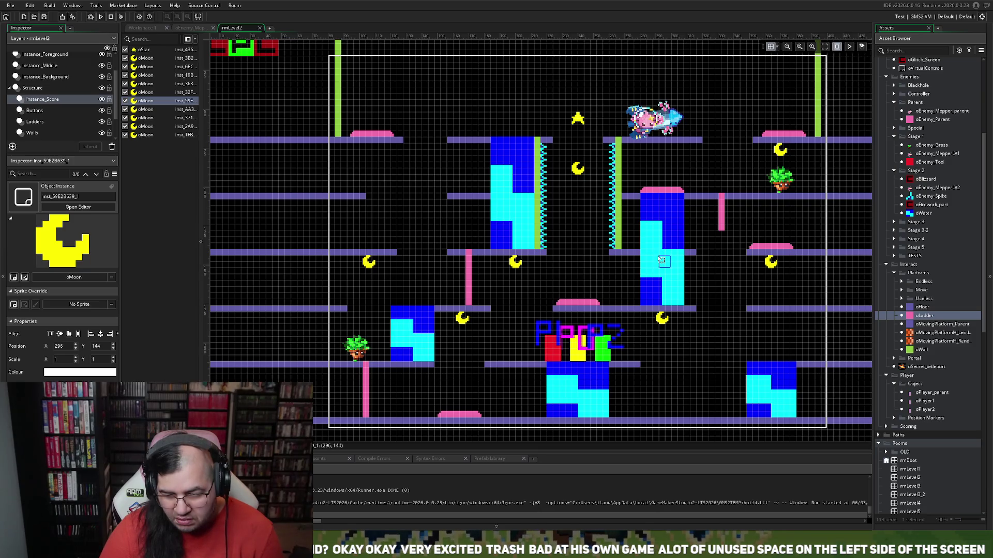
- Nudge a moon pickup left with Grid X set to 0 for finer placement
{"action": "left_click_drag", "start_coordinate": [665, 262], "coordinate": [662, 264]}
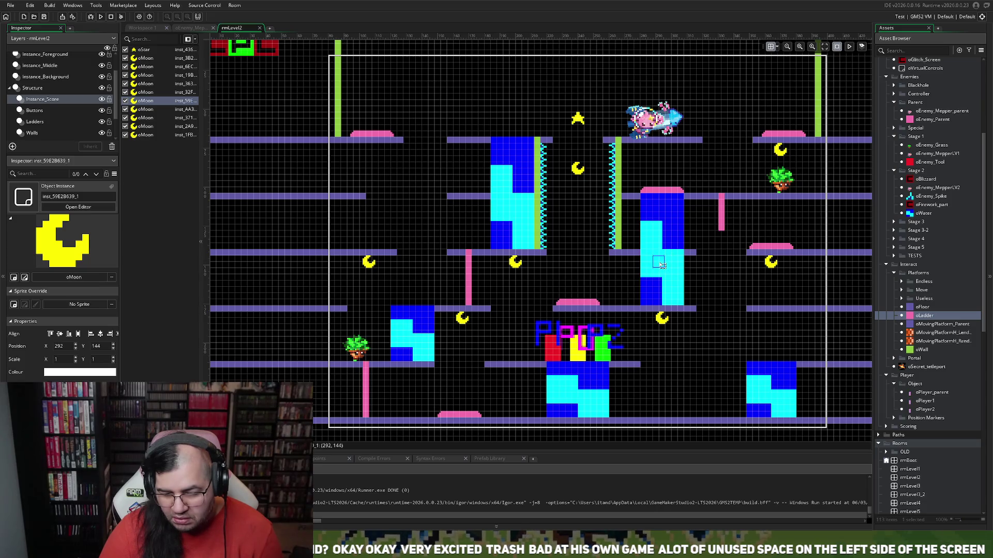
{"action": "left_click", "coordinate": [777, 47]}
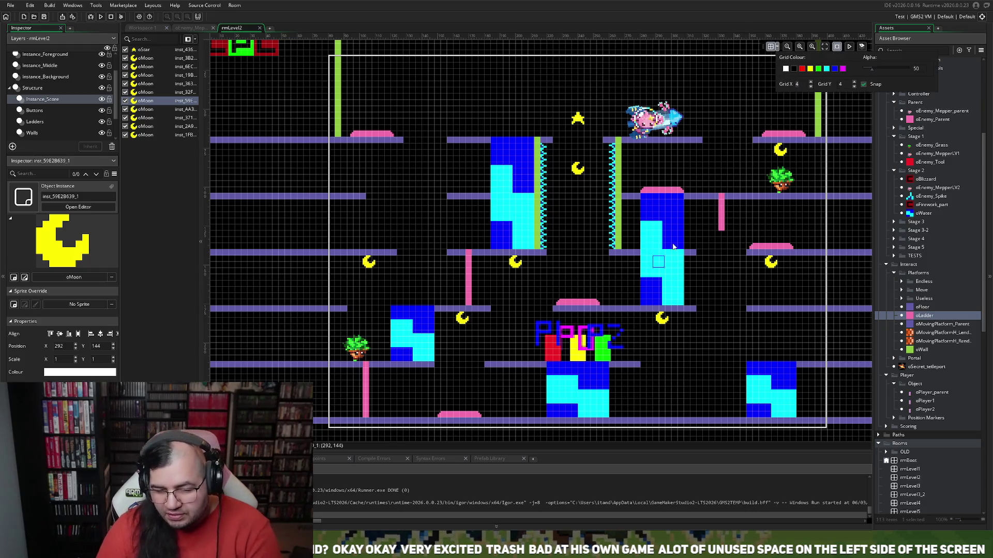
{"action": "type", "text": "0"}
{"action": "left_click", "coordinate": [663, 263]}
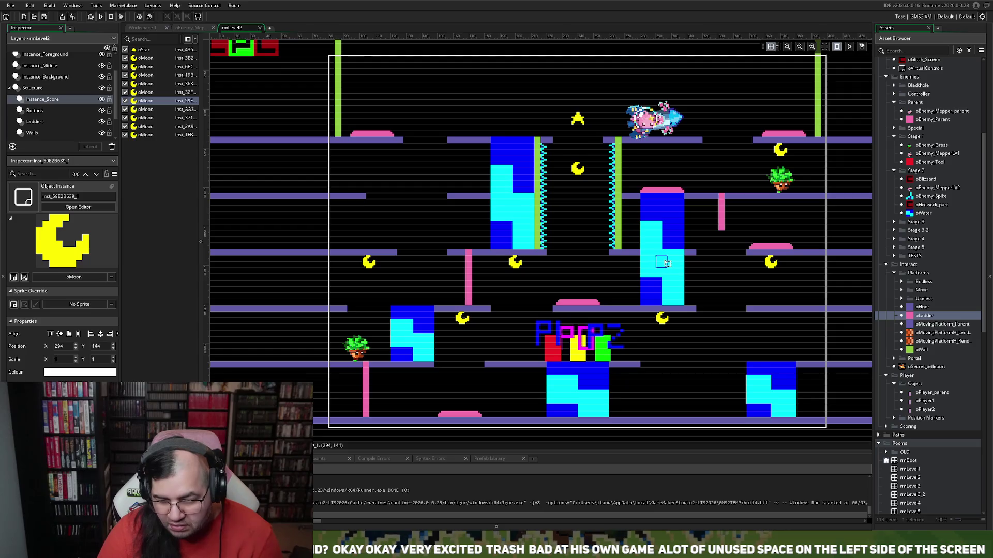
- Adjust two more oMoon pickups, one ending at 168, 180, and restore Grid X to 4
{"action": "left_click", "coordinate": [662, 318]}
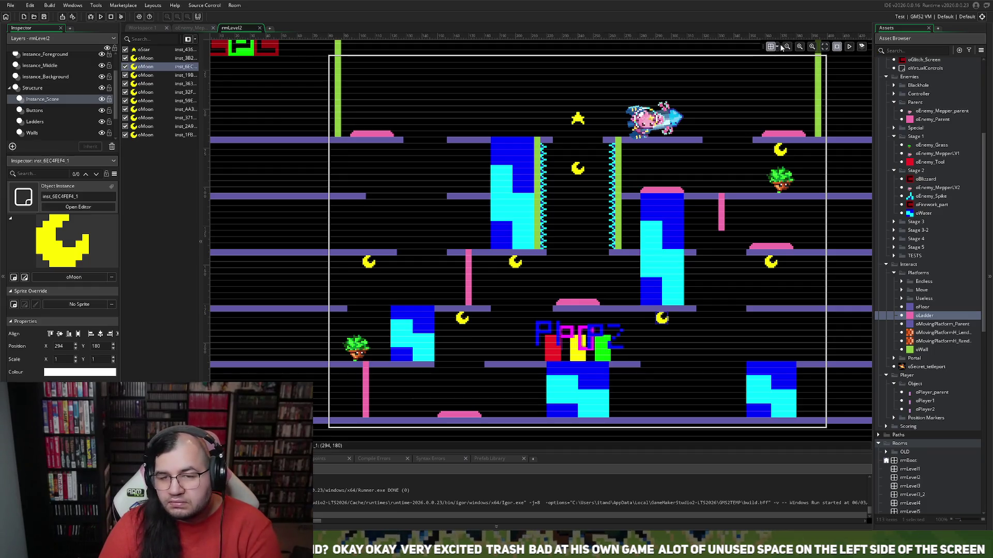
{"action": "left_click", "coordinate": [780, 47]}
{"action": "type", "text": "4"}
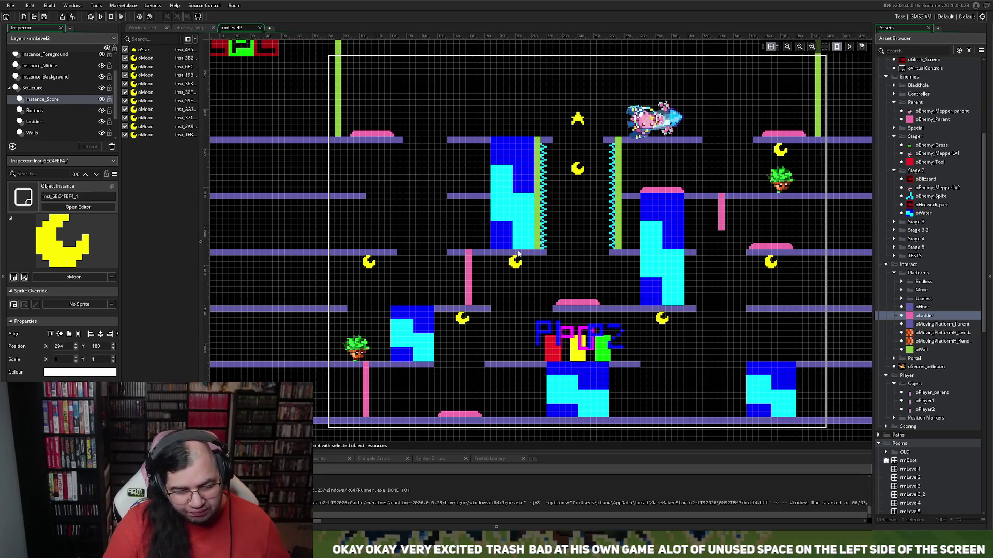
{"action": "left_click", "coordinate": [464, 318]}
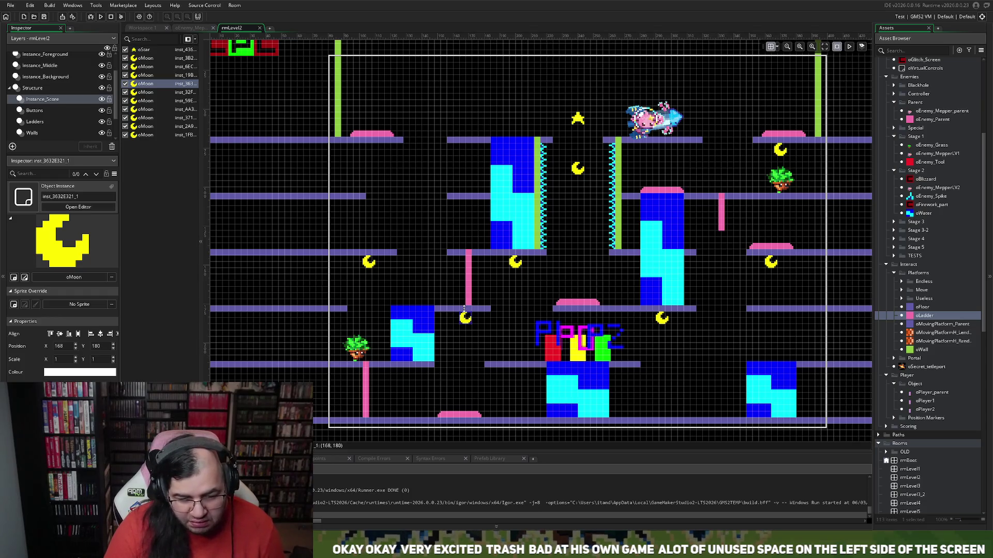
{"action": "left_click", "coordinate": [45, 121]}
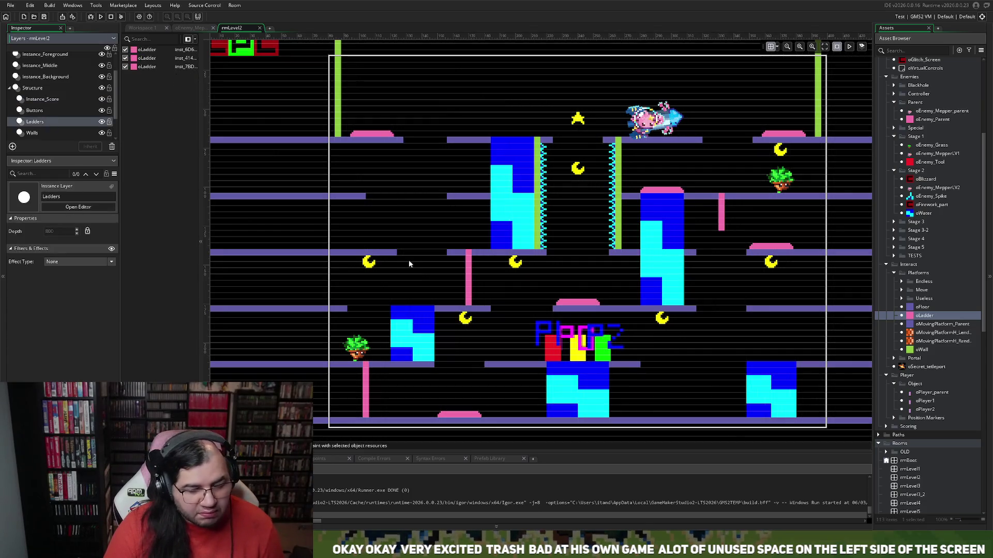
- Run the game so Mepper Mania launches to its title menu for a playtest
{"action": "left_click", "coordinate": [467, 284]}
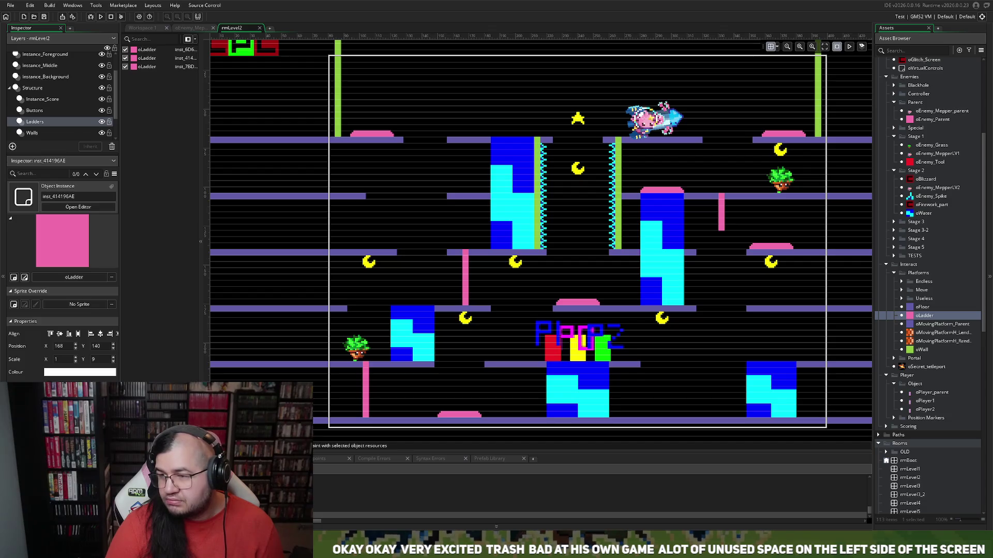
{"action": "key", "text": "Return"}
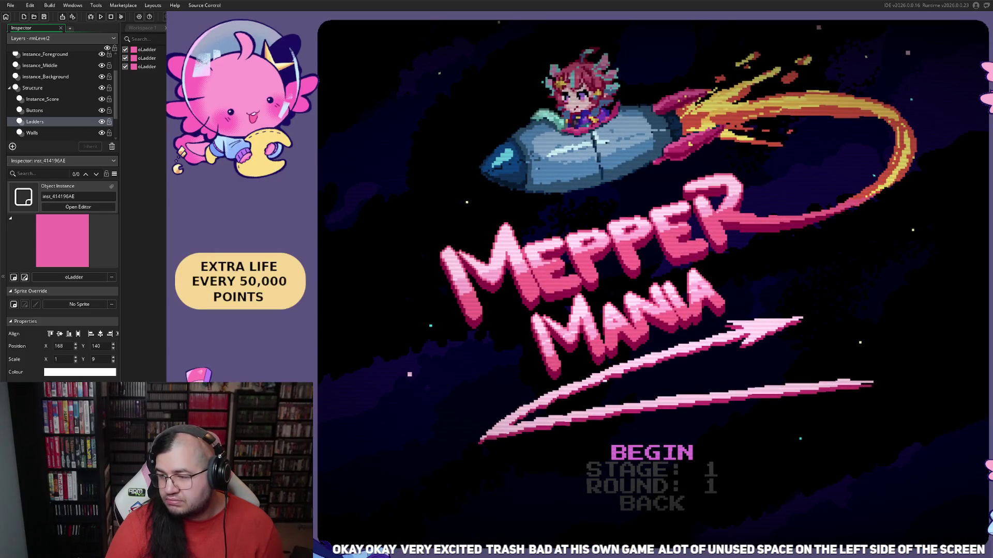
- Choose stage 2 on the title menu and begin the level
{"action": "key", "text": "Down"}
{"action": "key", "text": "Right"}
{"action": "key", "text": "Up"}
{"action": "key", "text": "Return"}
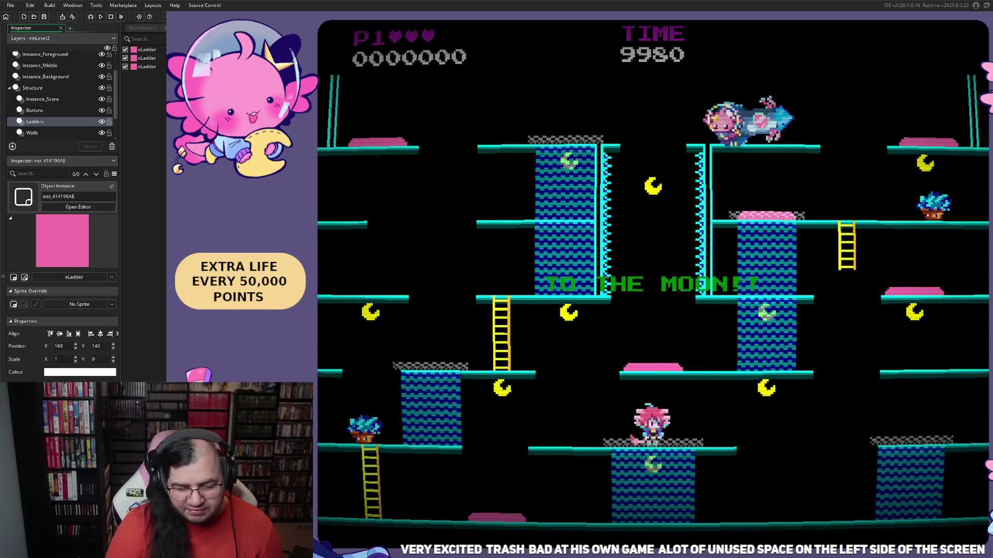
- Run along the bottom floor collecting moons, then jump to the middle floor and climb the ladder
{"action": "key", "text": "Left"}
{"action": "key", "text": "Left"}
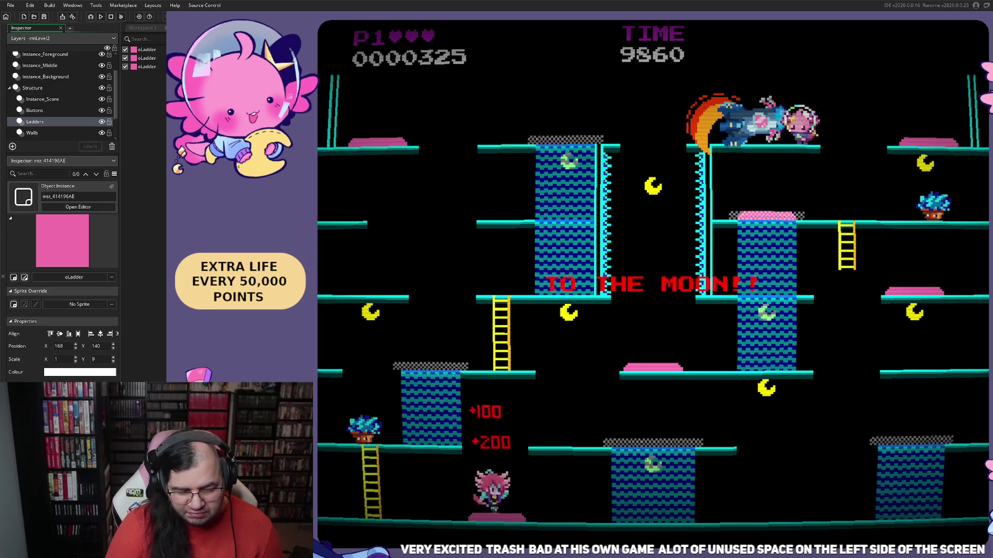
{"action": "key", "text": "Right"}
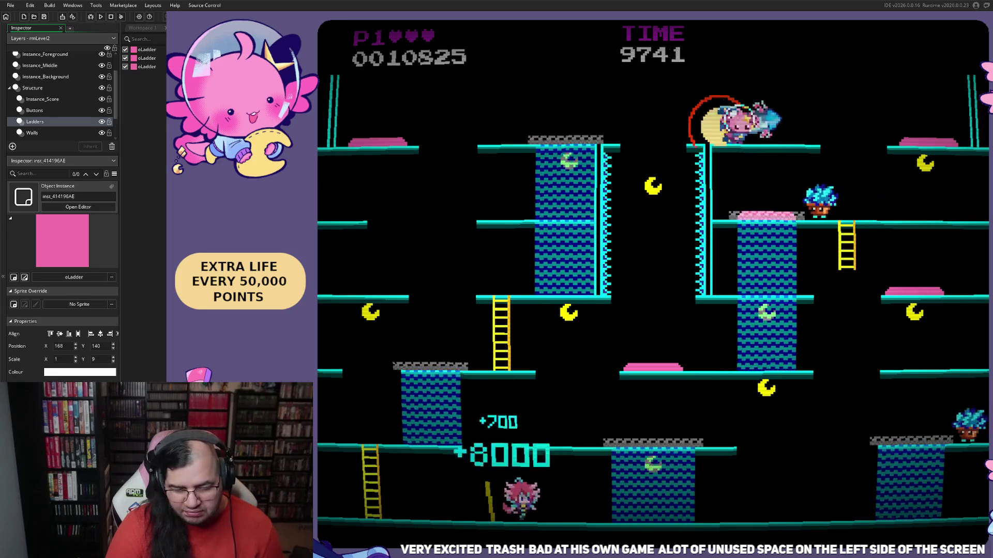
{"action": "key", "text": "Left"}
{"action": "key", "text": "Right"}
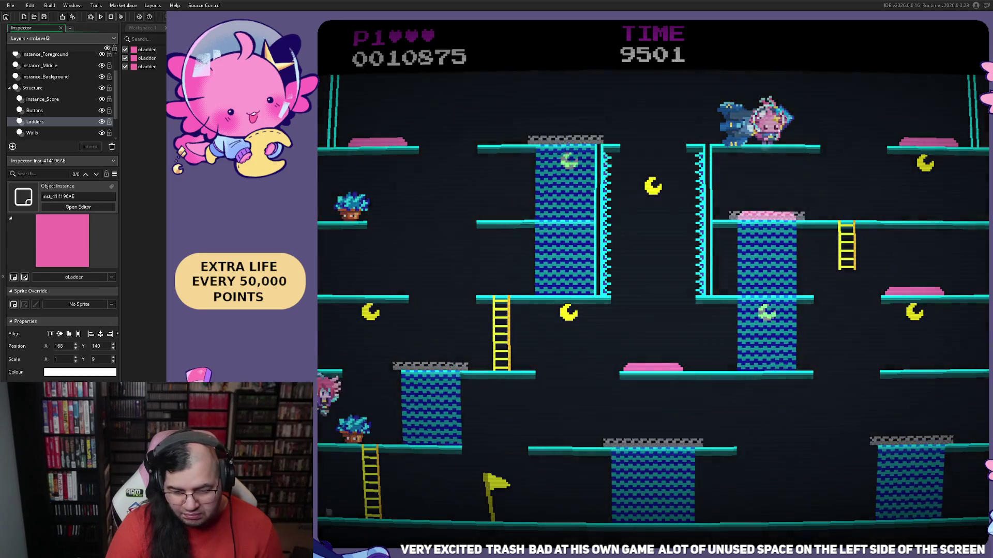
{"action": "key", "text": "Right"}
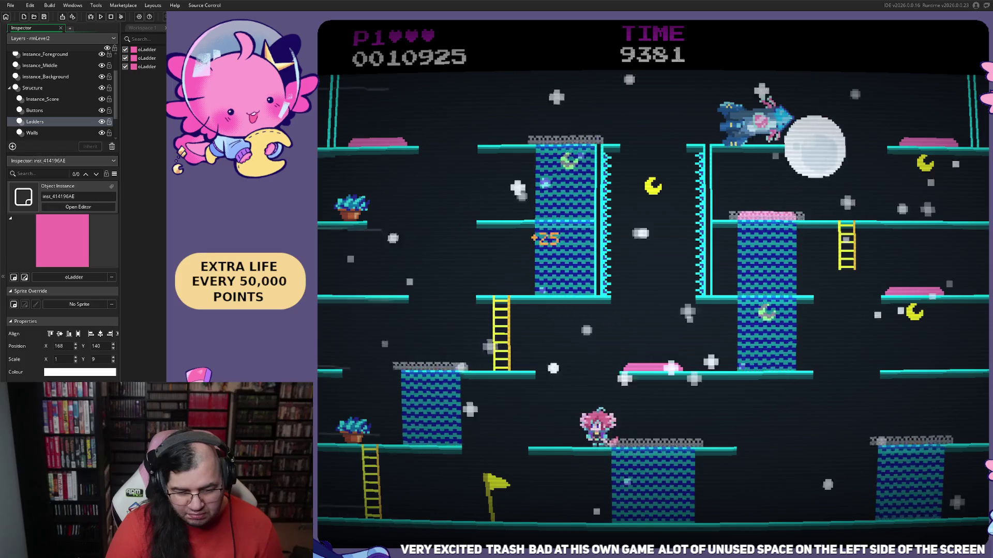
{"action": "key", "text": "Left"}
{"action": "key", "text": "space"}
{"action": "key", "text": "Right"}
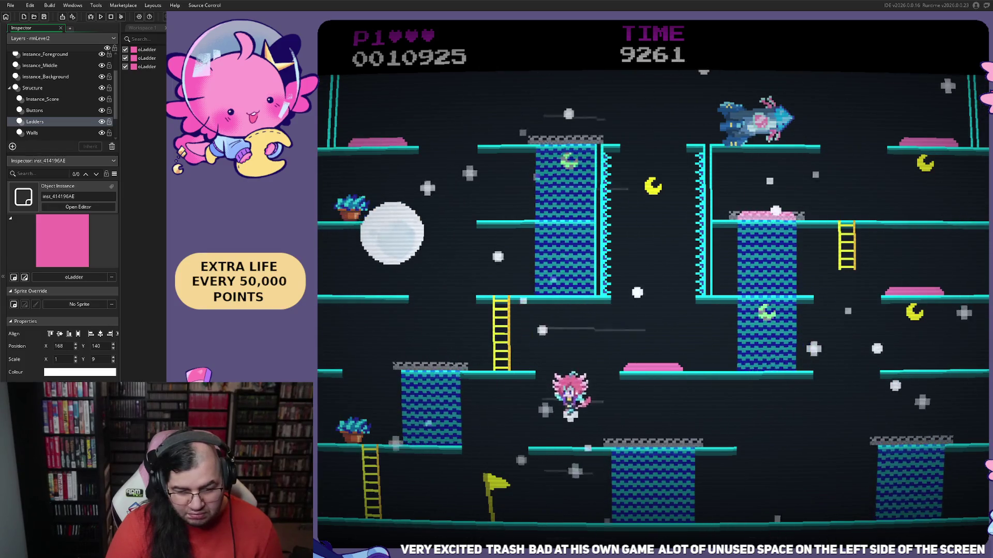
{"action": "key", "text": "Left"}
{"action": "key", "text": "space"}
{"action": "key", "text": "Right"}
{"action": "key", "text": "Up"}
- Reach the top floor, cross the top block, stomp enemies and move across the upper platforms
{"action": "key", "text": "Right"}
{"action": "key", "text": "space"}
{"action": "key", "text": "Left"}
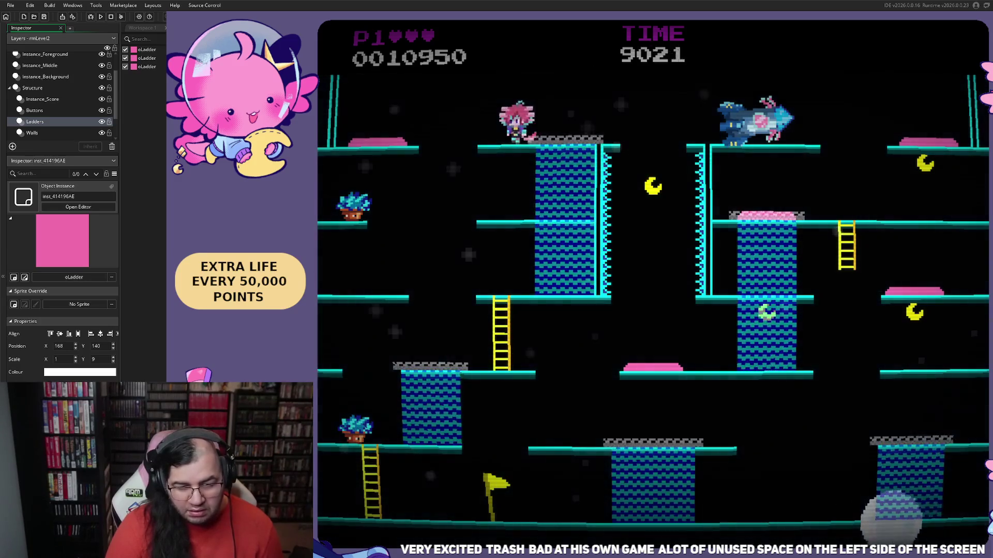
{"action": "key", "text": "Right"}
{"action": "key", "text": "space"}
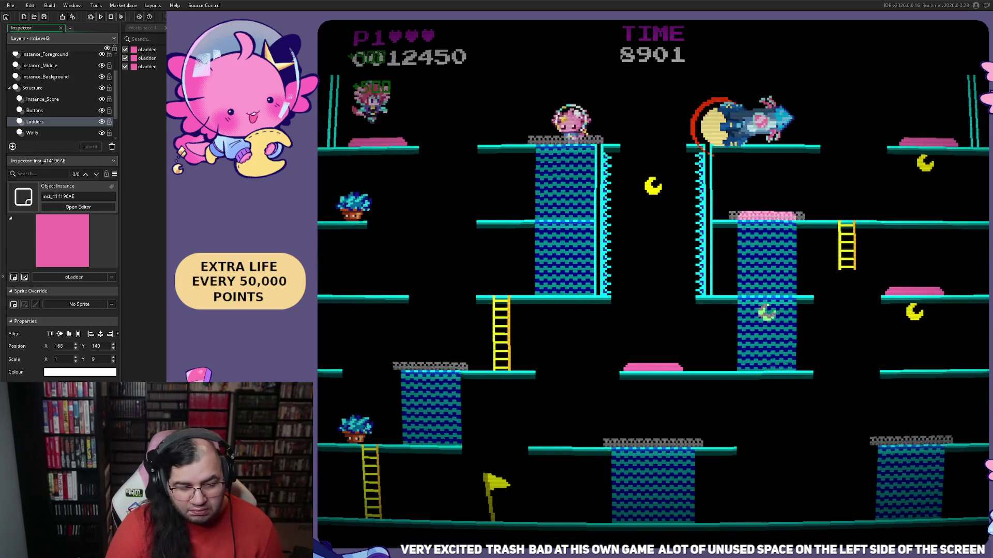
{"action": "key", "text": "Right"}
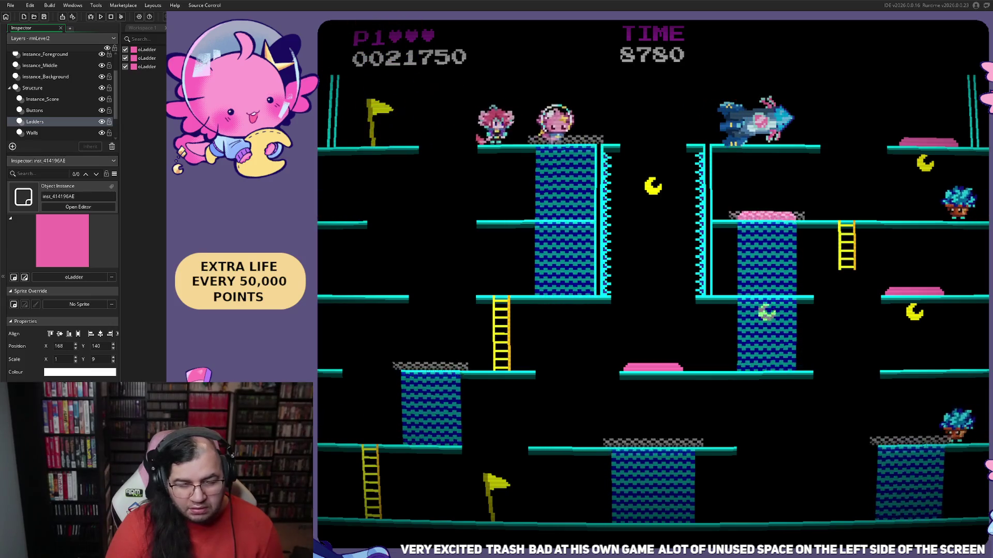
{"action": "key", "text": "Right"}
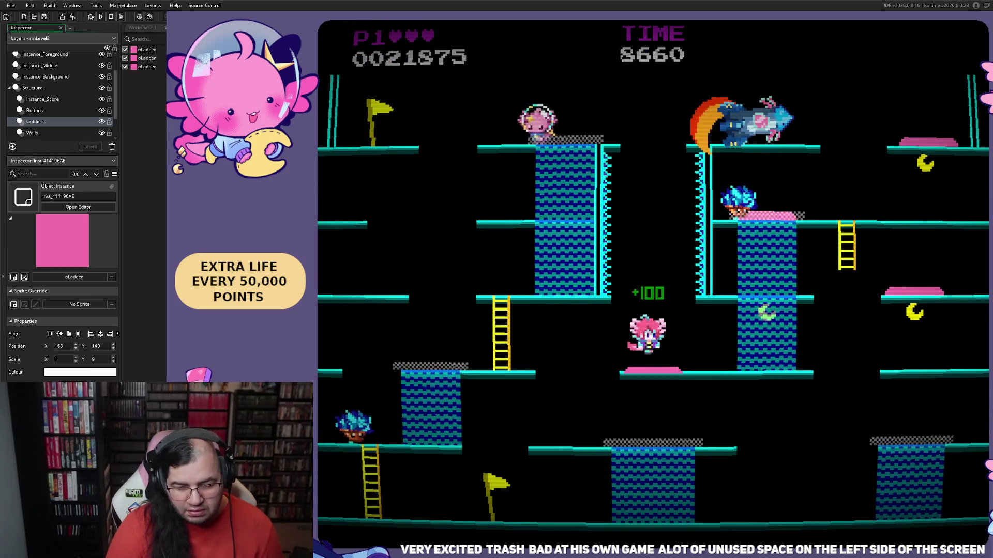
{"action": "key", "text": "Right"}
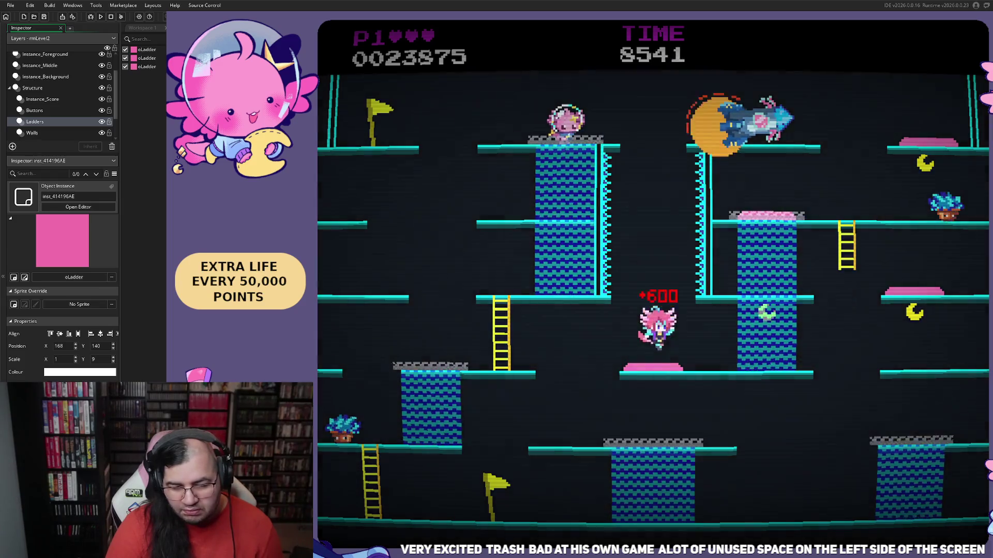
{"action": "key", "text": "Right"}
{"action": "key", "text": "Up"}
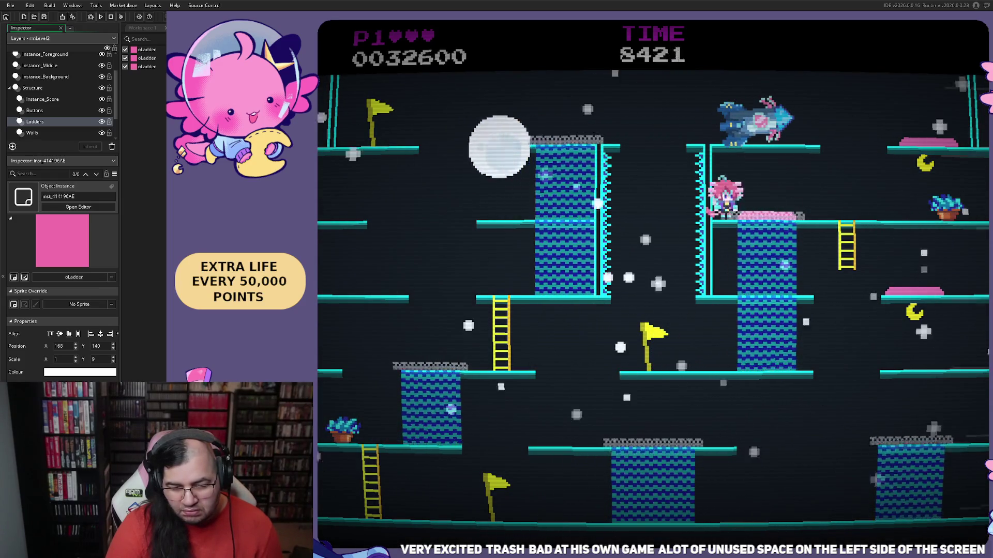
{"action": "key", "text": "Right"}
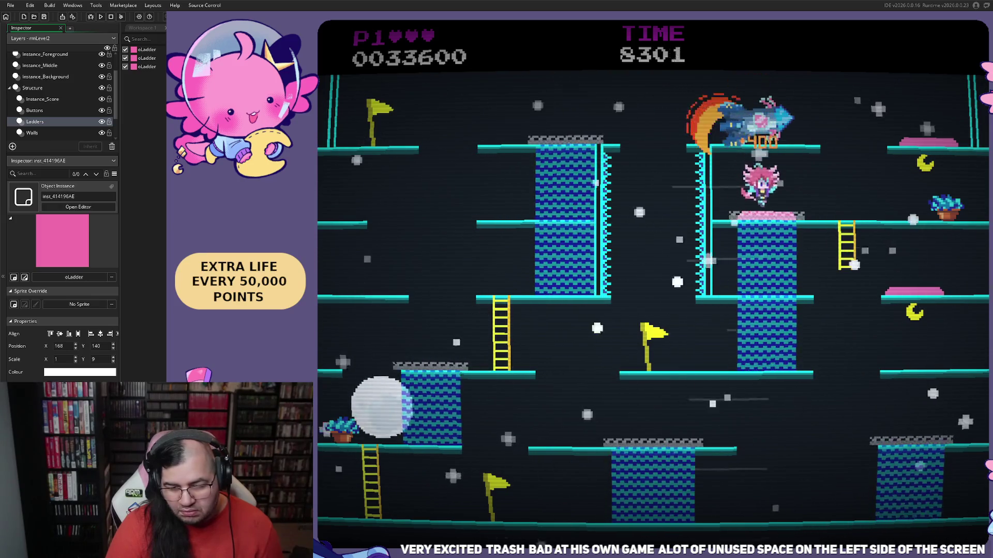
- Drop to the bottom platform, climb the blue tower and walk left along the top platform
{"action": "key", "text": "Right"}
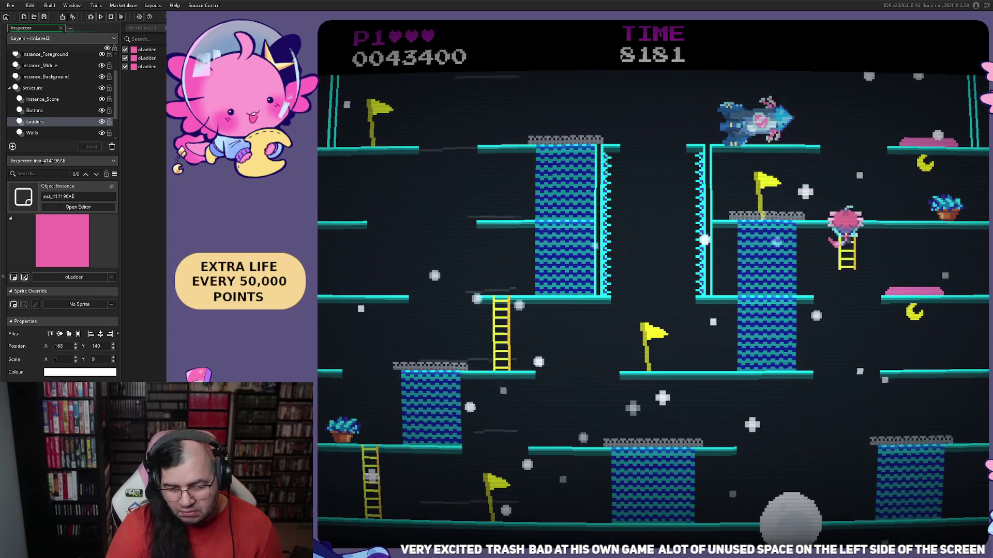
{"action": "key", "text": "Left"}
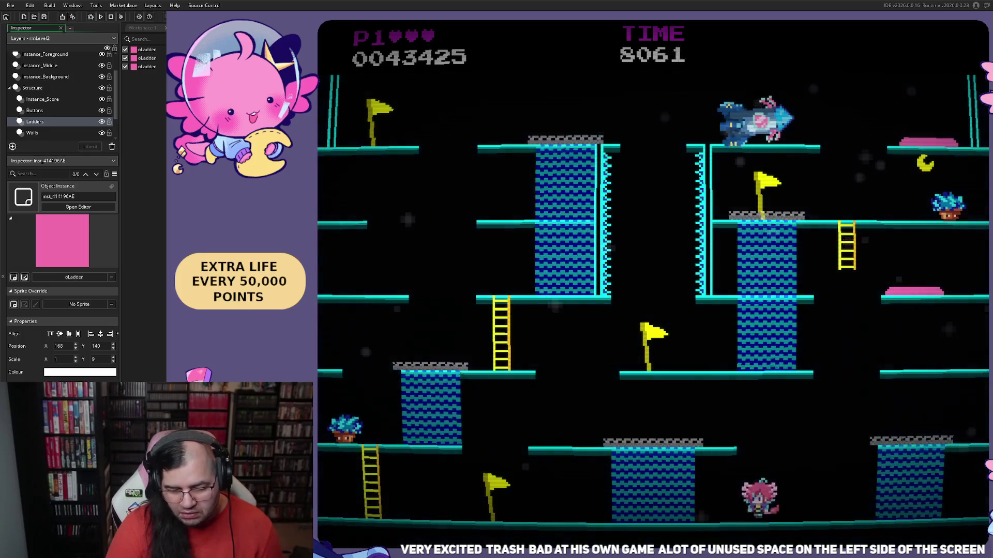
{"action": "key", "text": "Left"}
{"action": "key", "text": "Right"}
{"action": "key", "text": "Up"}
{"action": "key", "text": "Right"}
{"action": "key", "text": "Left"}
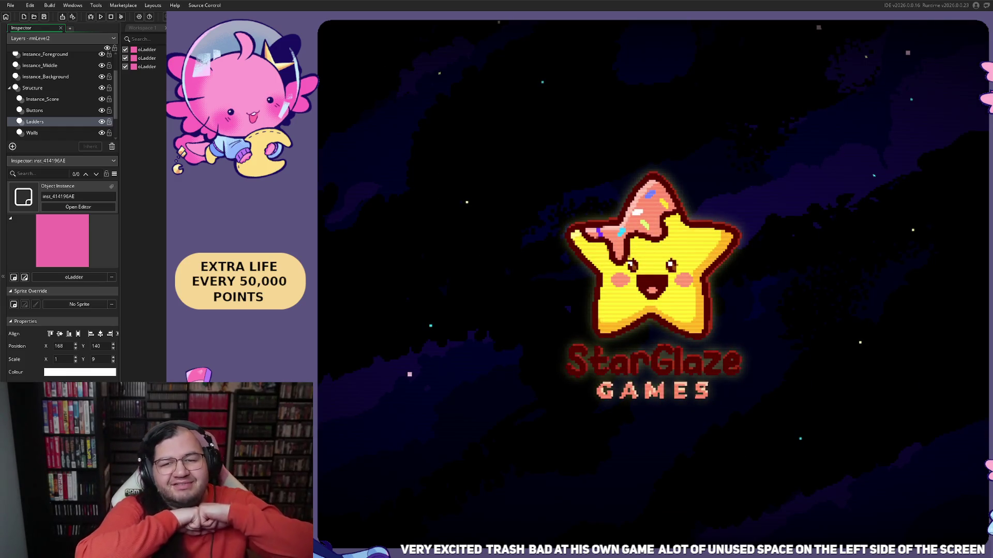
- Pass the splash, begin the stage from the title menu and collect moons across the gap
{"action": "key", "text": "Return"}
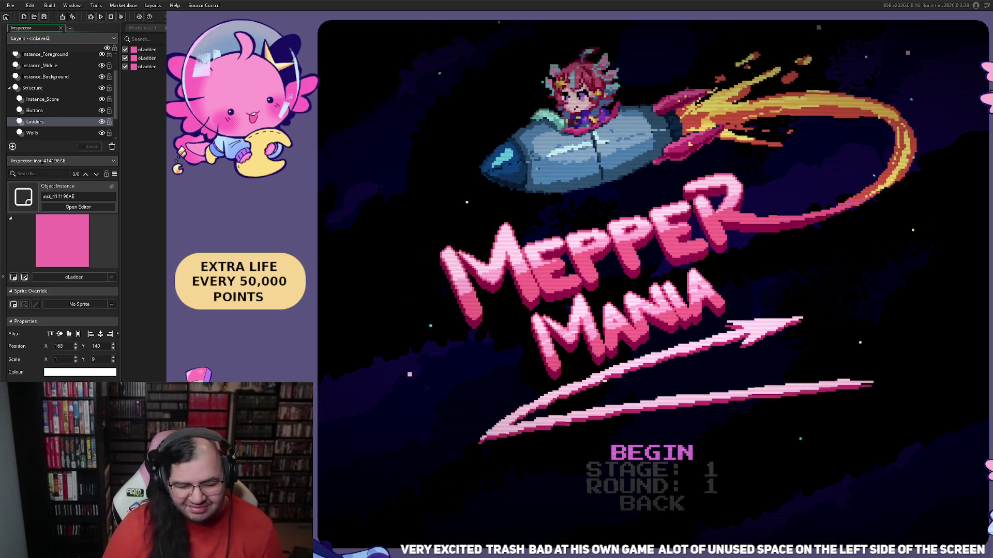
{"action": "key", "text": "Return"}
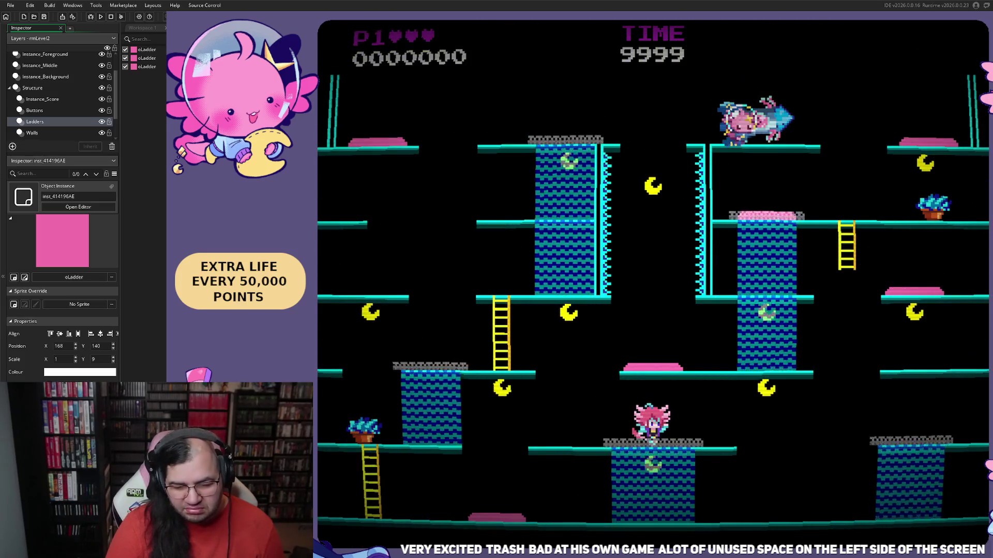
{"action": "key", "text": "Right"}
{"action": "key", "text": "Left"}
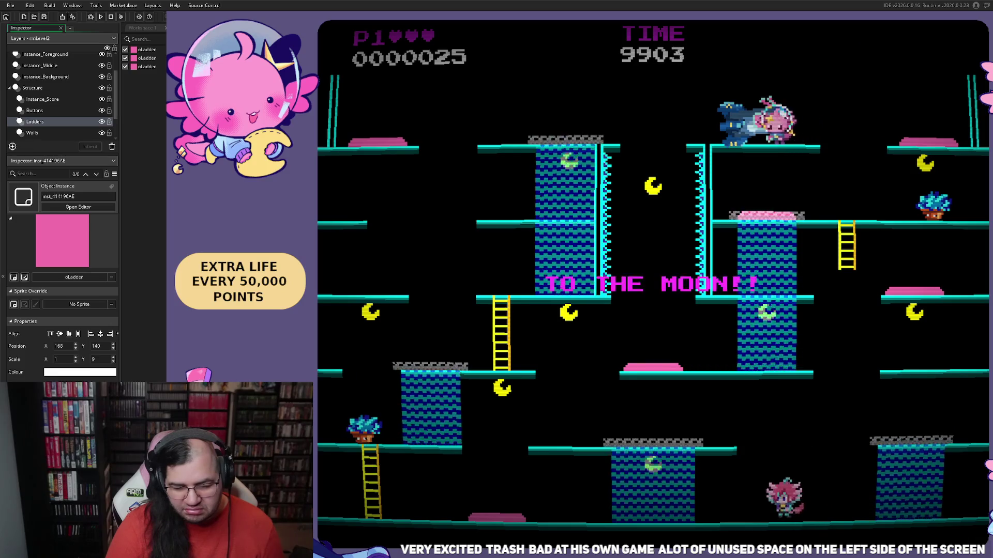
{"action": "key", "text": "Left"}
{"action": "key", "text": "space"}
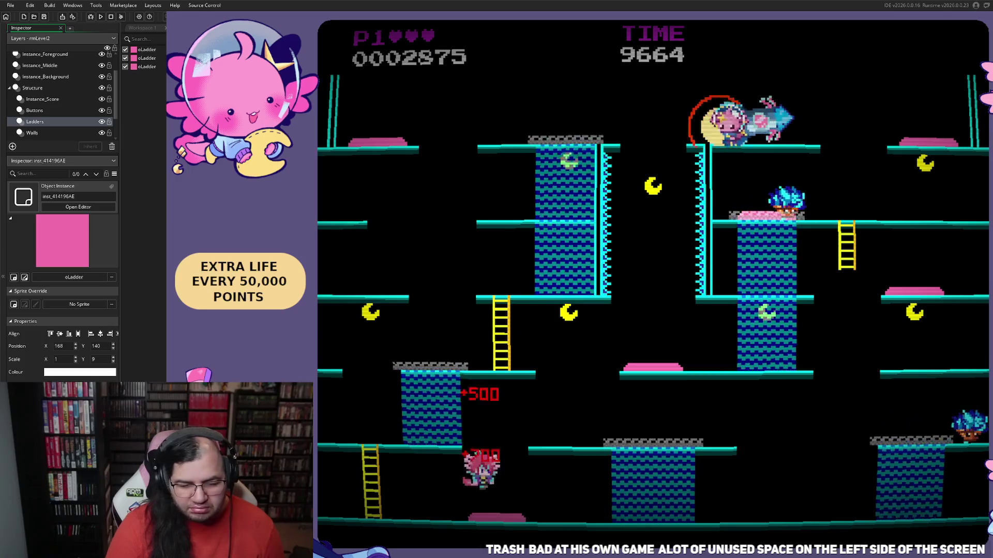
- Climb to the next floor, then exit the game from the pause menu back to rmLevel2
{"action": "key", "text": "Left"}
{"action": "key", "text": "Up"}
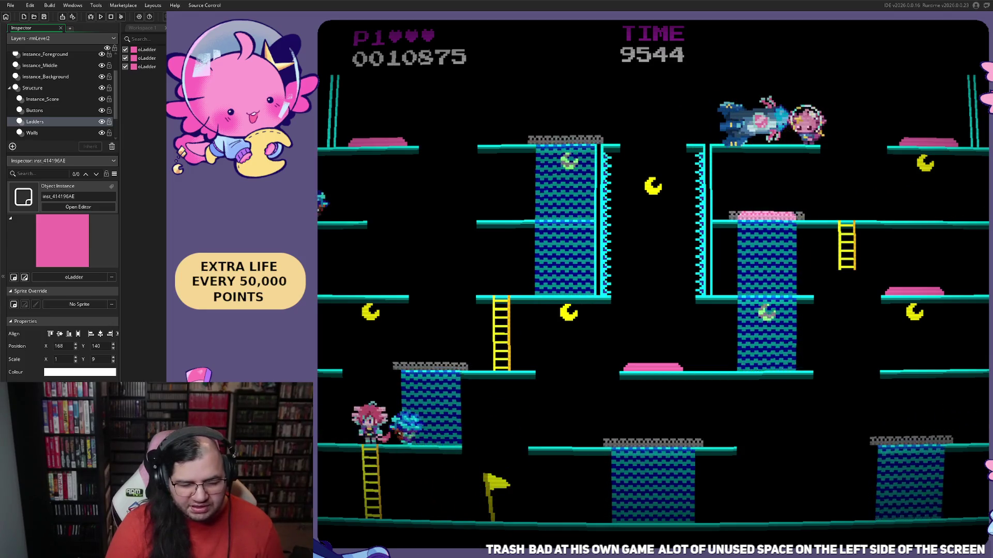
{"action": "key", "text": "Escape"}
{"action": "key", "text": "Return"}
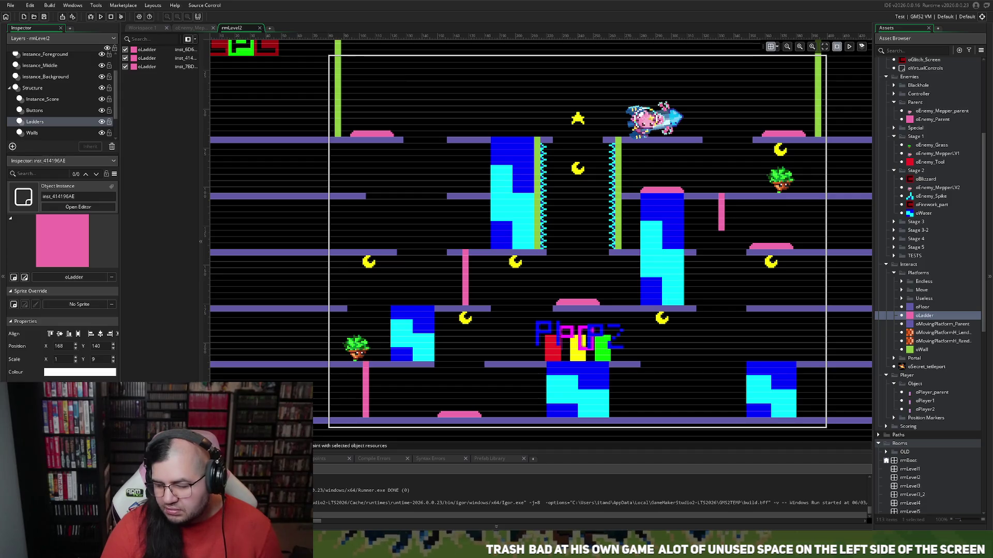
- Add a Key Press – R event to oPlayer_parent and open its empty code
{"action": "left_click", "coordinate": [142, 27]}
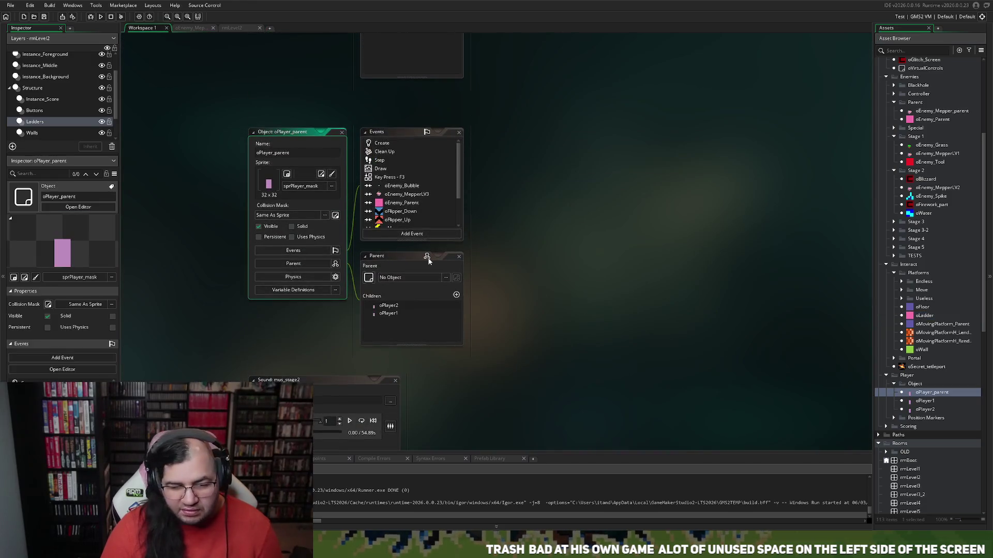
{"action": "left_click", "coordinate": [393, 232]}
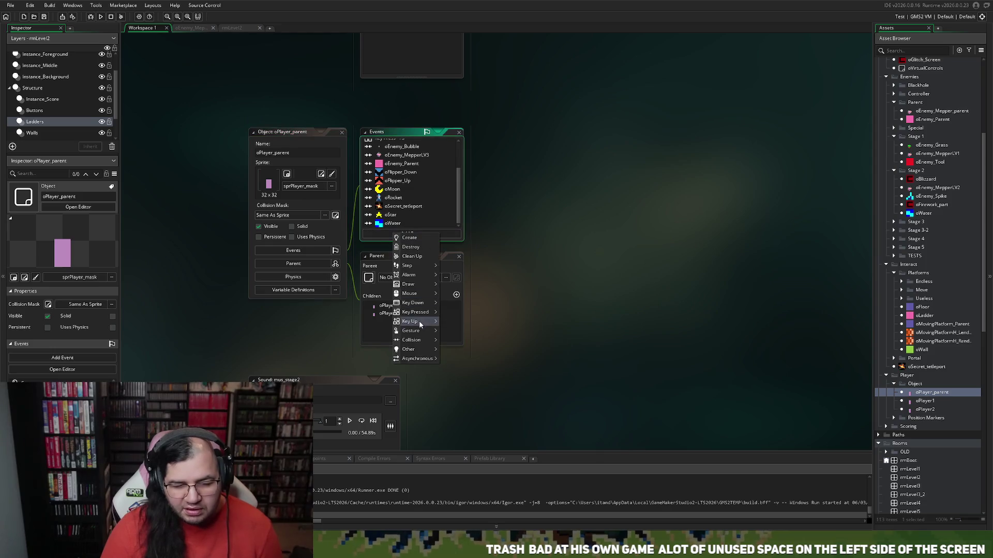
{"action": "mouse_move", "coordinate": [414, 311]}
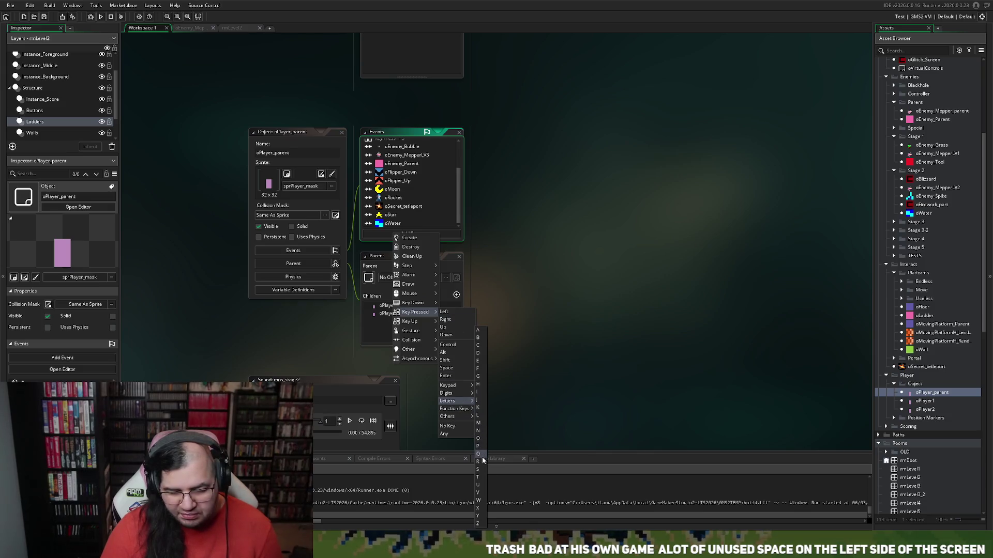
{"action": "left_click", "coordinate": [478, 464]}
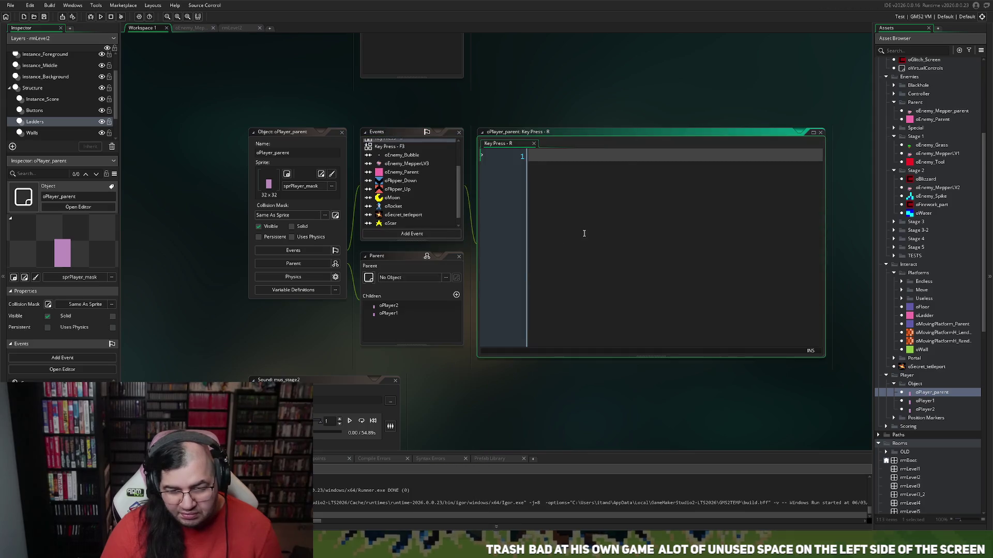
{"action": "type", "text": "restart"}
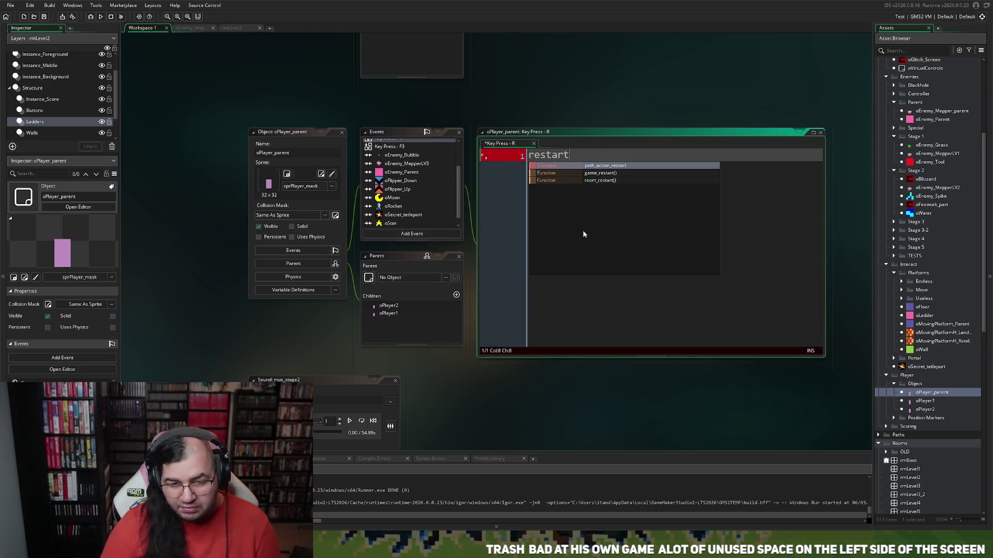
- Write room_restart() and a global.p1tscore = 0 reset above it in the R key event
{"action": "left_click", "coordinate": [599, 181]}
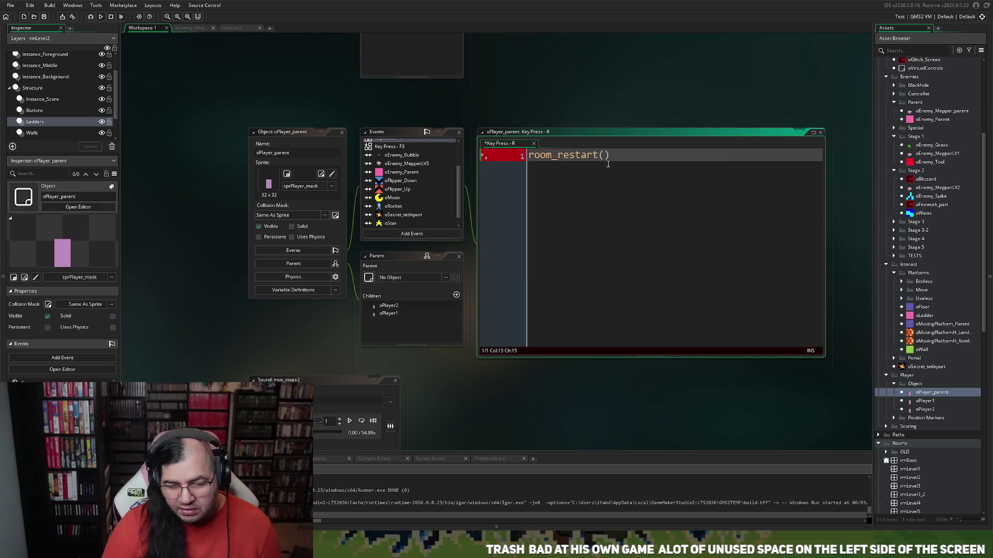
{"action": "type", "text": ";"}
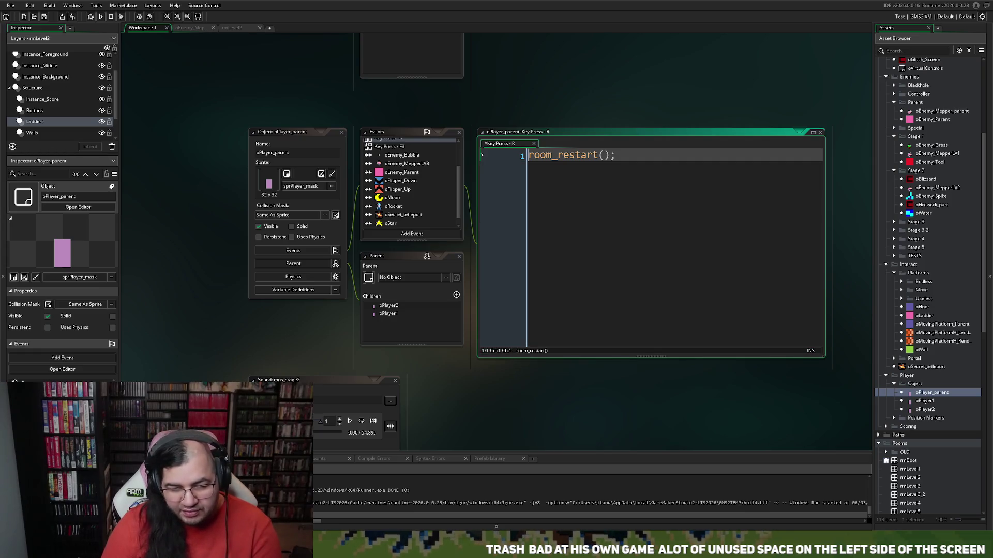
{"action": "key", "text": "Return"}
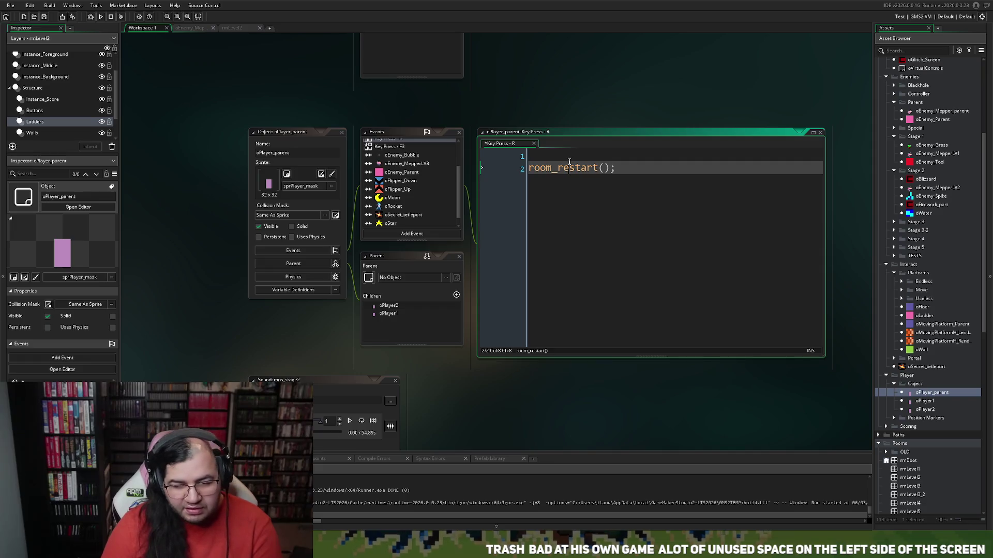
{"action": "left_click", "coordinate": [560, 156]}
{"action": "type", "text": "global.p1"}
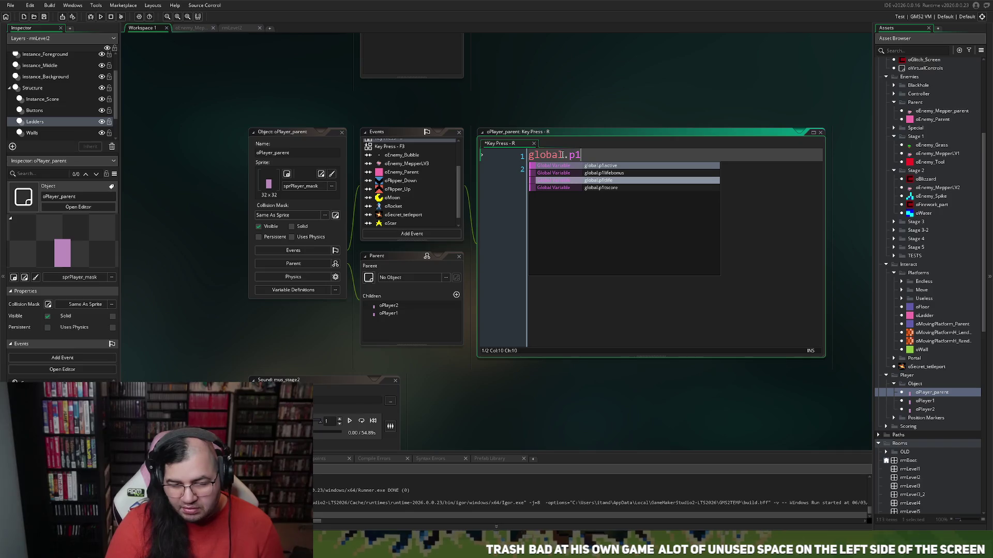
{"action": "left_click", "coordinate": [607, 189]}
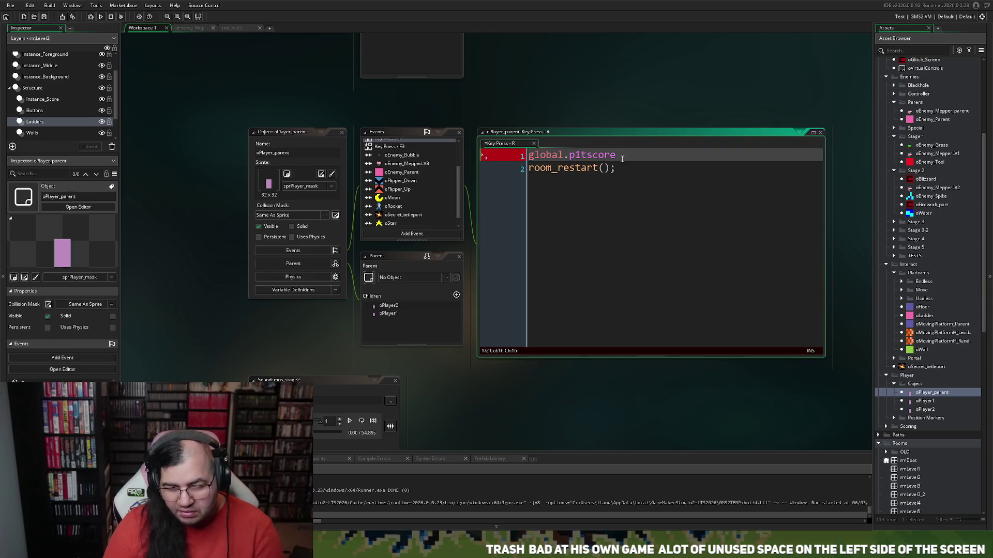
{"action": "key", "text": "BackSpace"}
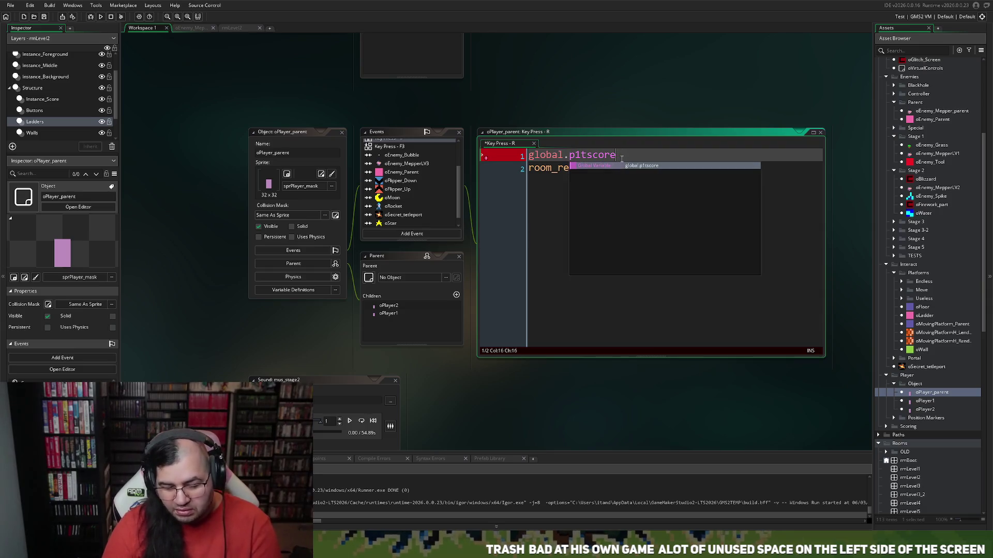
{"action": "type", "text": "= 0;"}
- Add a global.p1tlife reset on the second line by copying the score line
{"action": "key", "text": "Return"}
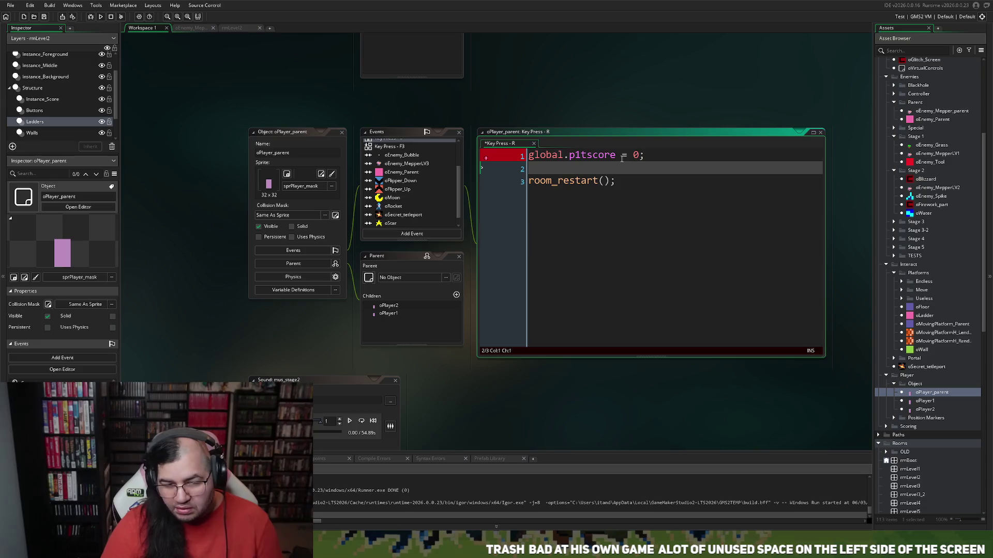
{"action": "double_click", "coordinate": [605, 158]}
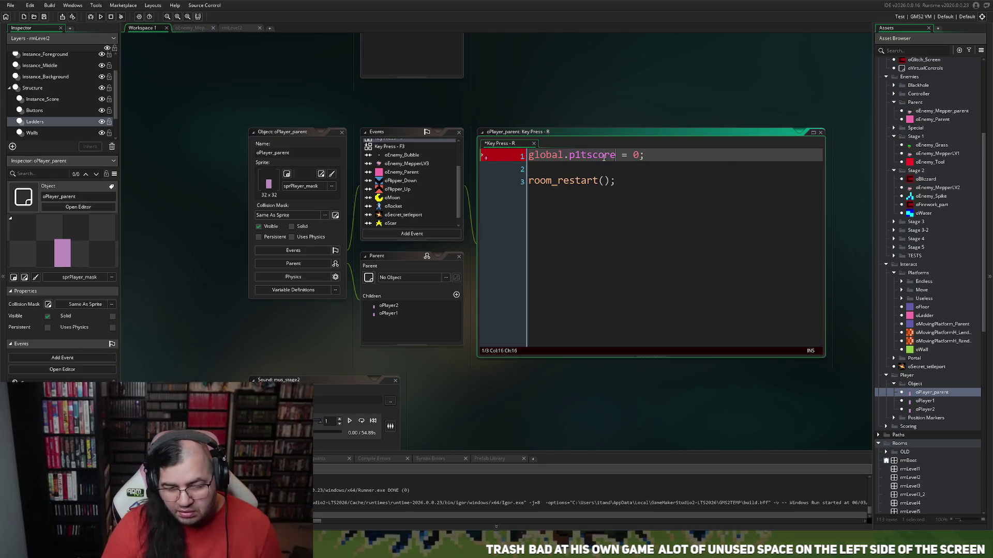
{"action": "left_click", "coordinate": [521, 163]}
{"action": "type", "text": "global.p1tscore"}
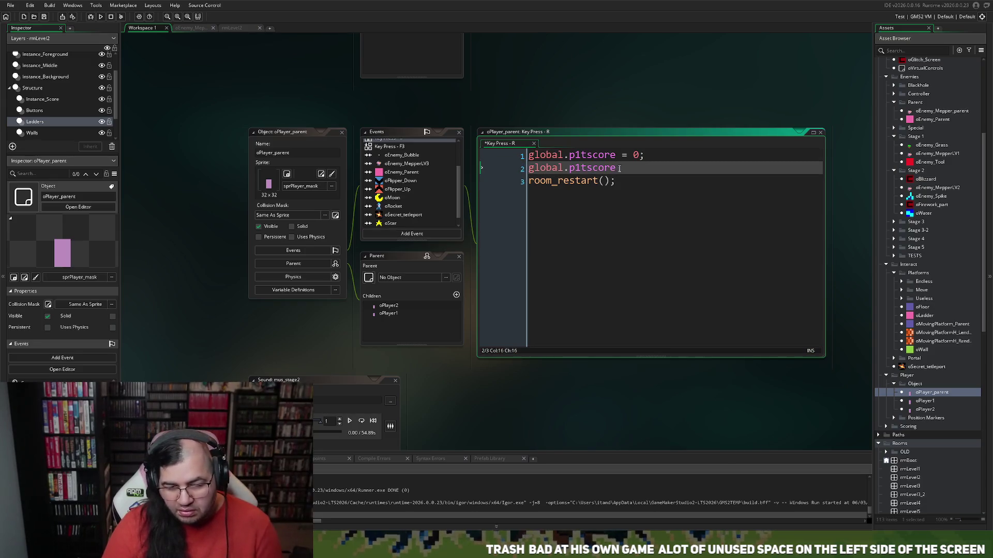
{"action": "key", "text": "BackSpace"}
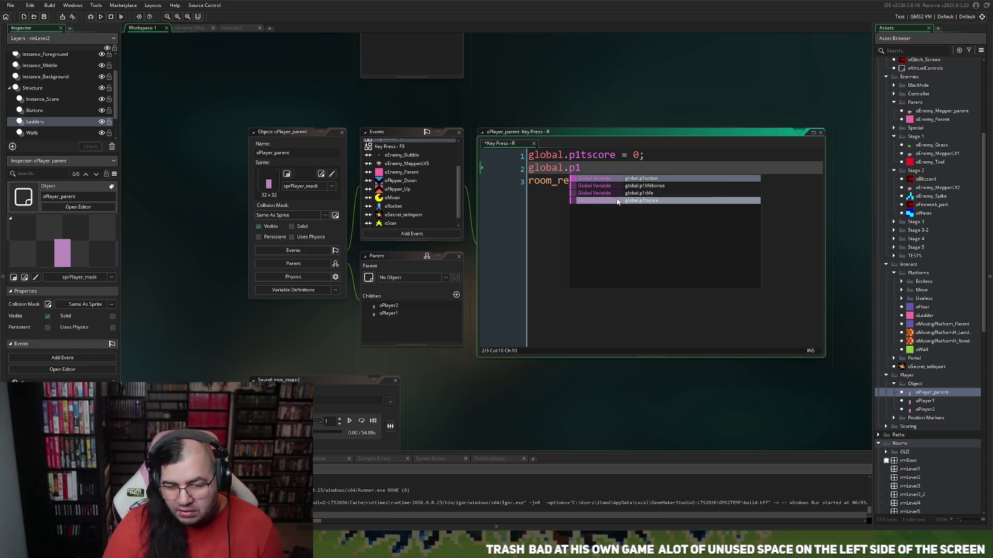
{"action": "type", "text": "t"}
{"action": "left_click", "coordinate": [633, 180]}
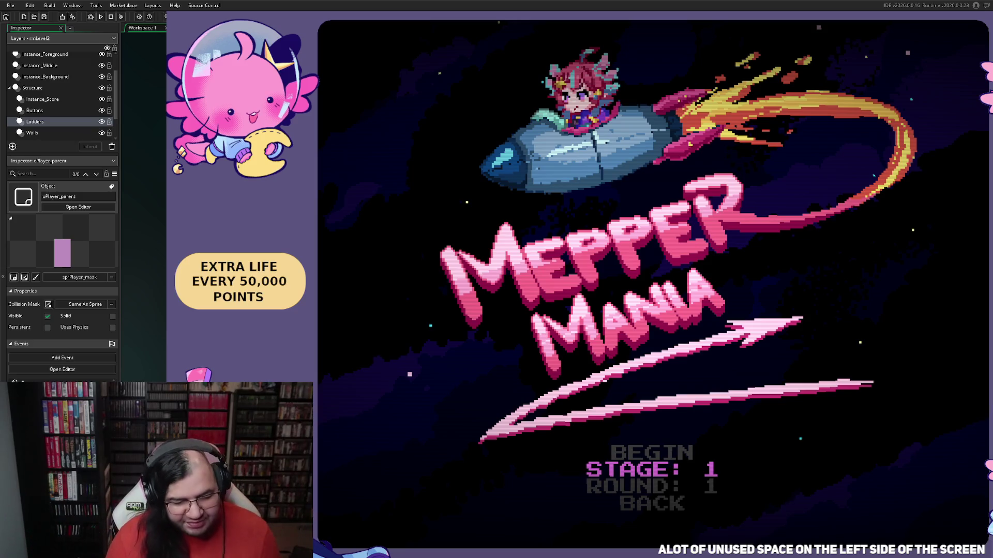
- Begin stage 2 from the title menu and walk the player left briefly
{"action": "key", "text": "Right"}
{"action": "key", "text": "Up"}
{"action": "key", "text": "Return"}
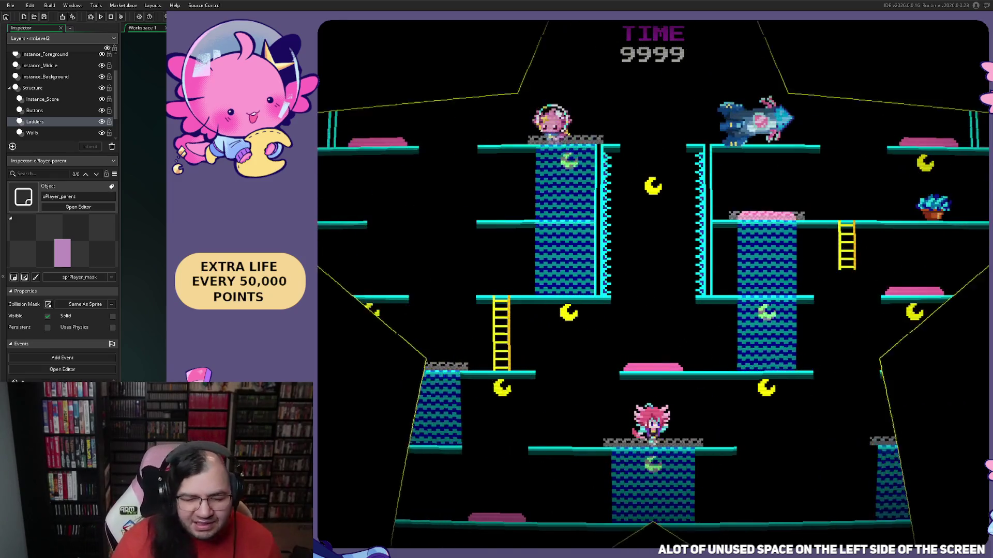
{"action": "key", "text": "Left"}
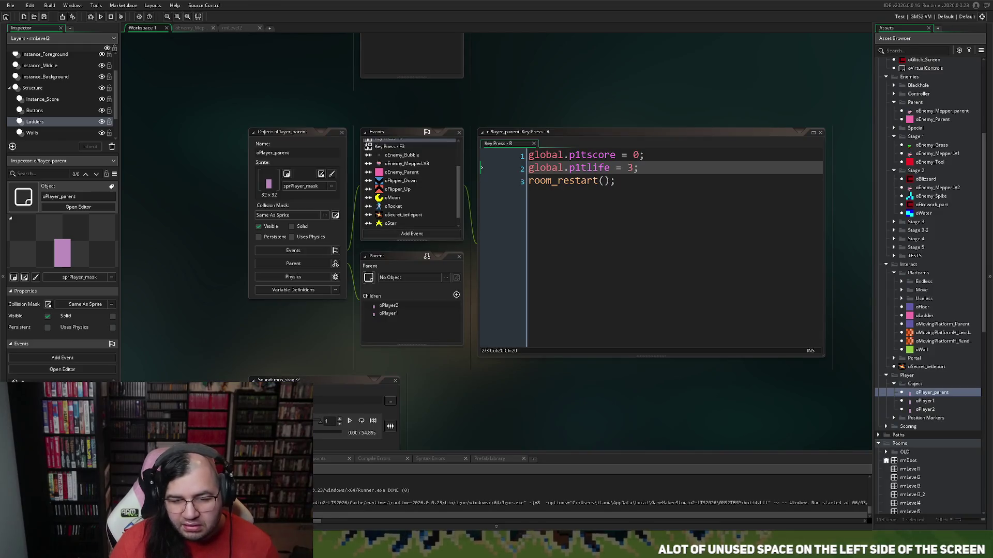
- Insert global.menustate = IN_GAME; above room_restart() and run the game
{"action": "left_click", "coordinate": [532, 181]}
{"action": "key", "text": "Return"}
{"action": "key", "text": "Up"}
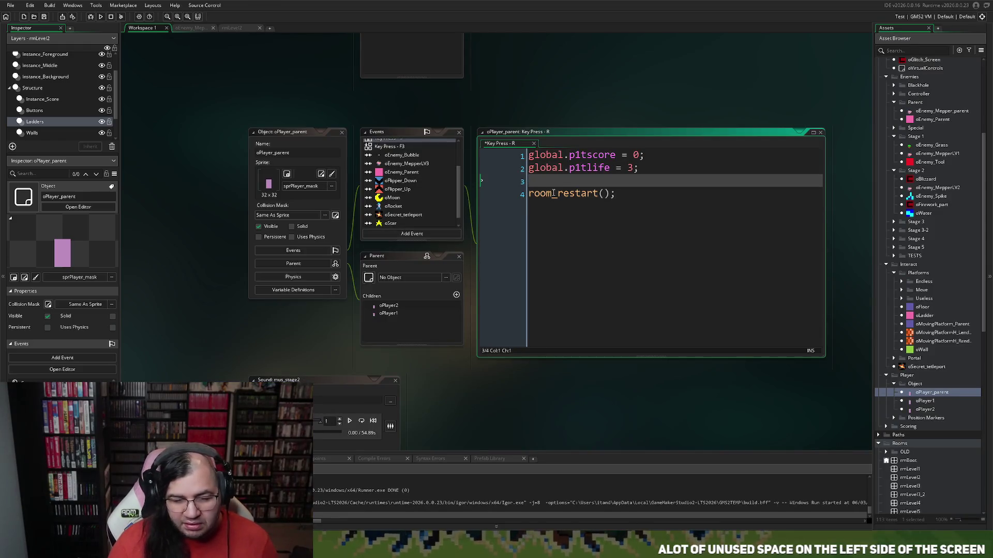
{"action": "type", "text": "global."}
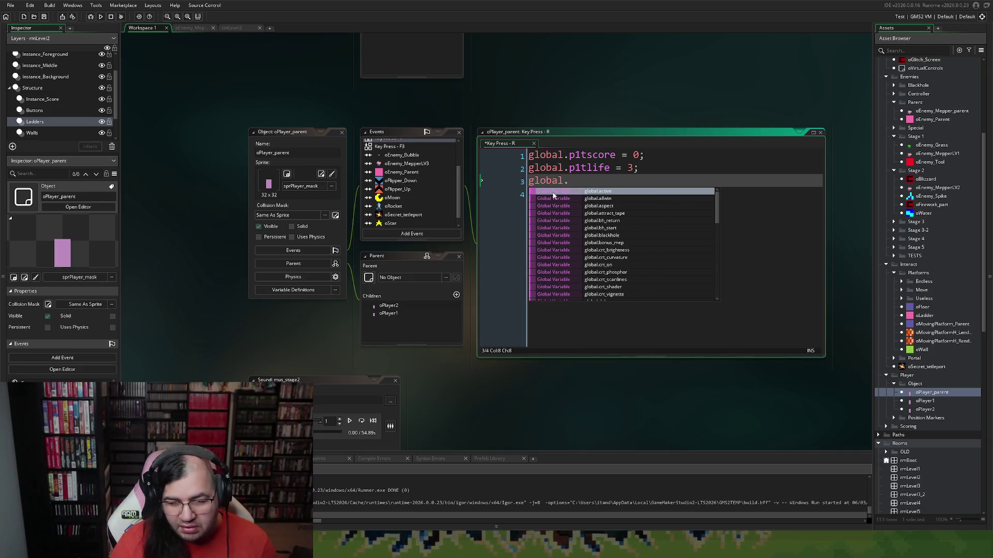
{"action": "type", "text": "me"}
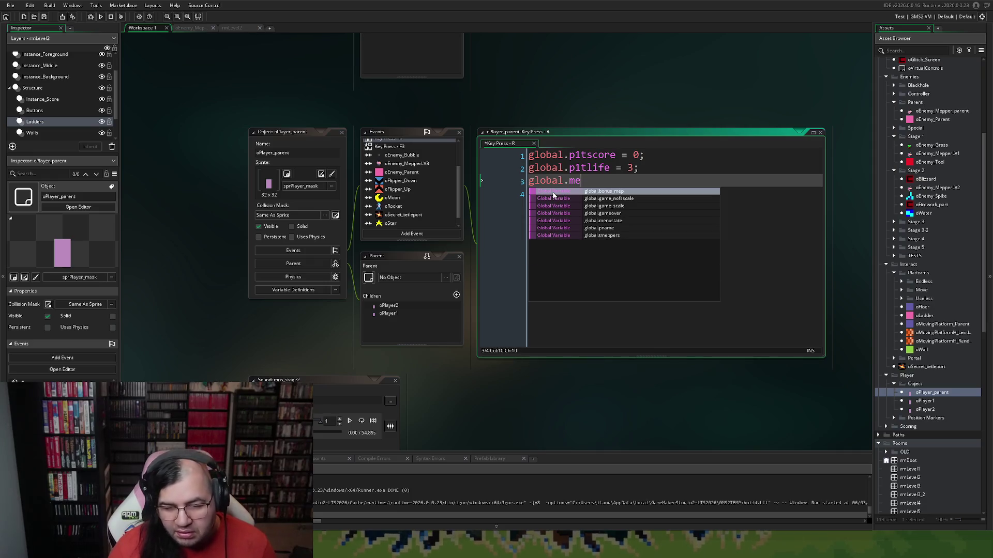
{"action": "left_click", "coordinate": [603, 220]}
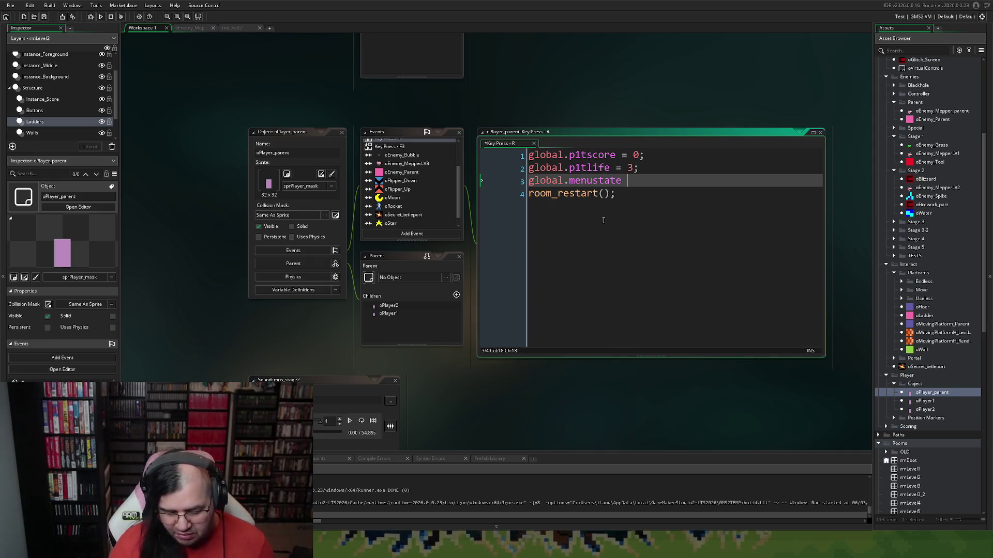
{"action": "key", "text": "BackSpace"}
{"action": "key", "text": "BackSpace"}
{"action": "key", "text": "BackSpace"}
{"action": "key", "text": "BackSpace"}
{"action": "type", "text": "_"}
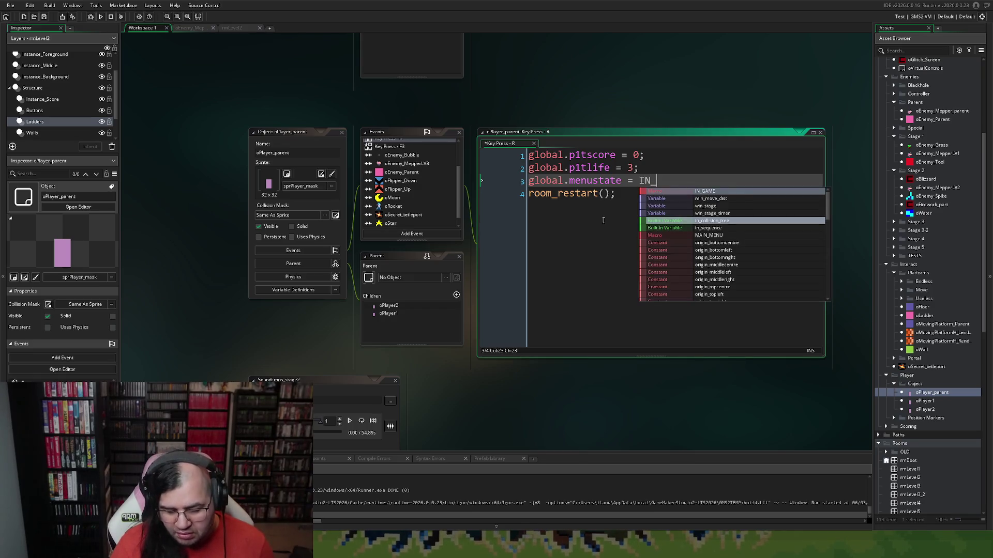
{"action": "left_click", "coordinate": [751, 191]}
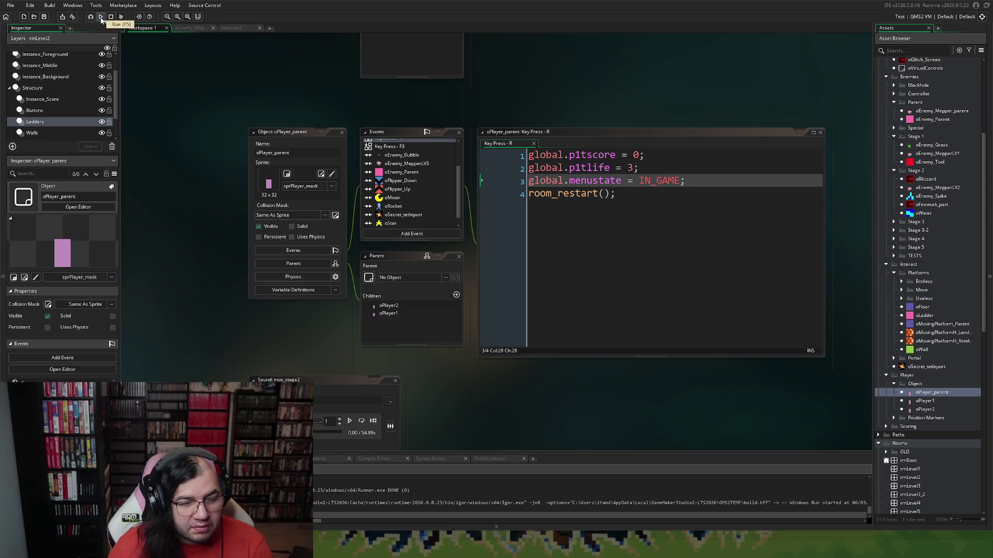
{"action": "left_click", "coordinate": [99, 17]}
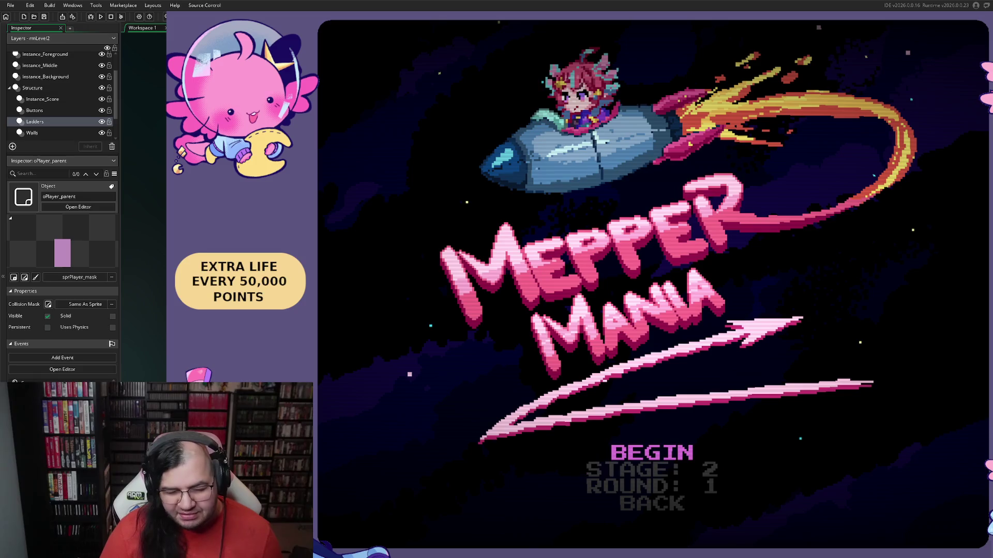
- Begin stage 2, walk left, pause the game and choose RETURN
{"action": "key", "text": "Return"}
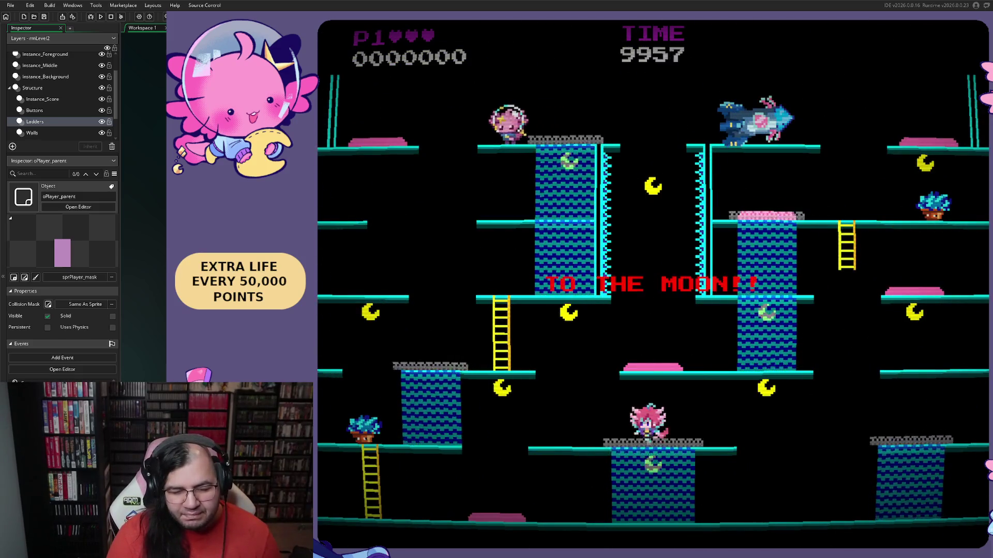
{"action": "key", "text": "Left"}
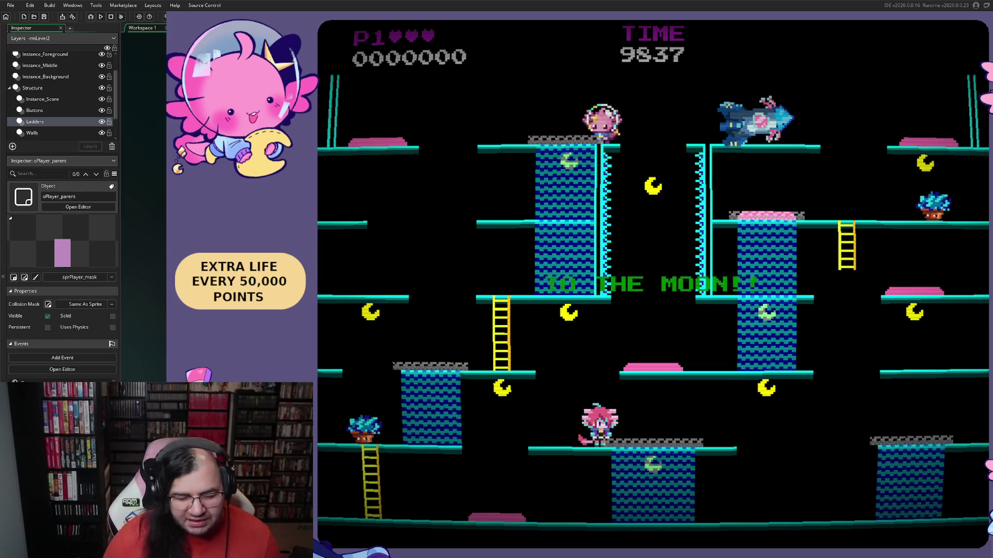
{"action": "key", "text": "Escape"}
{"action": "key", "text": "Return"}
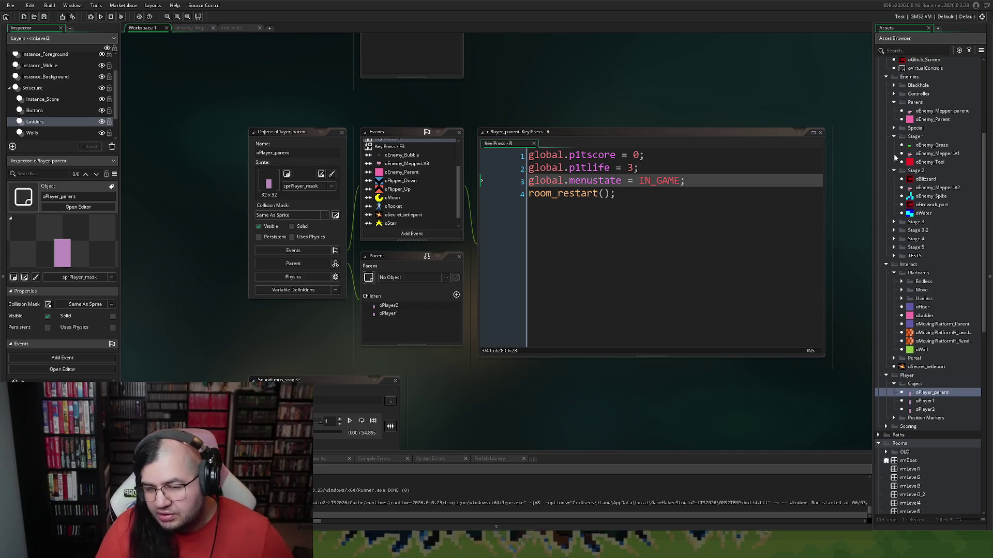
{"action": "scroll", "coordinate": [918, 158], "scroll_direction": "up", "scroll_amount": 3}
{"action": "scroll", "coordinate": [918, 163], "scroll_direction": "up", "scroll_amount": 3}
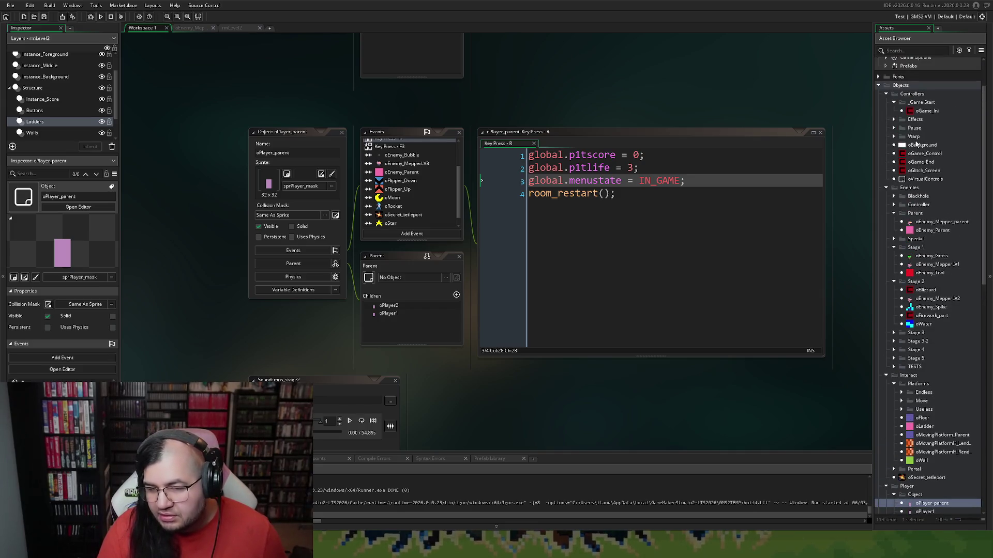
- Expand the Pause folder in the Asset Browser to show oGame_Pause
{"action": "left_click", "coordinate": [899, 129]}
- Review oGame_Pause's Step, Draw, Draw GUI and Create event code, ending on Step
{"action": "double_click", "coordinate": [927, 136]}
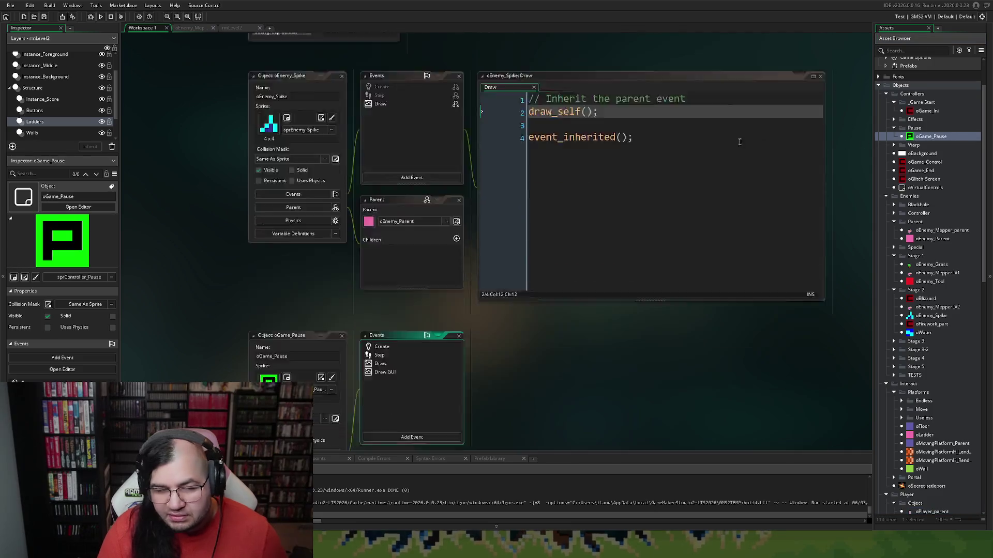
{"action": "left_click", "coordinate": [386, 176]}
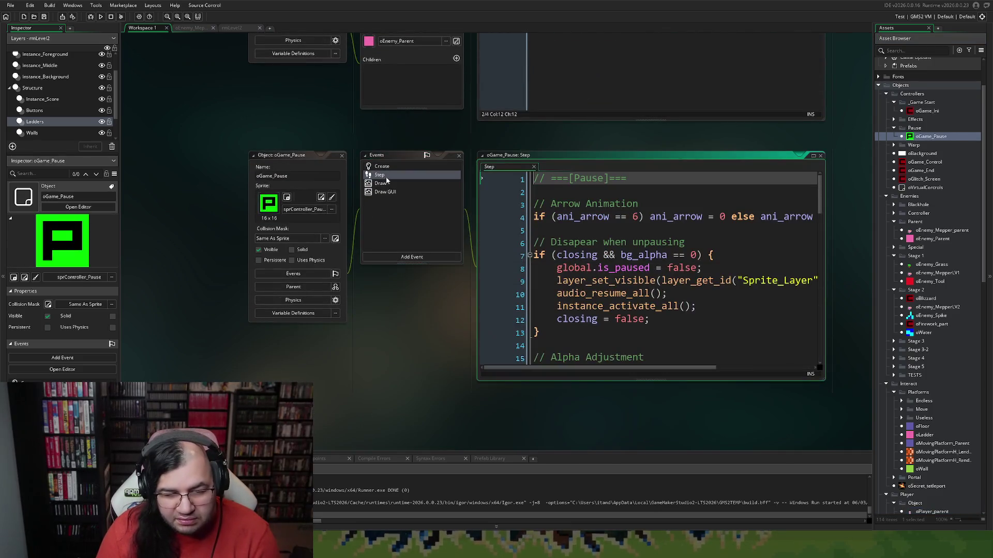
{"action": "left_click", "coordinate": [391, 183]}
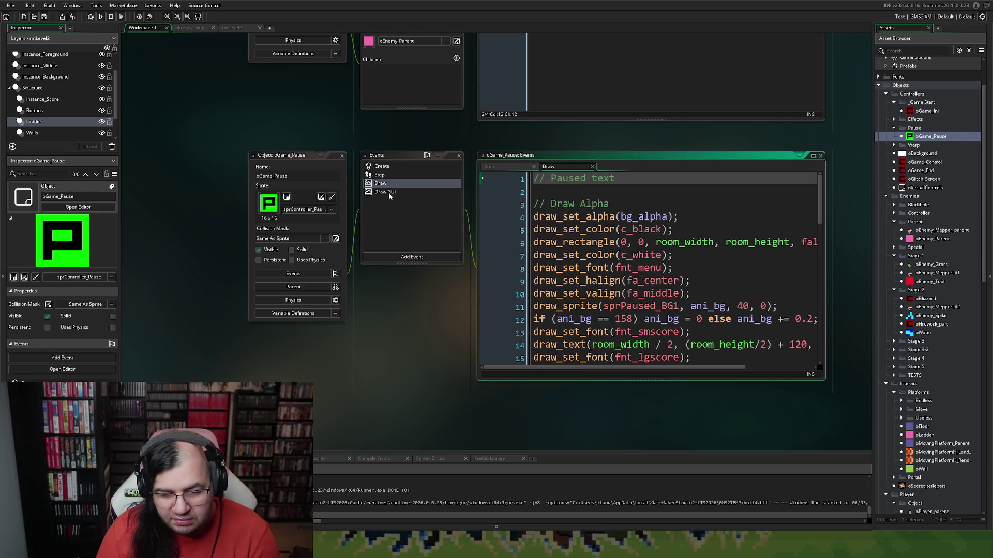
{"action": "left_click", "coordinate": [385, 192]}
{"action": "left_click", "coordinate": [392, 168]}
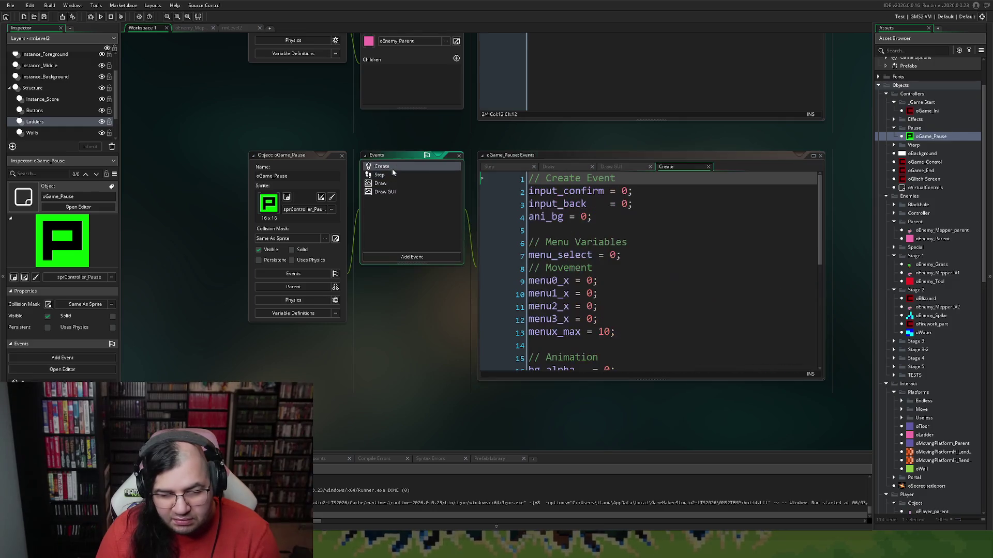
{"action": "left_click", "coordinate": [389, 173]}
{"action": "scroll", "coordinate": [628, 228], "scroll_direction": "down", "scroll_amount": 2}
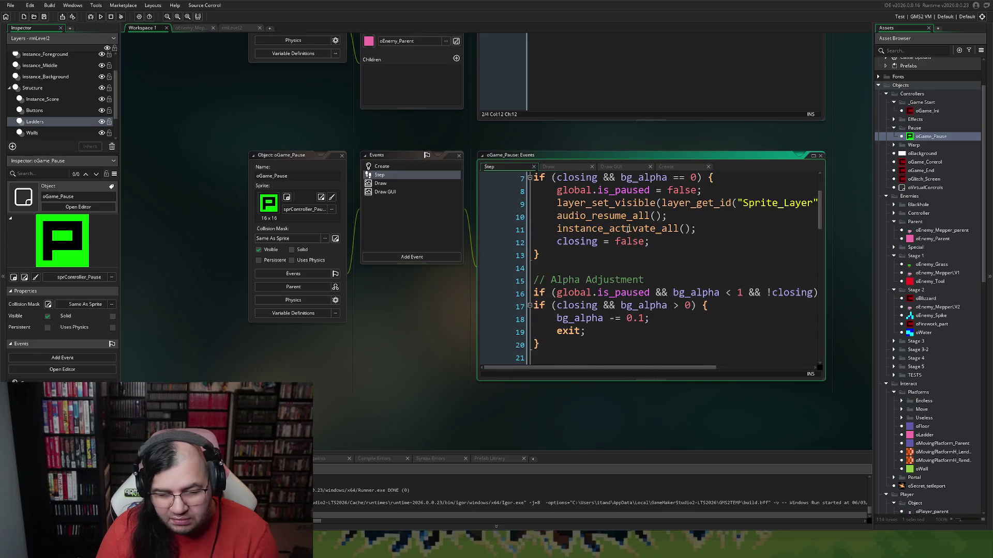
{"action": "scroll", "coordinate": [626, 228], "scroll_direction": "up", "scroll_amount": 1}
{"action": "scroll", "coordinate": [625, 229], "scroll_direction": "down", "scroll_amount": 3}
{"action": "scroll", "coordinate": [623, 233], "scroll_direction": "down", "scroll_amount": 4}
{"action": "scroll", "coordinate": [621, 234], "scroll_direction": "down", "scroll_amount": 6}
{"action": "scroll", "coordinate": [618, 233], "scroll_direction": "down", "scroll_amount": 3}
{"action": "scroll", "coordinate": [615, 232], "scroll_direction": "up", "scroll_amount": 2}
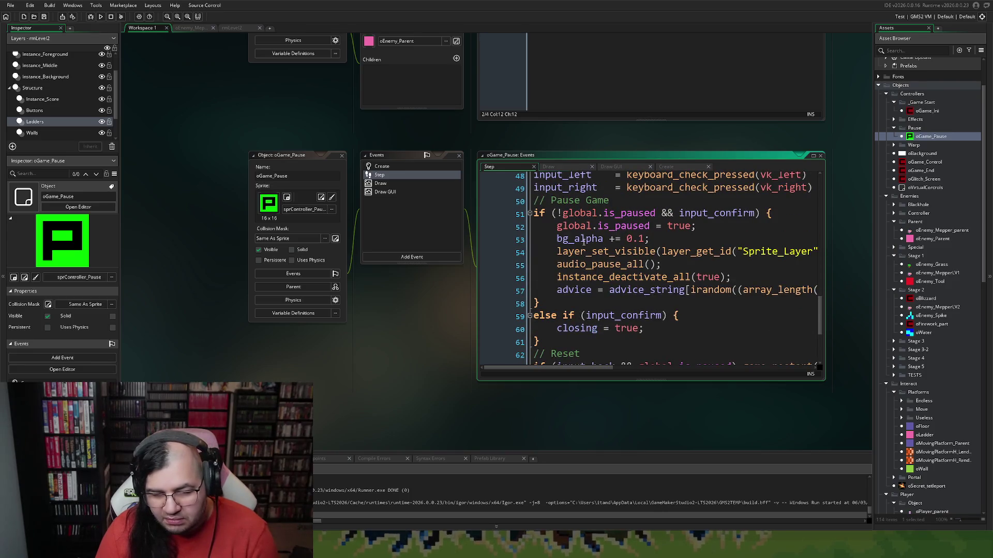
{"action": "scroll", "coordinate": [723, 317], "scroll_direction": "down", "scroll_amount": 2}
{"action": "scroll", "coordinate": [639, 288], "scroll_direction": "down", "scroll_amount": 1}
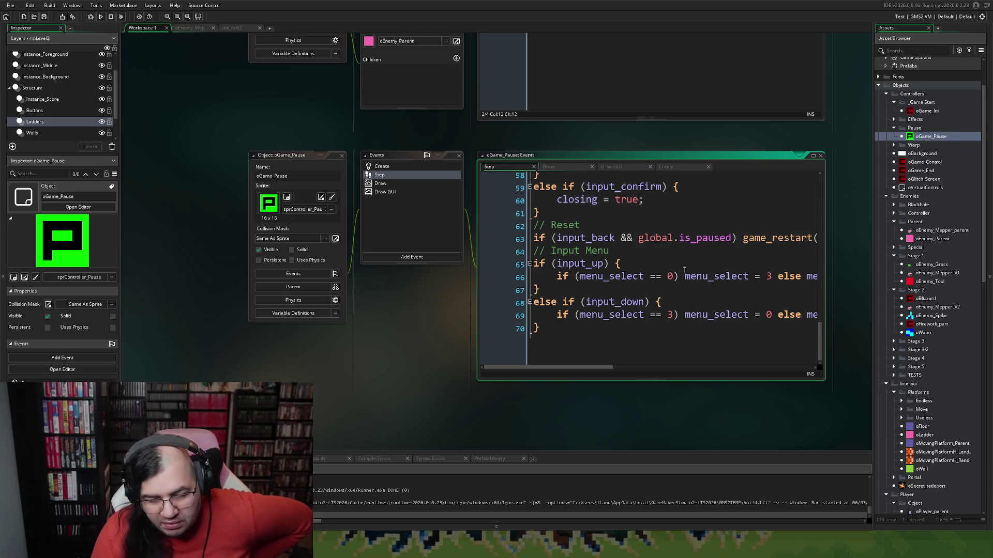
{"action": "scroll", "coordinate": [588, 257], "scroll_direction": "up", "scroll_amount": 2}
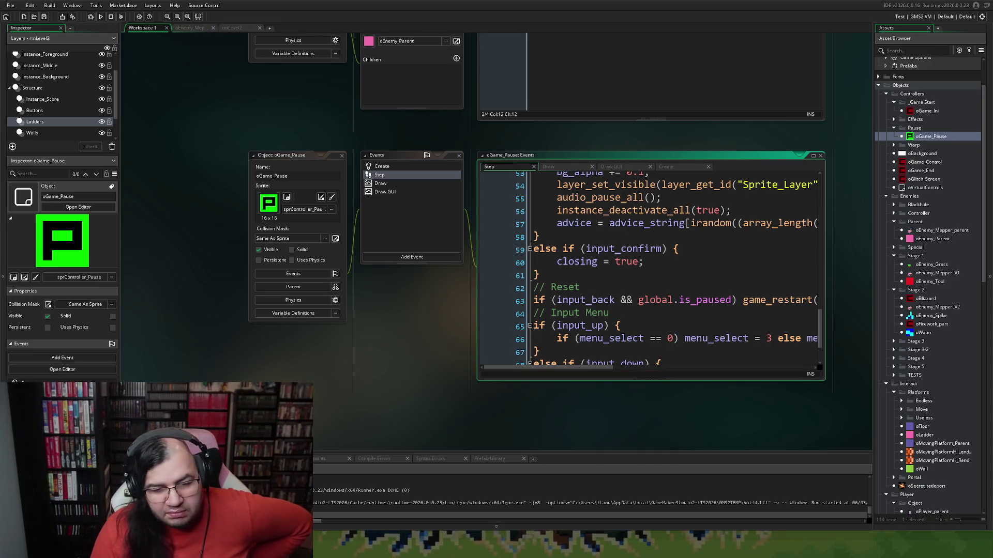
{"action": "scroll", "coordinate": [481, 342], "scroll_direction": "up", "scroll_amount": 5}
{"action": "scroll", "coordinate": [481, 341], "scroll_direction": "up", "scroll_amount": 5}
{"action": "scroll", "coordinate": [481, 341], "scroll_direction": "up", "scroll_amount": 5}
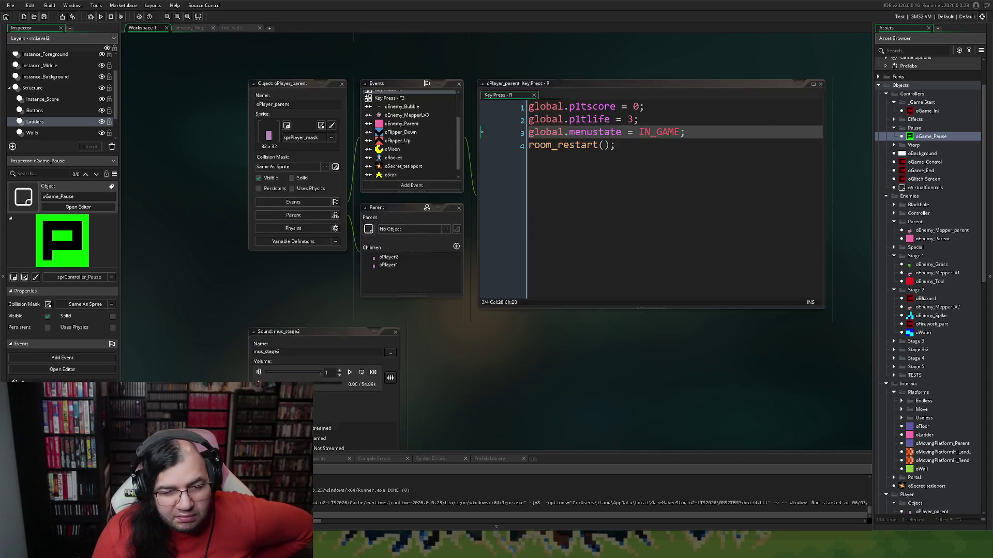
{"action": "scroll", "coordinate": [481, 342], "scroll_direction": "up", "scroll_amount": 5}
{"action": "scroll", "coordinate": [496, 310], "scroll_direction": "down", "scroll_amount": 2}
{"action": "scroll", "coordinate": [496, 311], "scroll_direction": "down", "scroll_amount": 2}
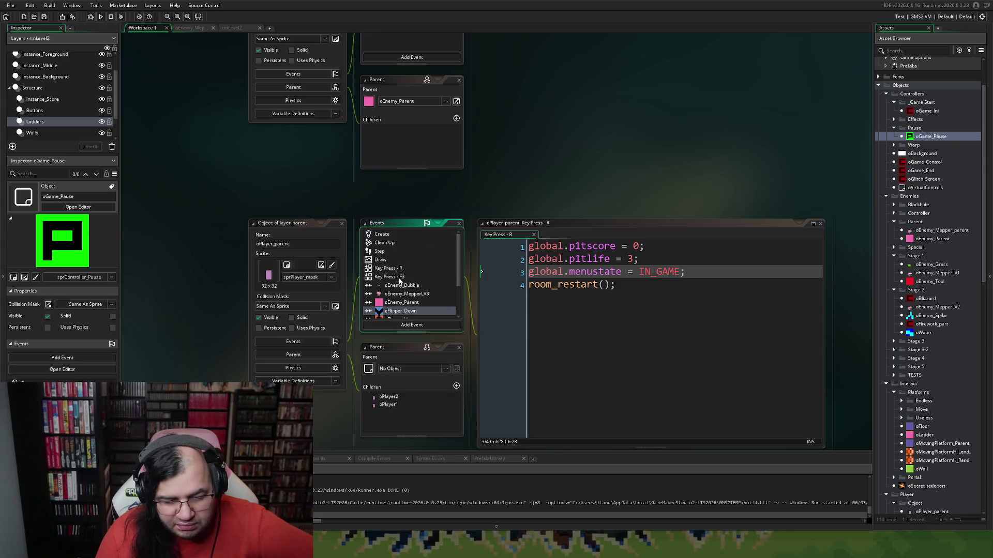
- Launch another test run of Mepper Mania from the toolbar
{"action": "left_click", "coordinate": [101, 17]}
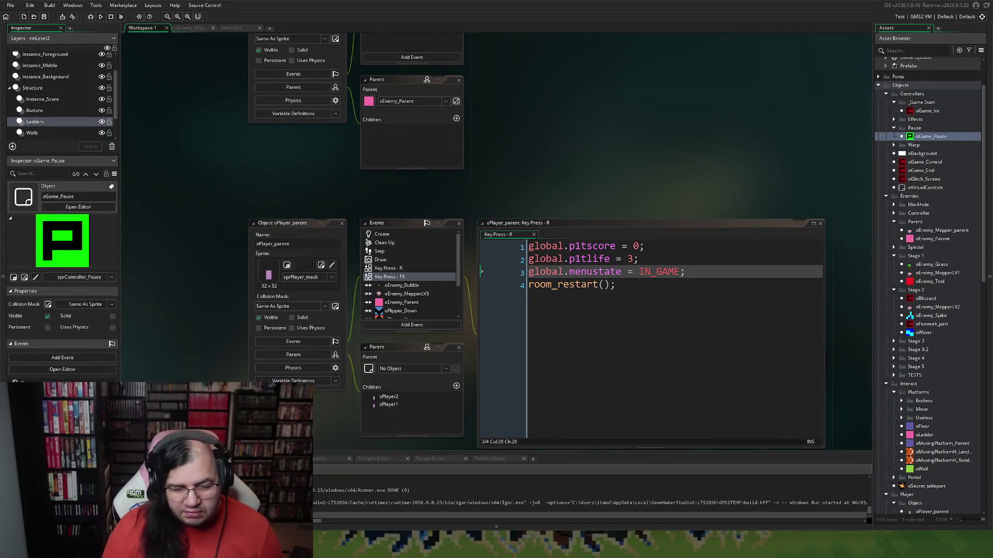
{"action": "scroll", "coordinate": [581, 240], "scroll_direction": "up", "scroll_amount": 2}
{"action": "scroll", "coordinate": [582, 241], "scroll_direction": "up", "scroll_amount": 3}
{"action": "scroll", "coordinate": [582, 241], "scroll_direction": "up", "scroll_amount": 2}
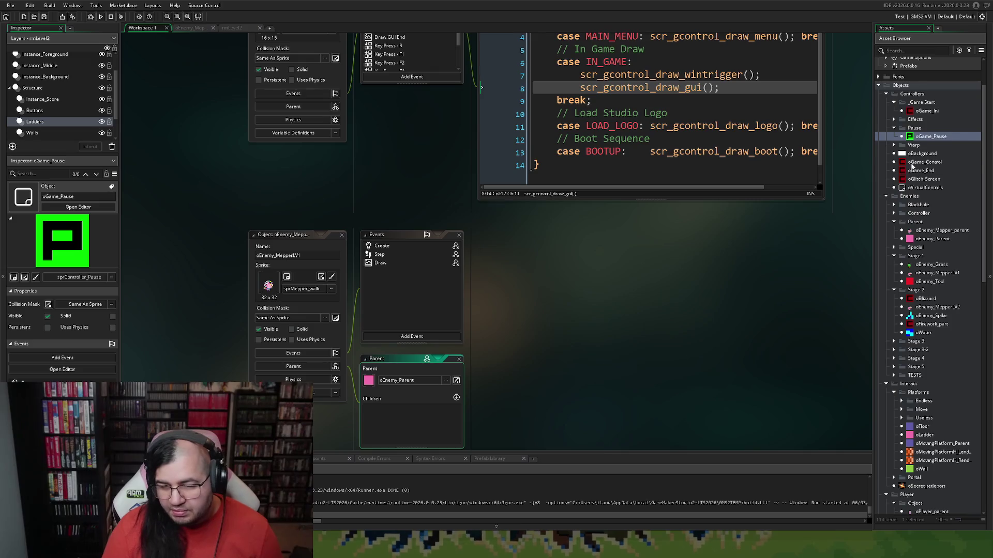
- Delete the Key Press - R event from oGame_Control, confirm, and run a fresh test build
{"action": "double_click", "coordinate": [914, 163]}
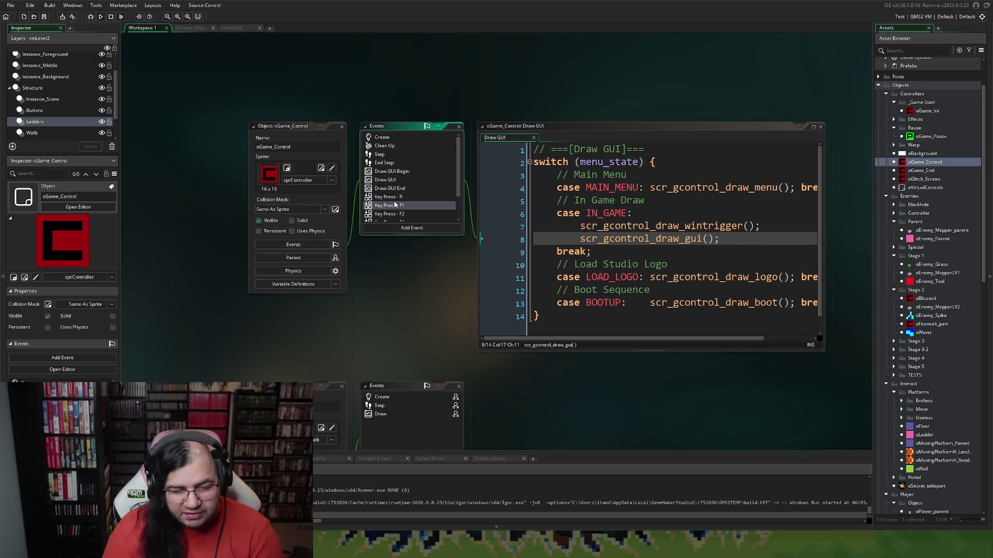
{"action": "left_click", "coordinate": [392, 205]}
{"action": "left_click", "coordinate": [391, 197]}
{"action": "key", "text": "Delete"}
{"action": "key", "text": "Return"}
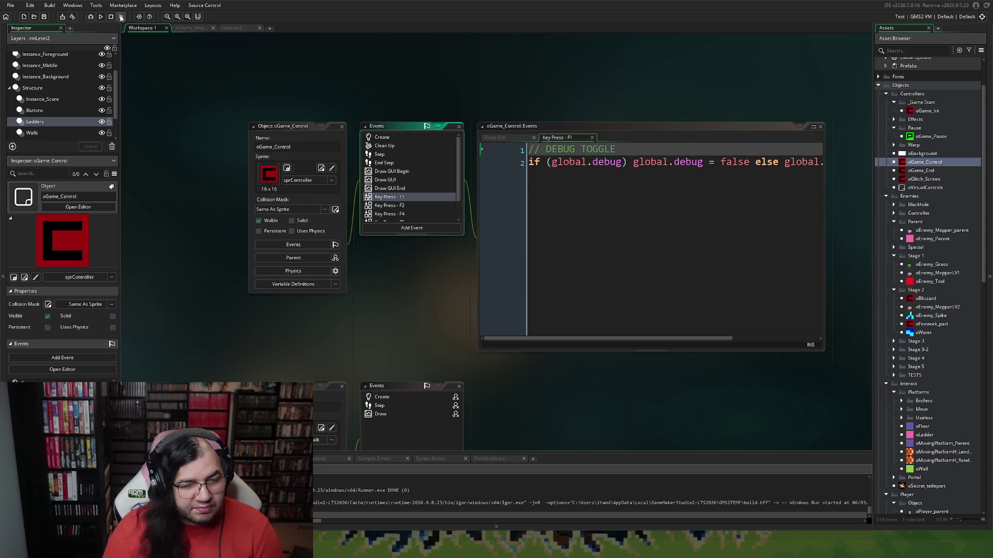
{"action": "left_click", "coordinate": [100, 17]}
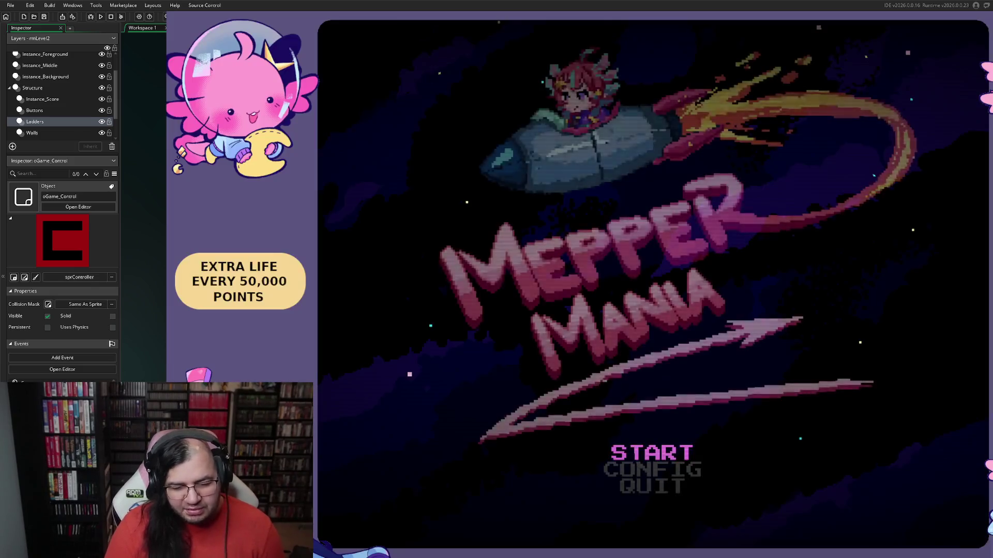
- Start the stage from the title menu and work the lower floor, jumping to score points
{"action": "key", "text": "Return"}
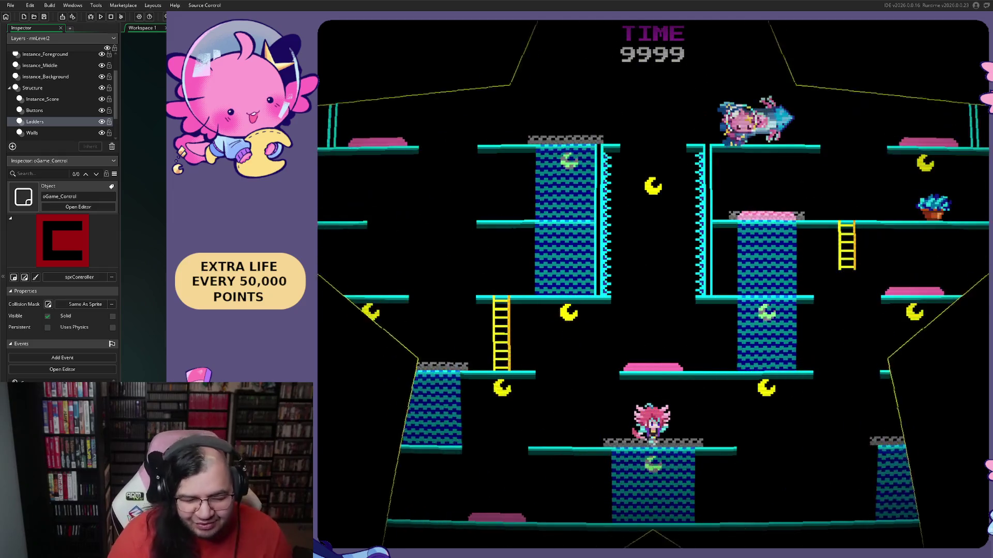
{"action": "key", "text": "Right"}
{"action": "key", "text": "Left"}
{"action": "key", "text": "space"}
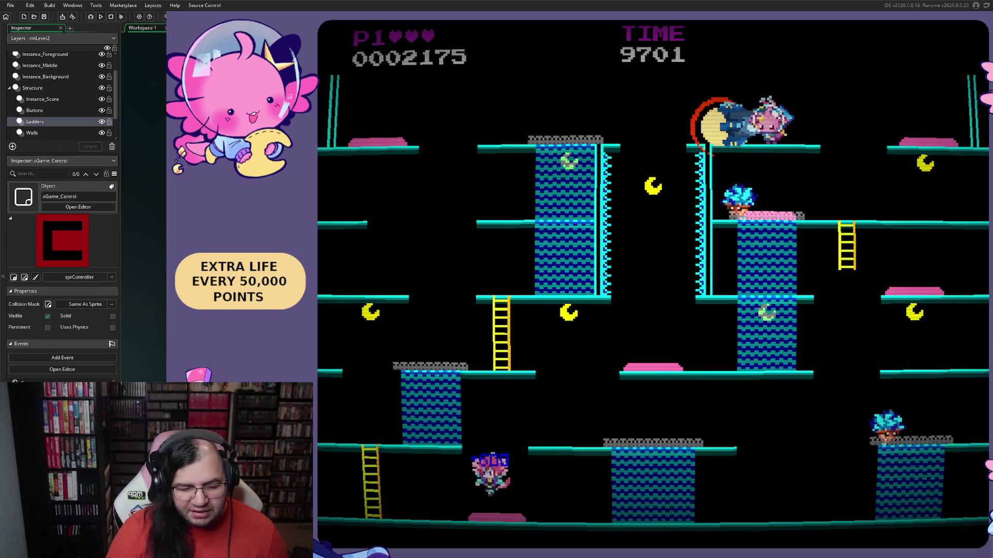
{"action": "key", "text": "Left"}
- Climb the bottom-left ladder and work up onto the central tower
{"action": "key", "text": "Up"}
{"action": "key", "text": "Right"}
{"action": "key", "text": "space"}
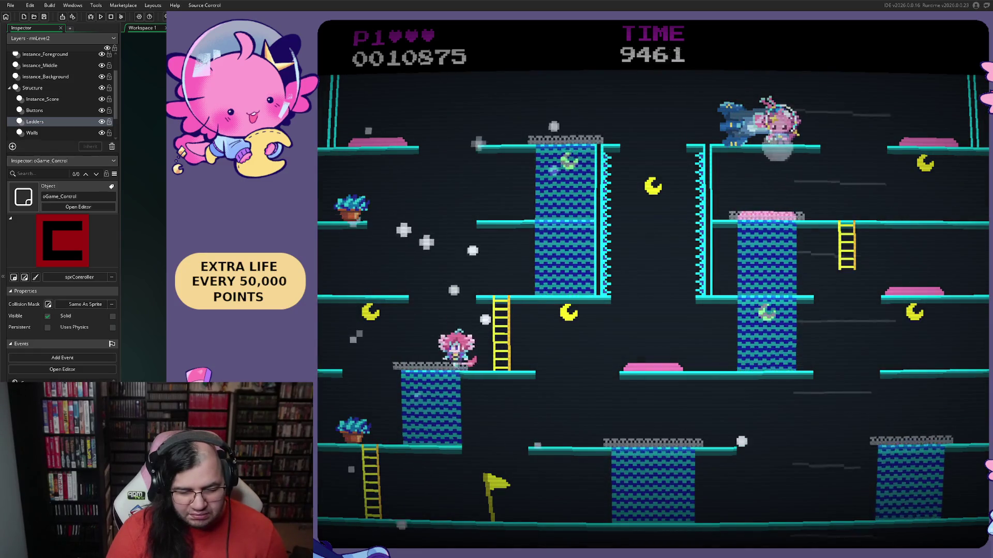
{"action": "key", "text": "Left"}
{"action": "key", "text": "Right"}
{"action": "key", "text": "Up"}
{"action": "key", "text": "space"}
- Jump onto the top-left platform for a bonus, then head right along the top platforms
{"action": "key", "text": "Left"}
{"action": "key", "text": "space"}
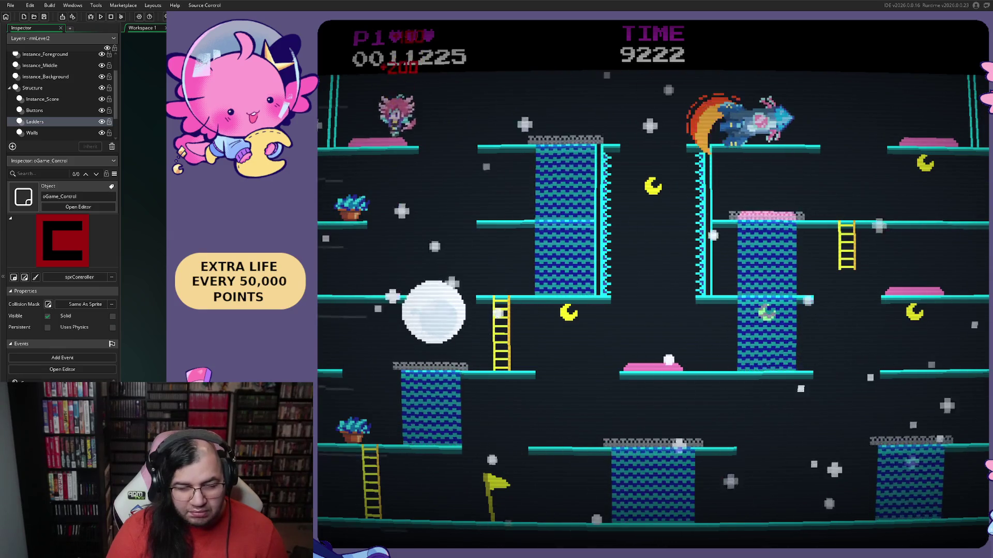
{"action": "key", "text": "space"}
{"action": "key", "text": "Right"}
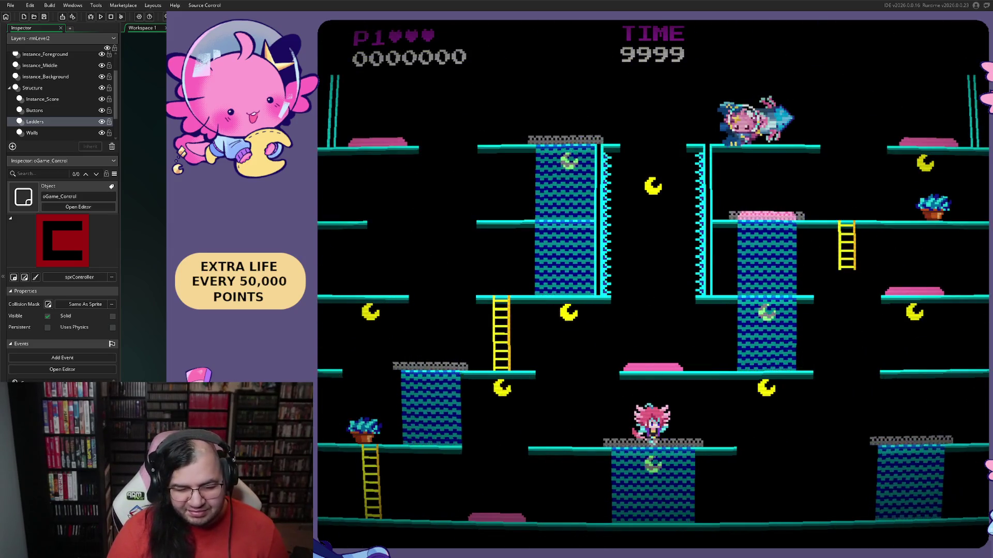
- Drop to the lower floor, cross the right-hand platforms and walk back left
{"action": "key", "text": "Left"}
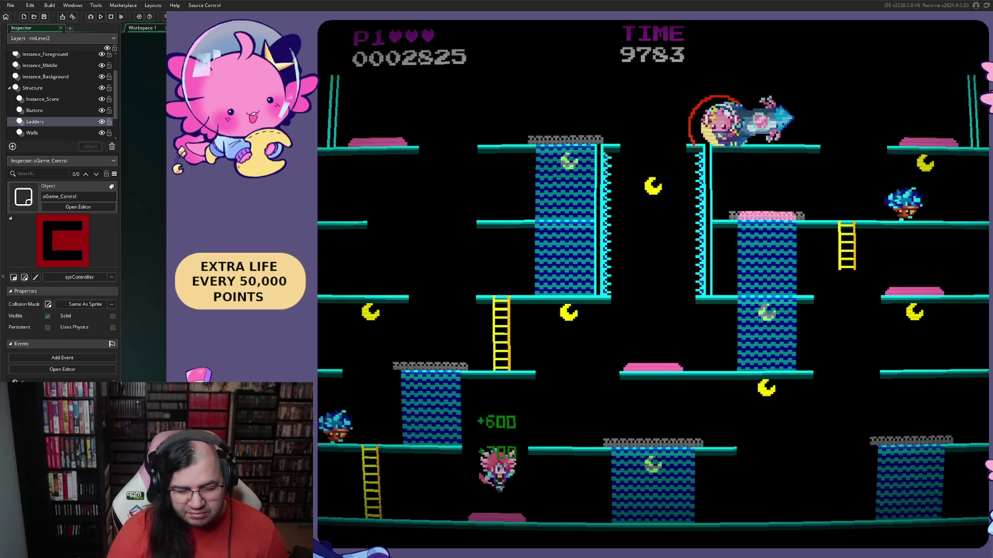
{"action": "key", "text": "Right"}
{"action": "key", "text": "space"}
{"action": "key", "text": "Right"}
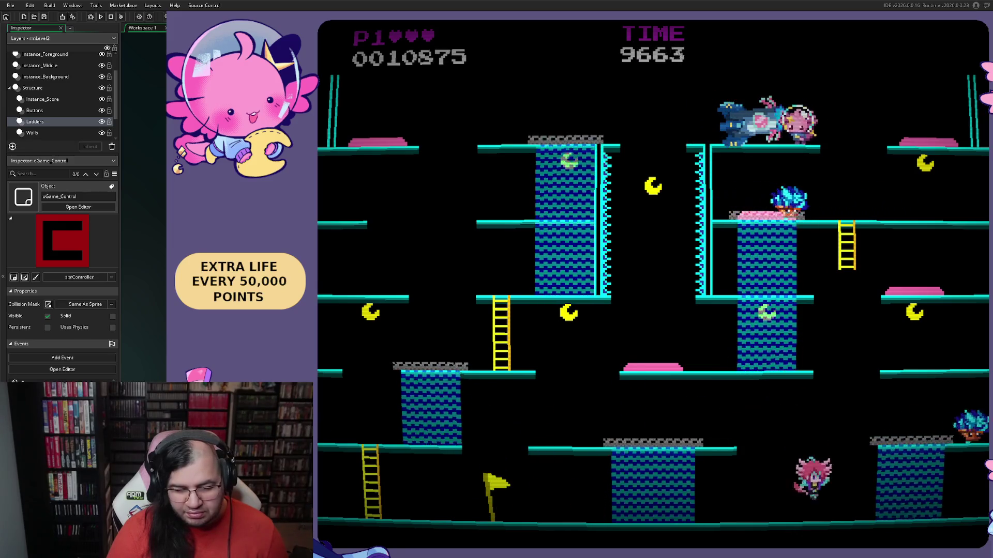
{"action": "key", "text": "Right"}
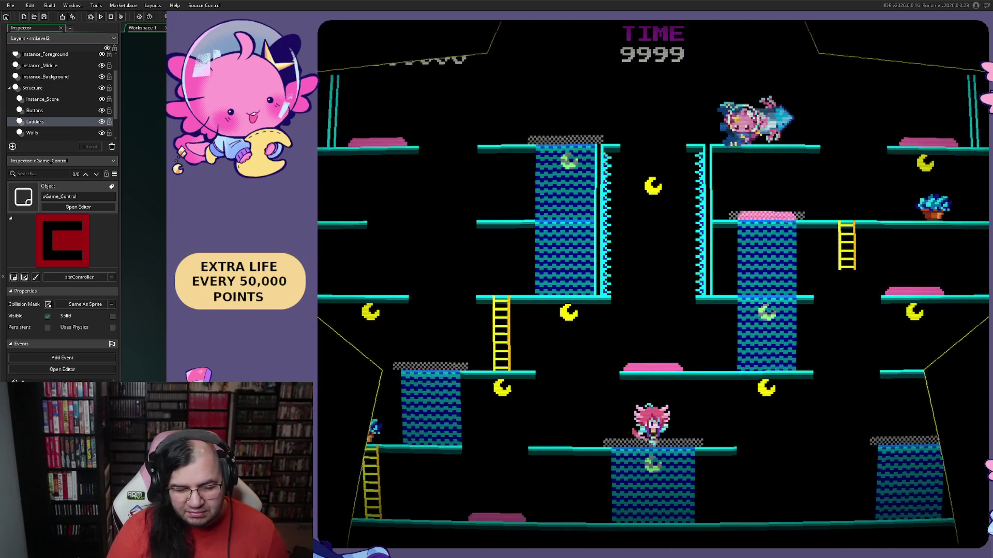
{"action": "key", "text": "Left"}
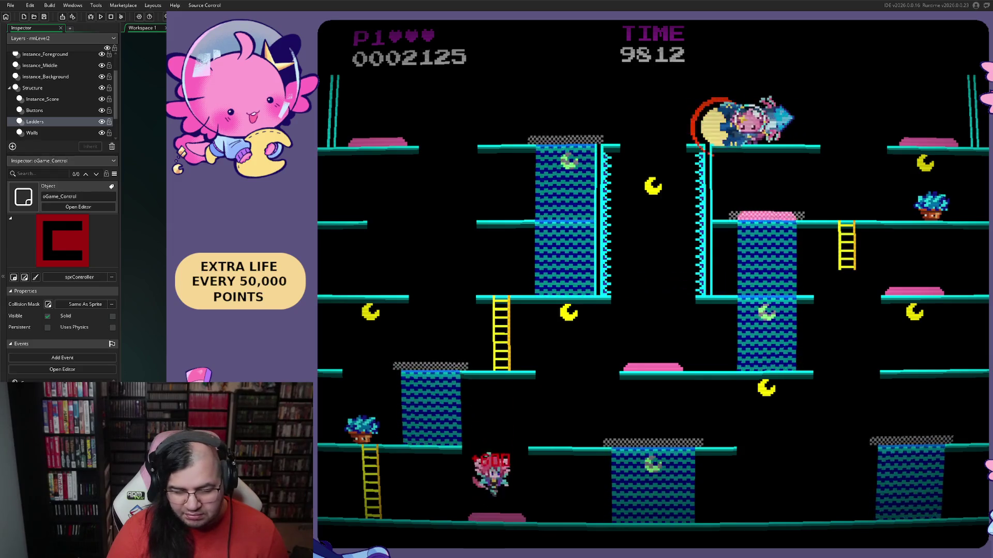
- Climb the ladders to the upper-left and jump on the top-left platform
{"action": "key", "text": "Left"}
{"action": "key", "text": "Up"}
{"action": "key", "text": "Right"}
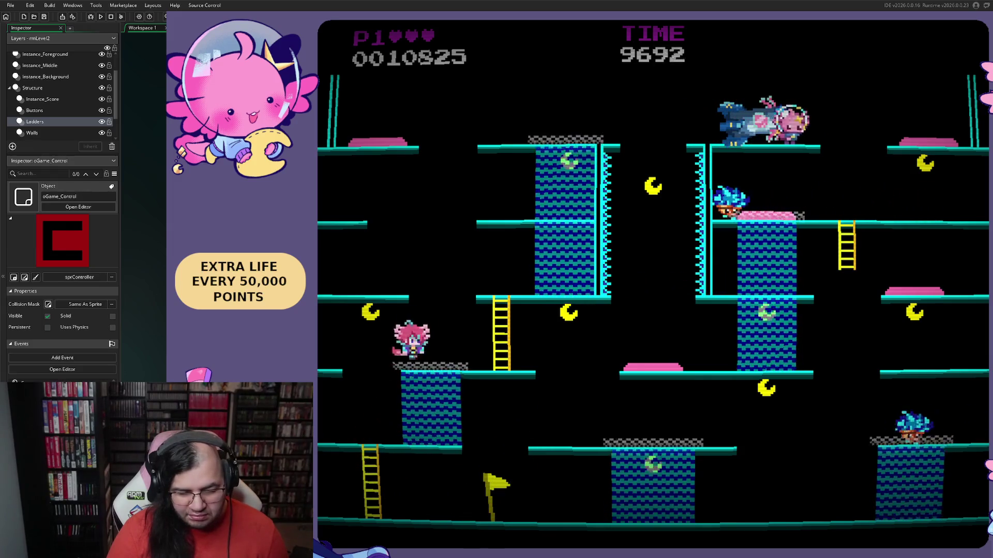
{"action": "key", "text": "Right"}
{"action": "key", "text": "Up"}
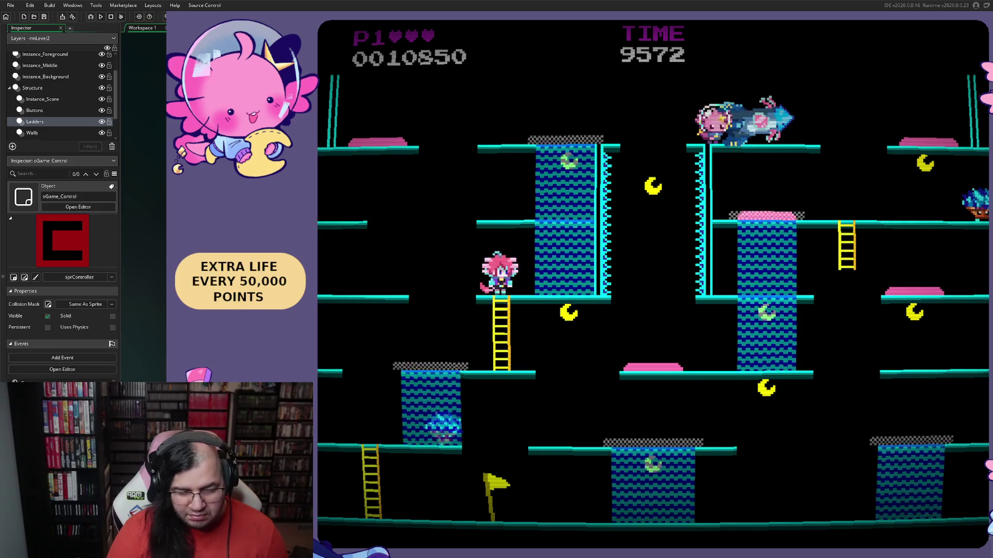
{"action": "key", "text": "Up"}
{"action": "key", "text": "Left"}
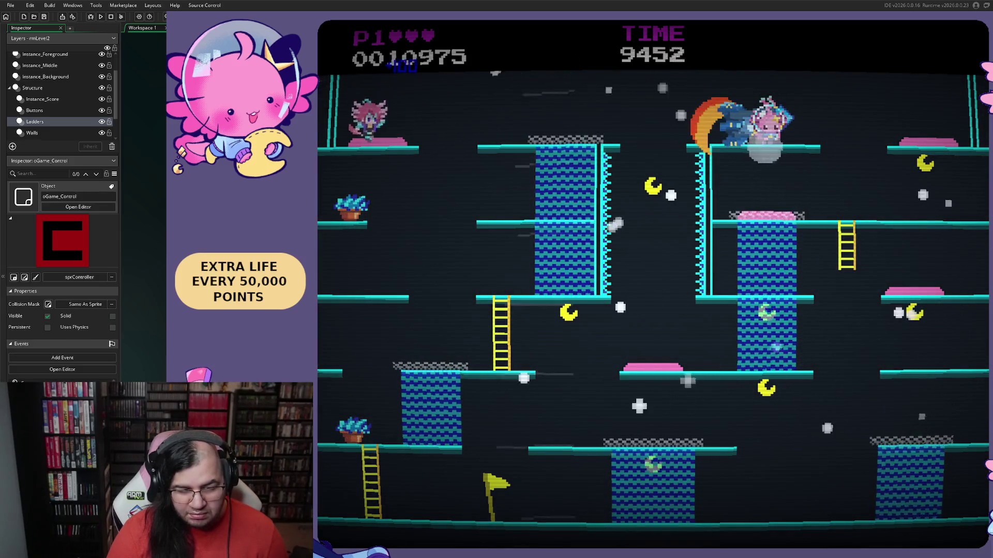
{"action": "key", "text": "space"}
{"action": "key", "text": "Left"}
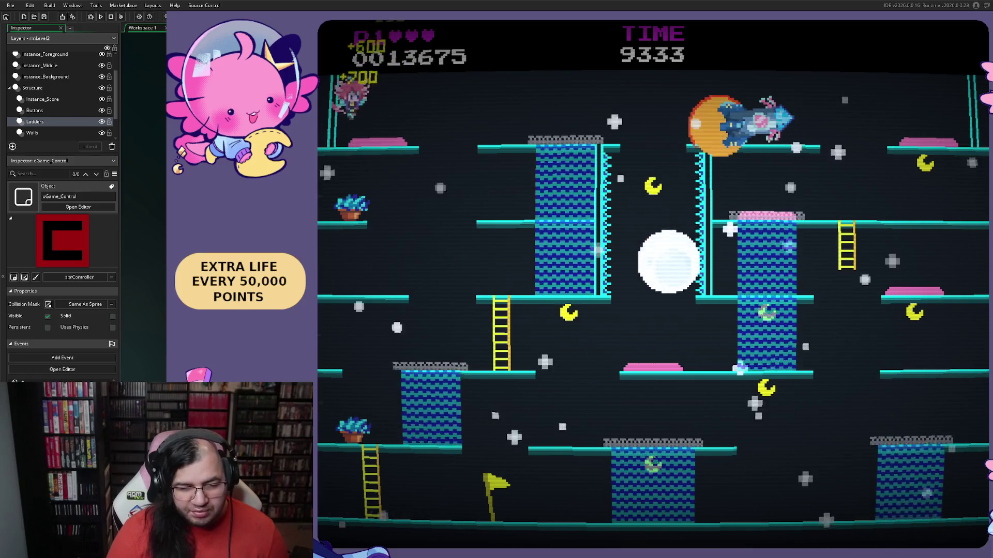
- Cross the middle-left ledge onto the central tower top and bounce left above the pink platform
{"action": "key", "text": "Right"}
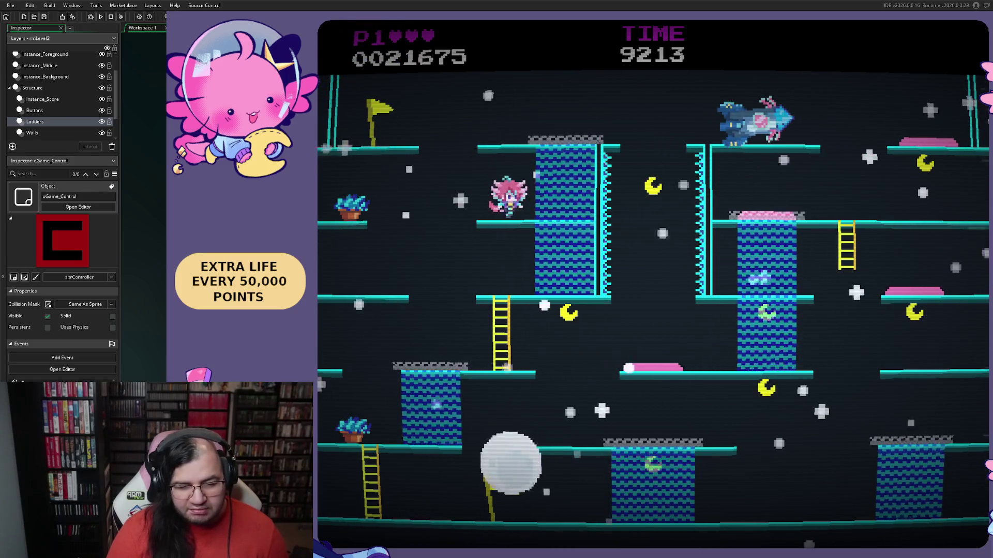
{"action": "key", "text": "space"}
{"action": "key", "text": "Right"}
{"action": "key", "text": "Right"}
{"action": "key", "text": "Left"}
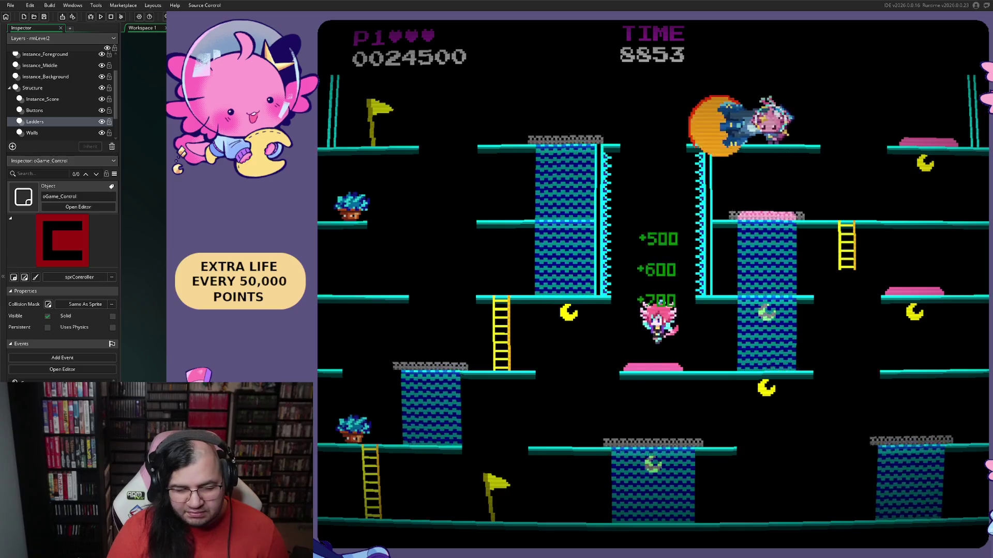
{"action": "key", "text": "Left"}
- Drop to the bottom floor collecting items, then climb the ladder onto the blue tower top
{"action": "key", "text": "Right"}
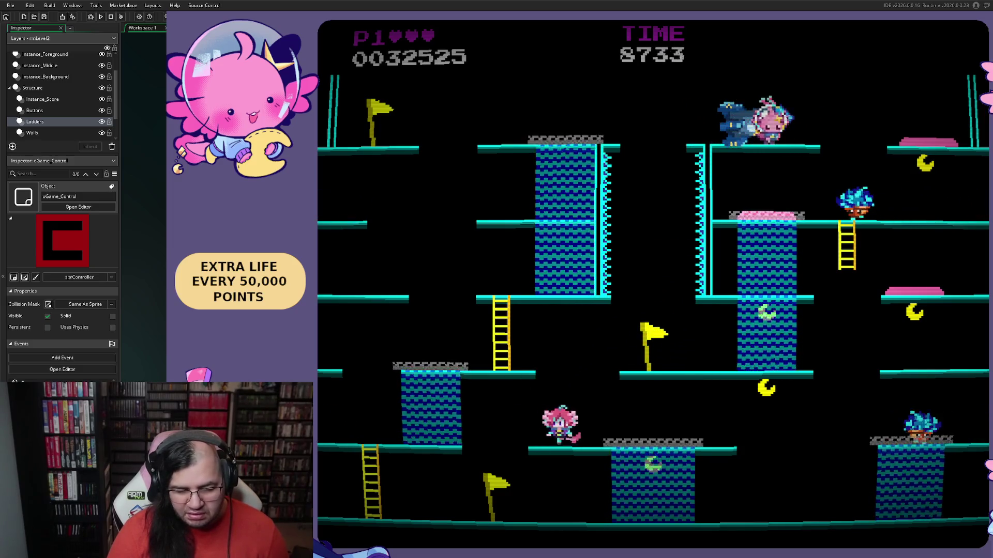
{"action": "key", "text": "Right"}
{"action": "key", "text": "Left"}
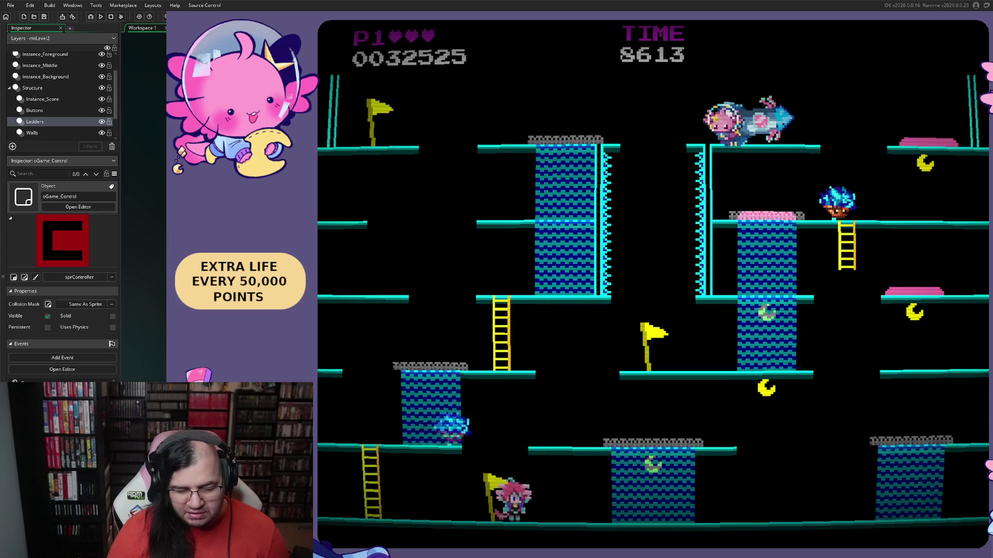
{"action": "key", "text": "Right"}
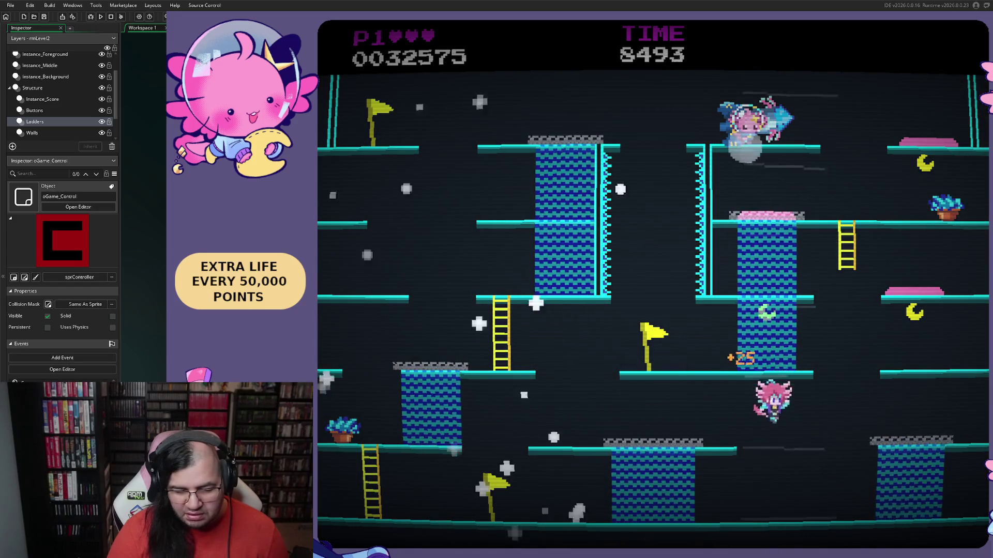
{"action": "key", "text": "Right"}
{"action": "key", "text": "Right"}
{"action": "key", "text": "Up"}
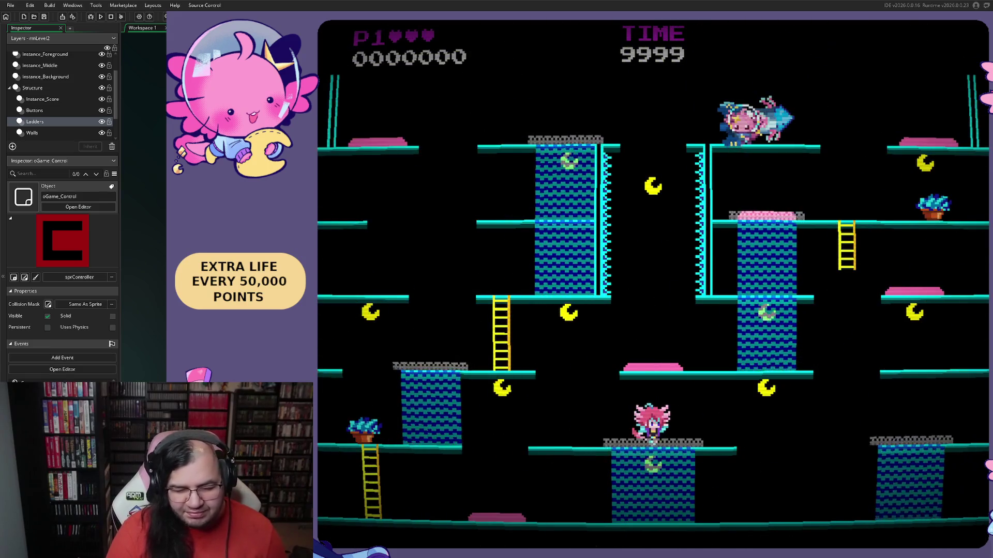
- Jump off the lower platform, run left collecting a moon, then restart the level to its intro
{"action": "key", "text": "space"}
{"action": "key", "text": "Left"}
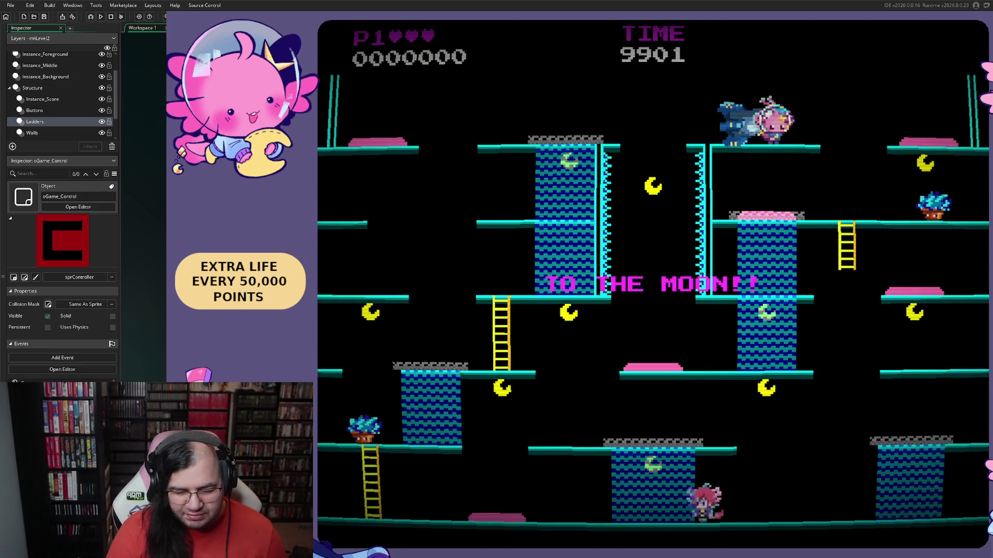
{"action": "key", "text": "Left"}
{"action": "key", "text": "Right"}
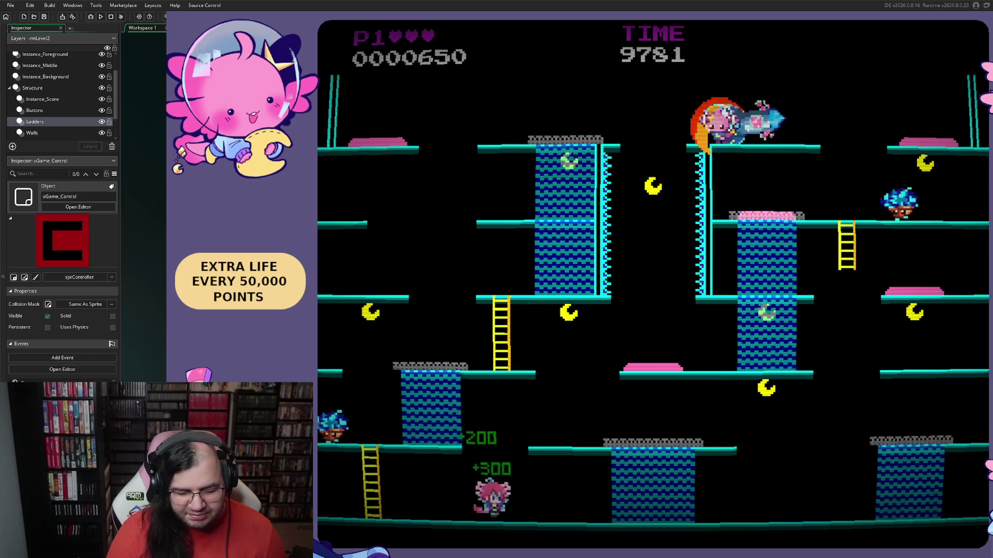
{"action": "key", "text": "Left"}
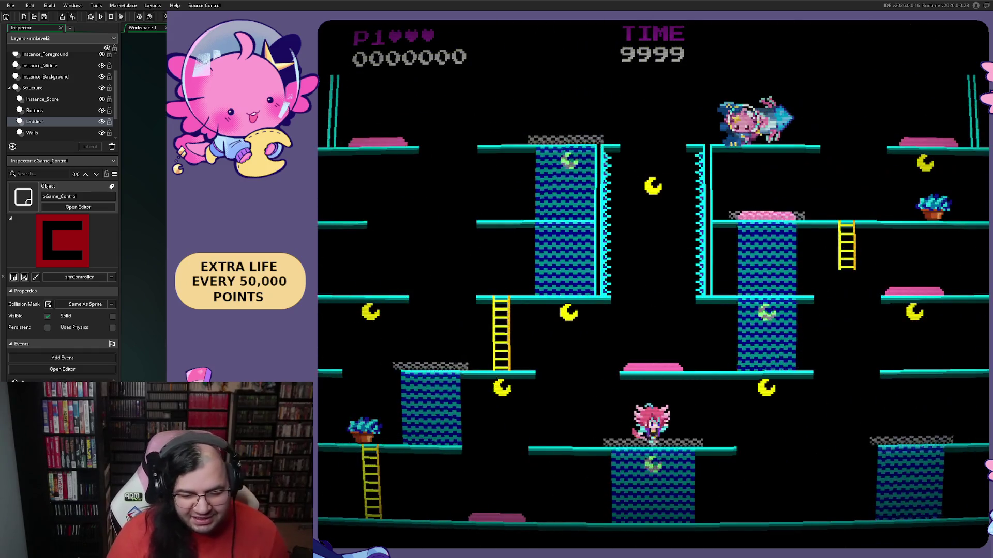
- Hop around the platforms briefly before the level restarts with score zero
{"action": "key", "text": "Right"}
{"action": "key", "text": "Left"}
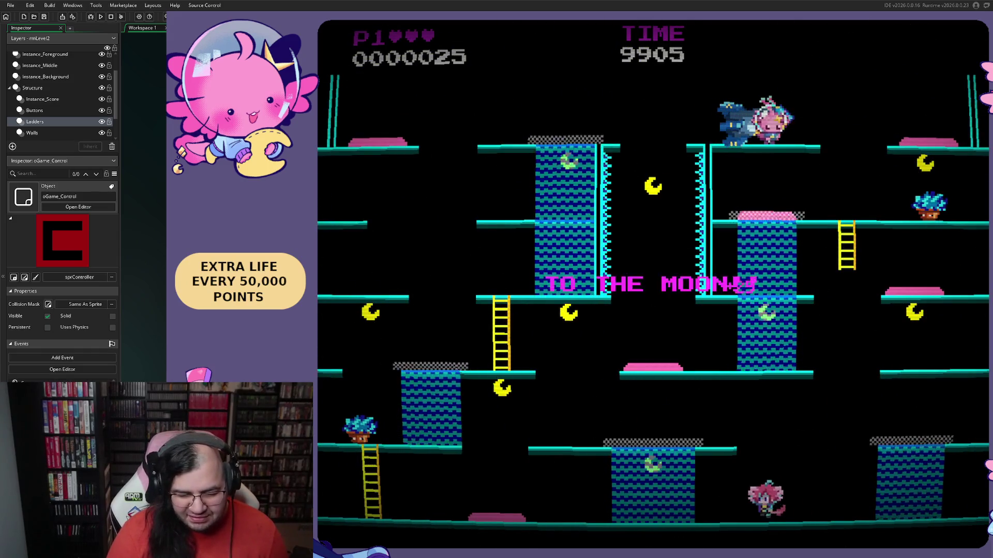
{"action": "key", "text": "Left"}
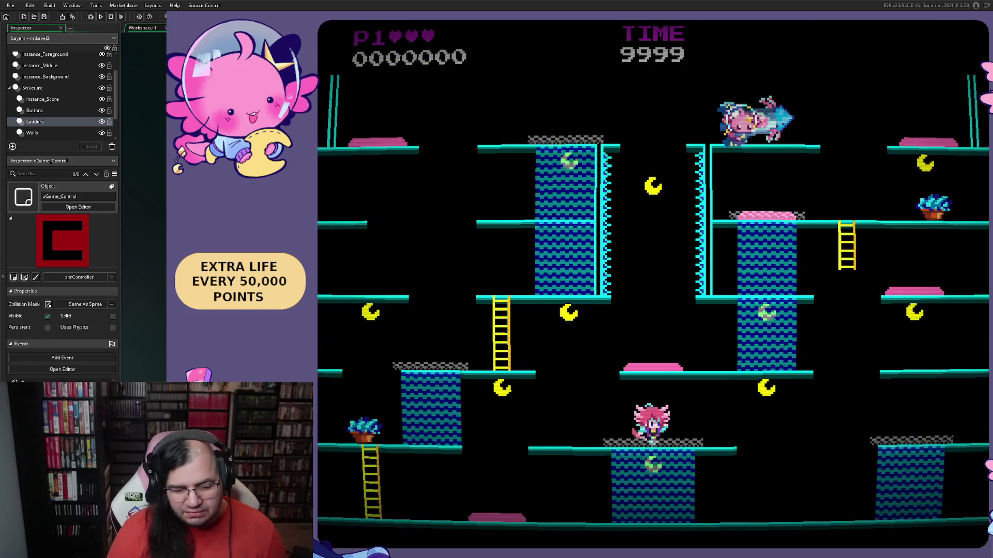
- Start the new run moving right and jump left onto the middle platform toward 10,875 points
{"action": "key", "text": "Right"}
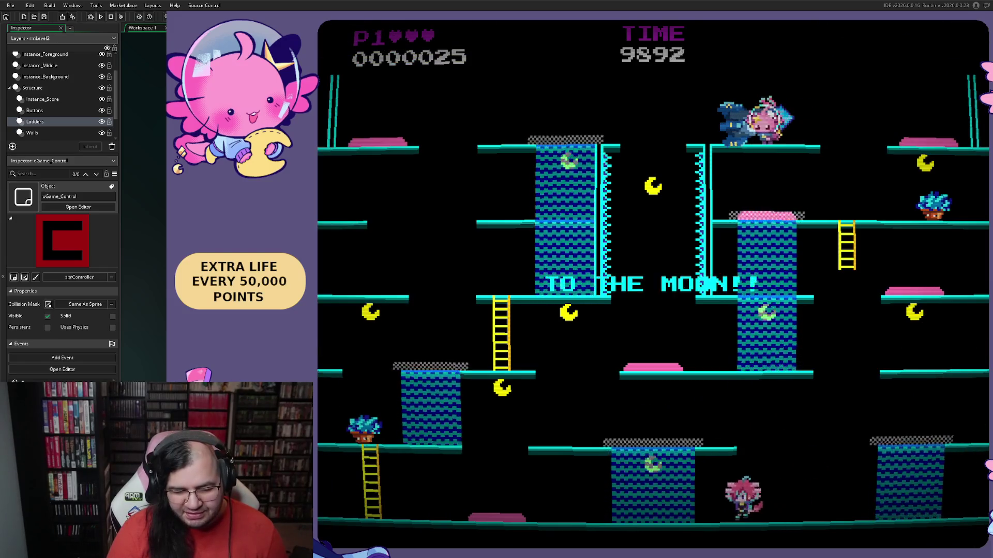
{"action": "key", "text": "Left"}
{"action": "key", "text": "space"}
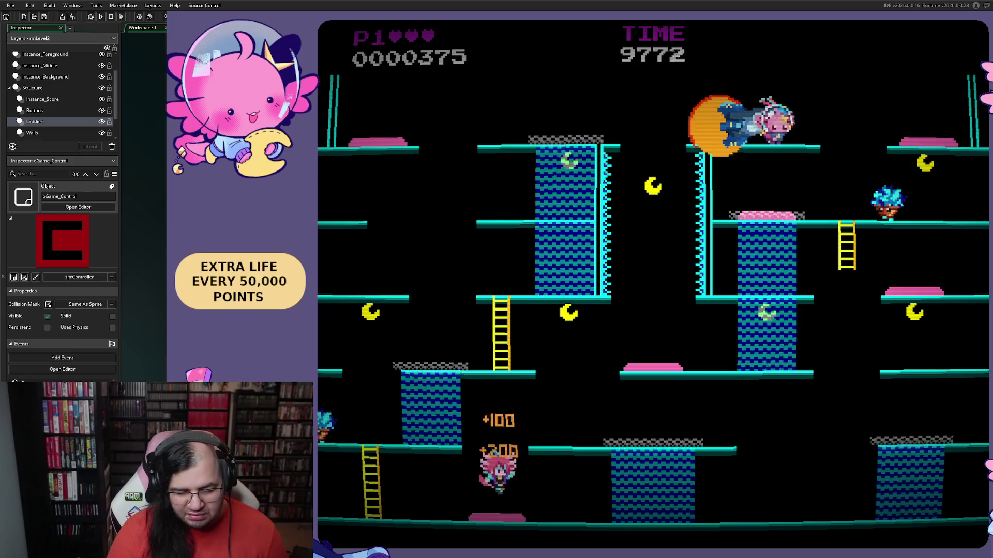
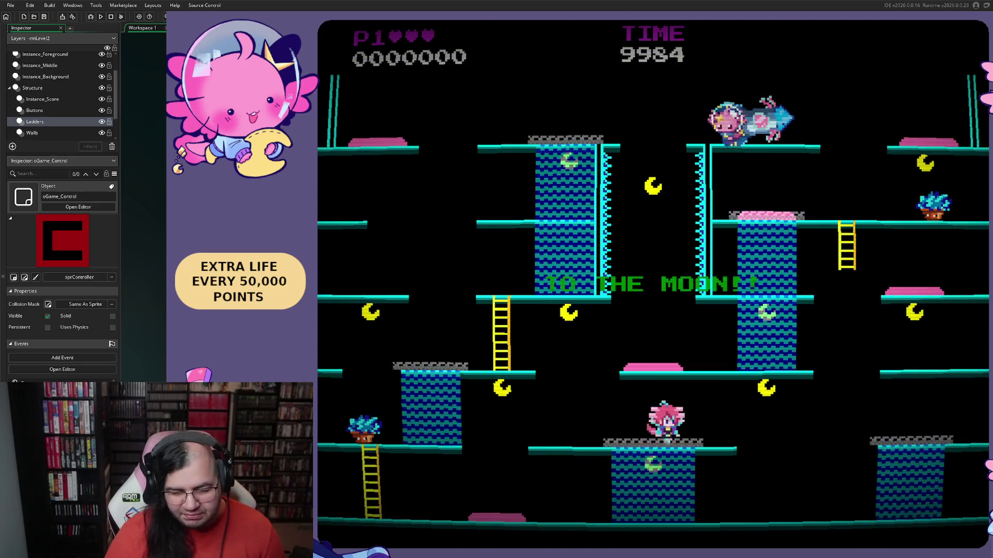
- Run and jump the player along the bottom floor and middle platform, grabbing moons
{"action": "key", "text": "Right"}
{"action": "key", "text": "space"}
{"action": "key", "text": "Left"}
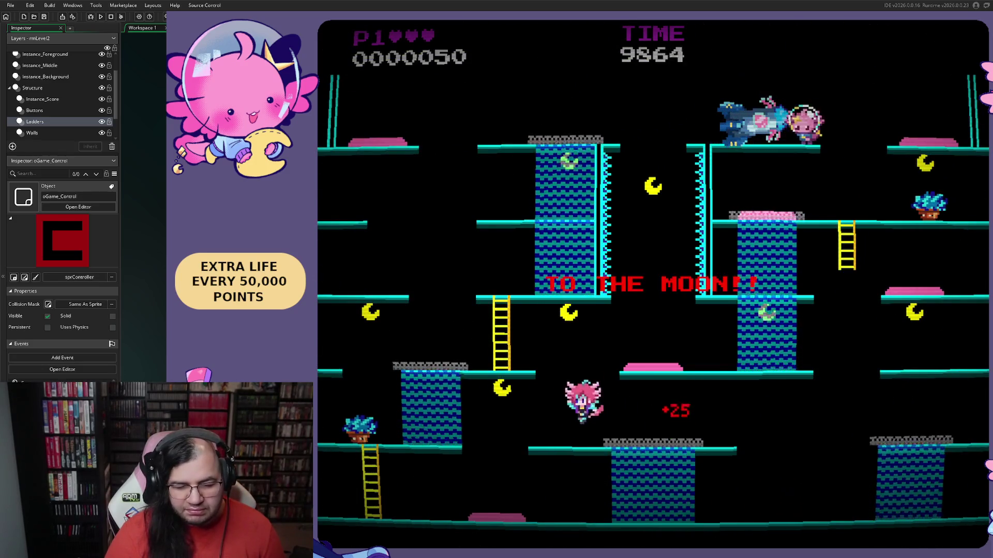
{"action": "key", "text": "Left"}
{"action": "key", "text": "space"}
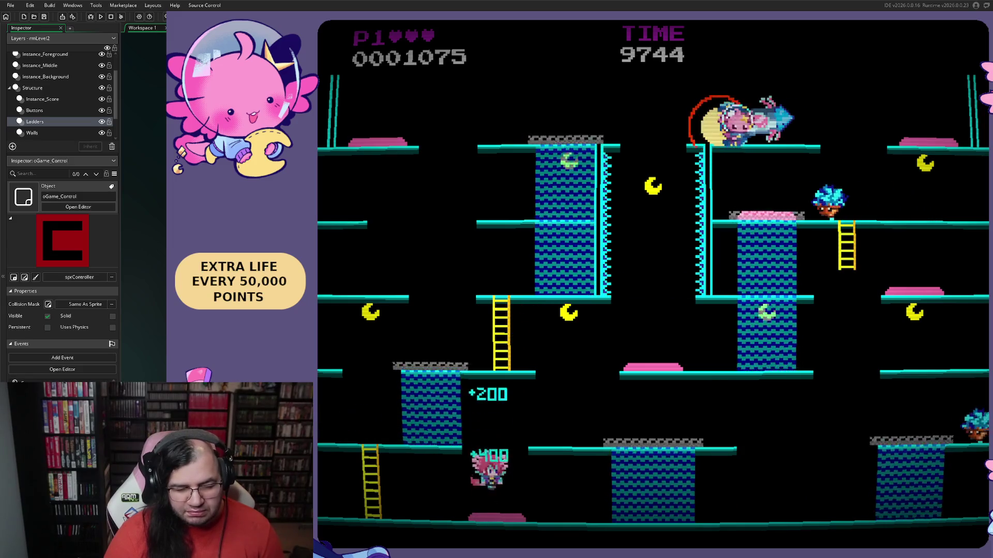
{"action": "key", "text": "Left"}
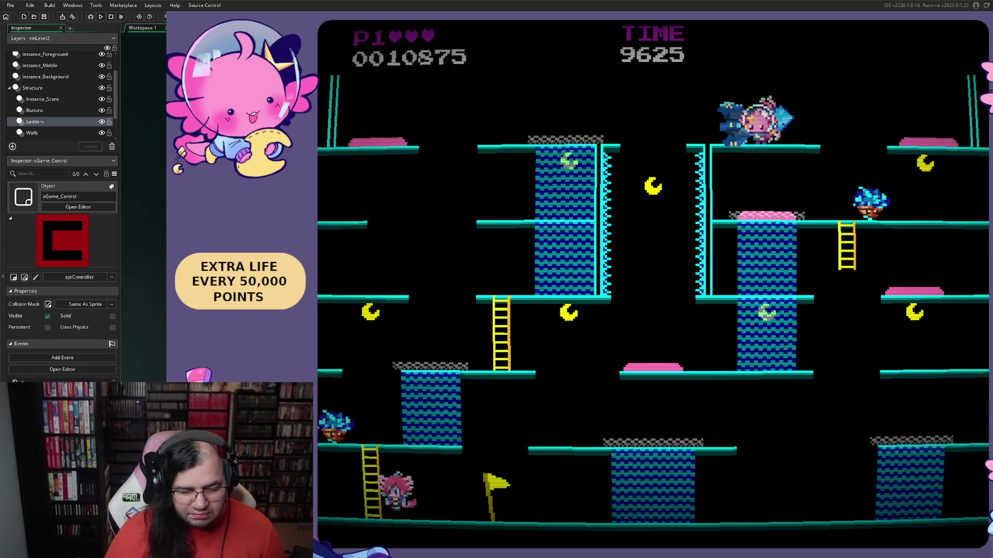
{"action": "key", "text": "Up"}
{"action": "key", "text": "Right"}
{"action": "key", "text": "Right"}
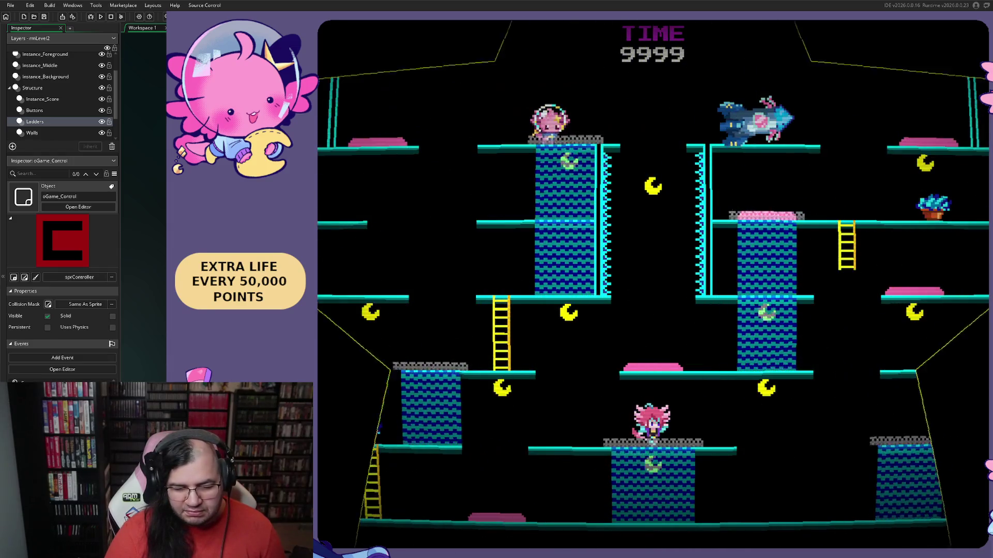
{"action": "key", "text": "Right"}
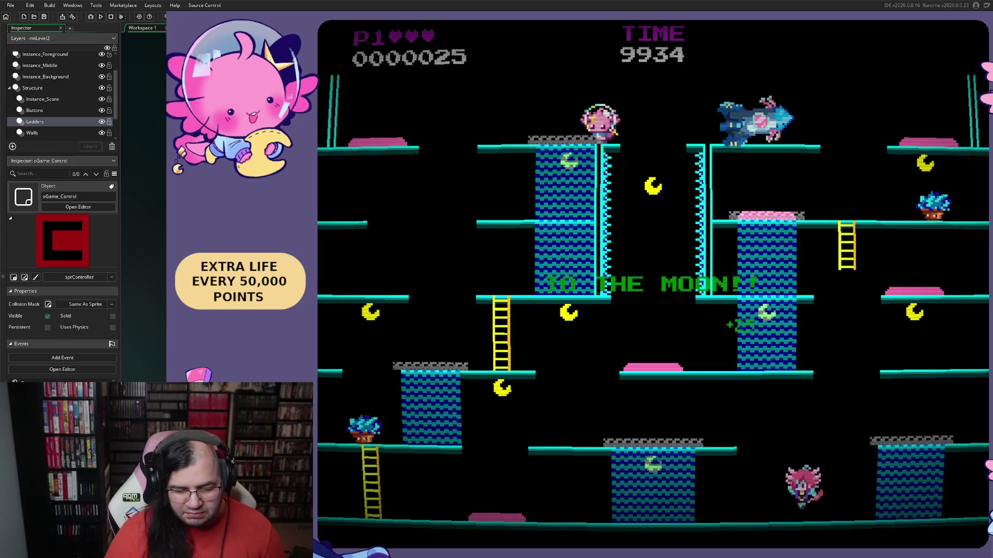
{"action": "key", "text": "Left"}
{"action": "key", "text": "Left"}
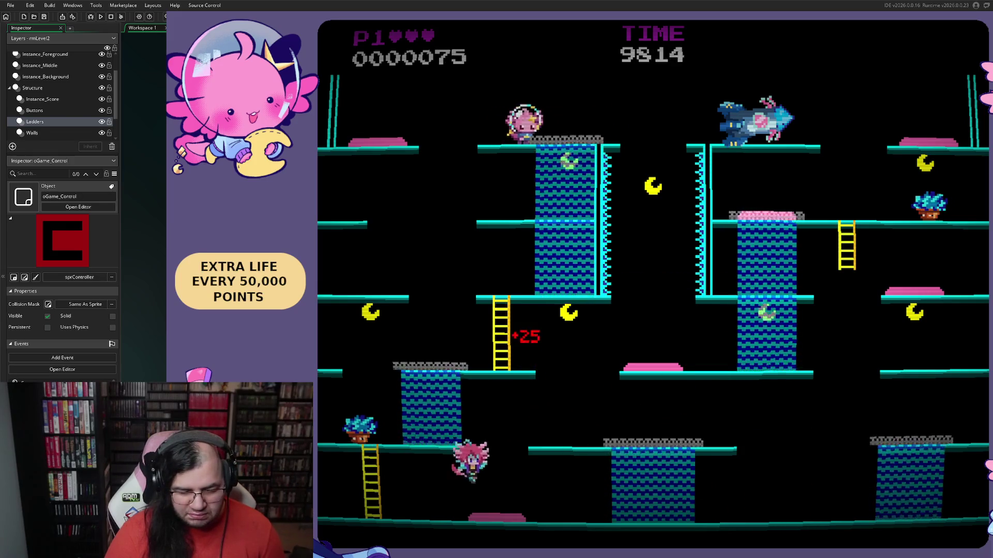
{"action": "key", "text": "space"}
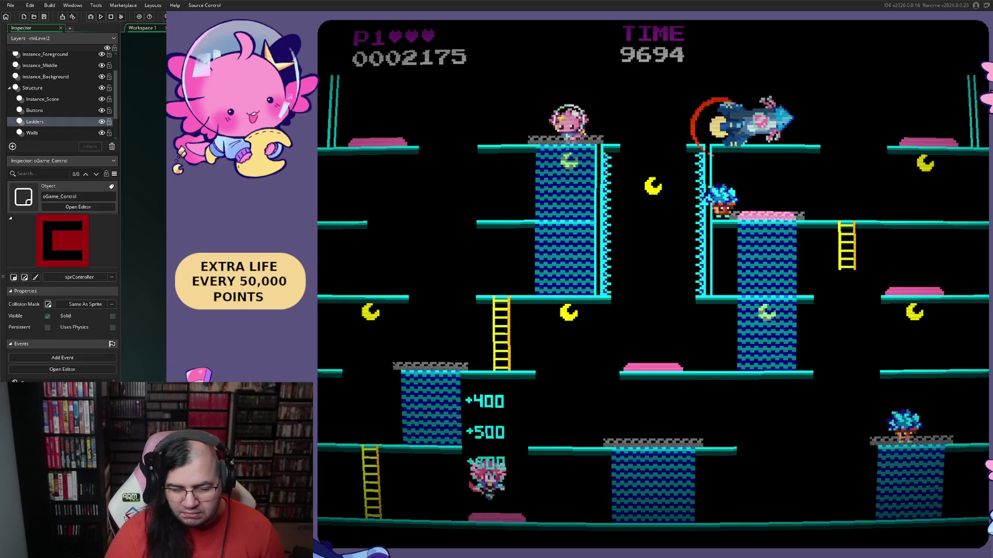
{"action": "key", "text": "Right"}
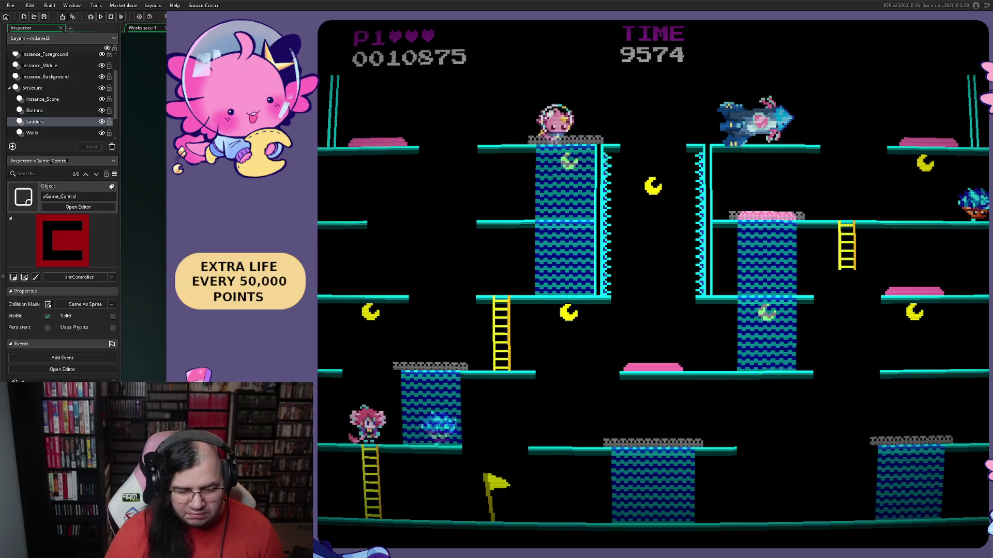
{"action": "key", "text": "Right"}
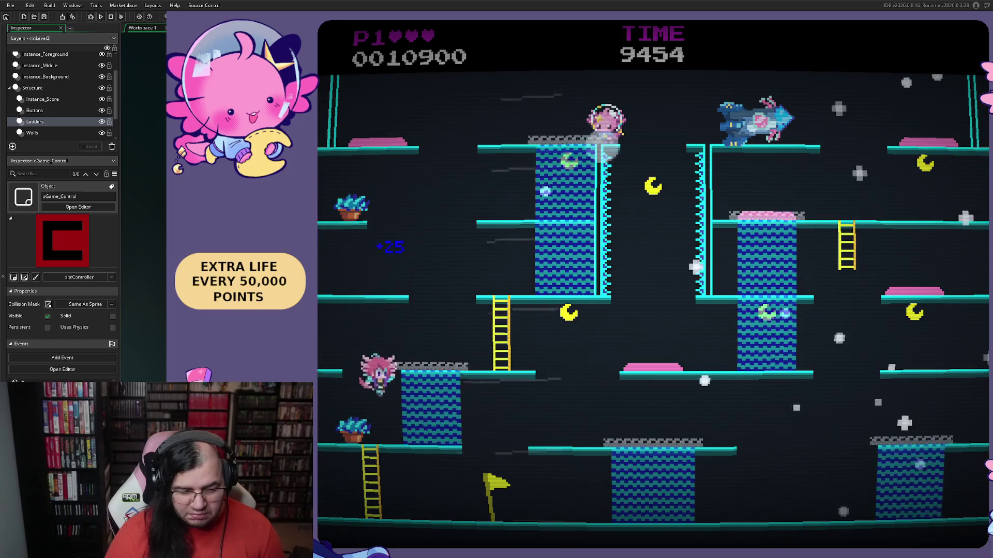
{"action": "key", "text": "Right"}
{"action": "key", "text": "Left"}
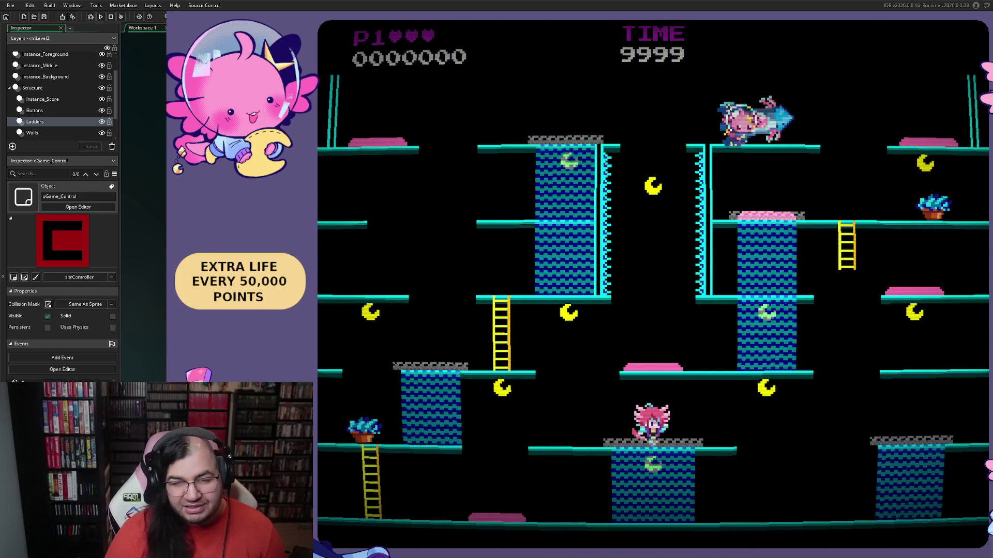
- Climb the ladders to the top platform, jump the gap and walk off its edge
{"action": "key", "text": "Right"}
{"action": "key", "text": "space"}
{"action": "key", "text": "Left"}
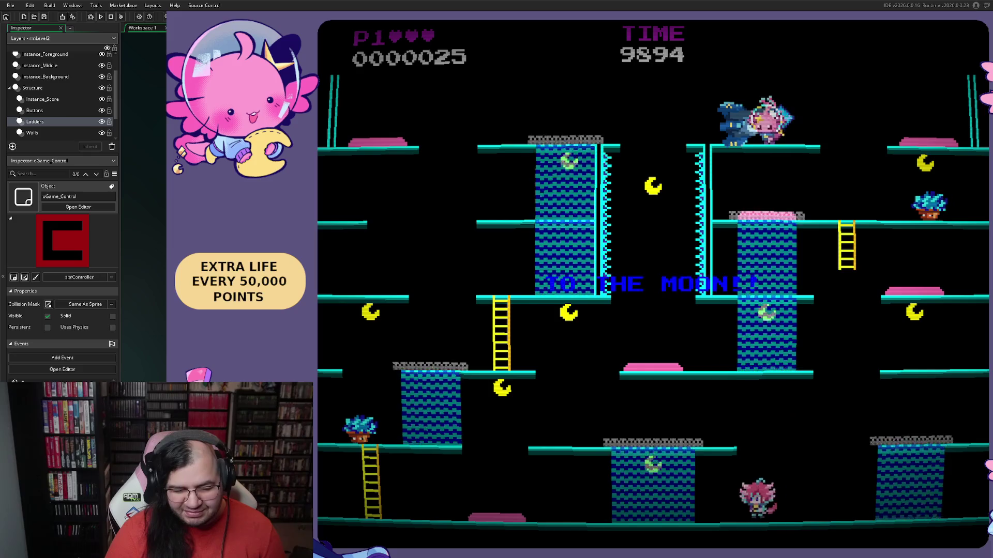
{"action": "key", "text": "Left"}
{"action": "key", "text": "space"}
{"action": "key", "text": "Right"}
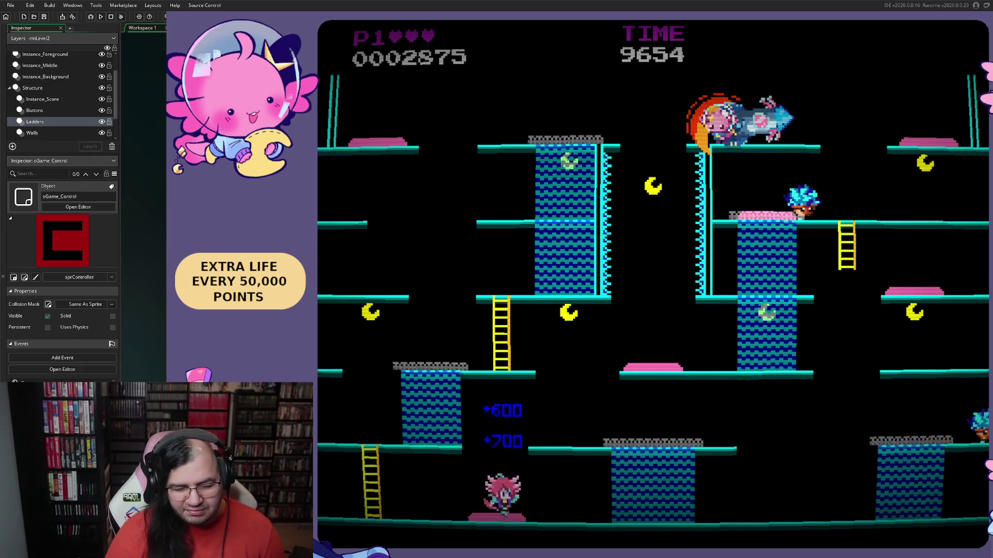
{"action": "key", "text": "Left"}
{"action": "key", "text": "Up"}
{"action": "key", "text": "space"}
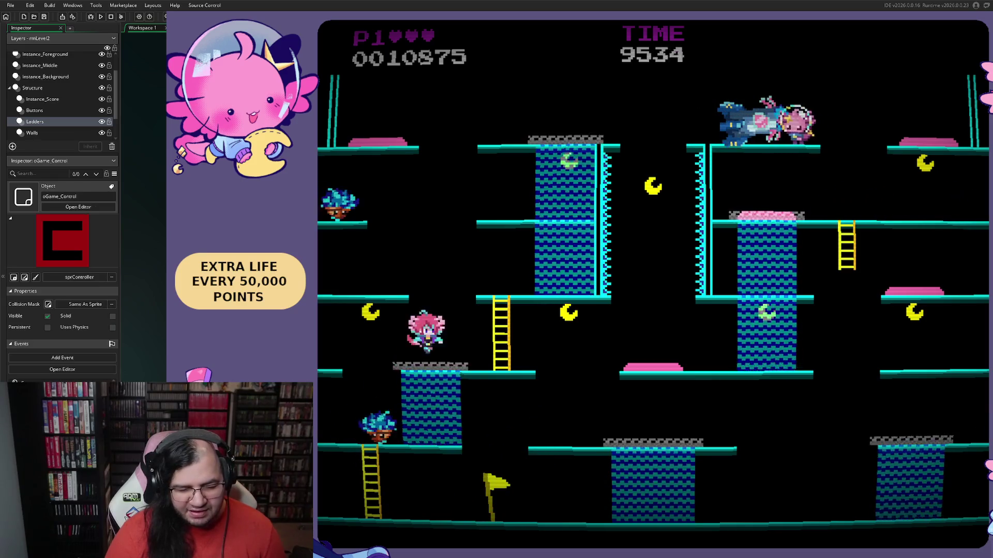
{"action": "key", "text": "Left"}
{"action": "key", "text": "Up"}
{"action": "key", "text": "Right"}
{"action": "key", "text": "Up"}
{"action": "key", "text": "Left"}
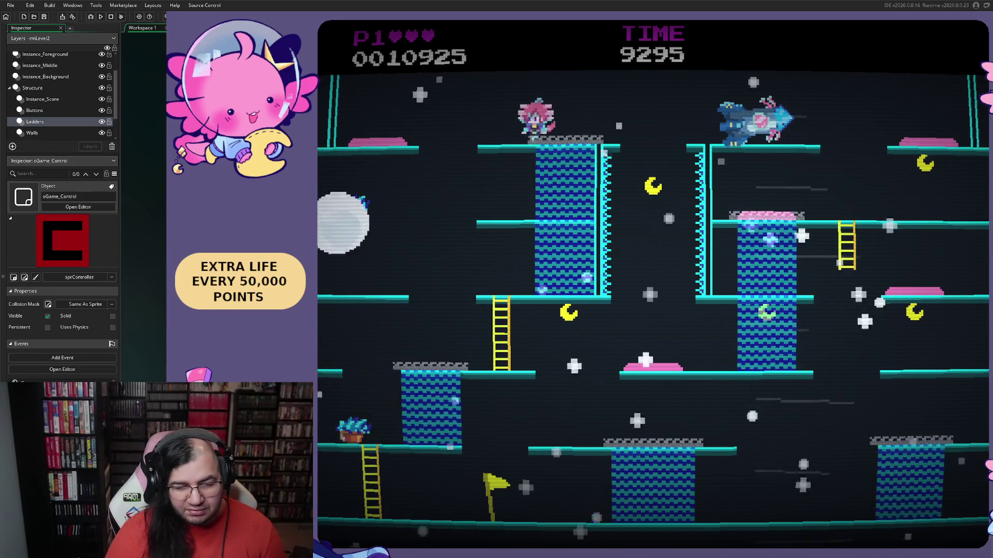
{"action": "key", "text": "space"}
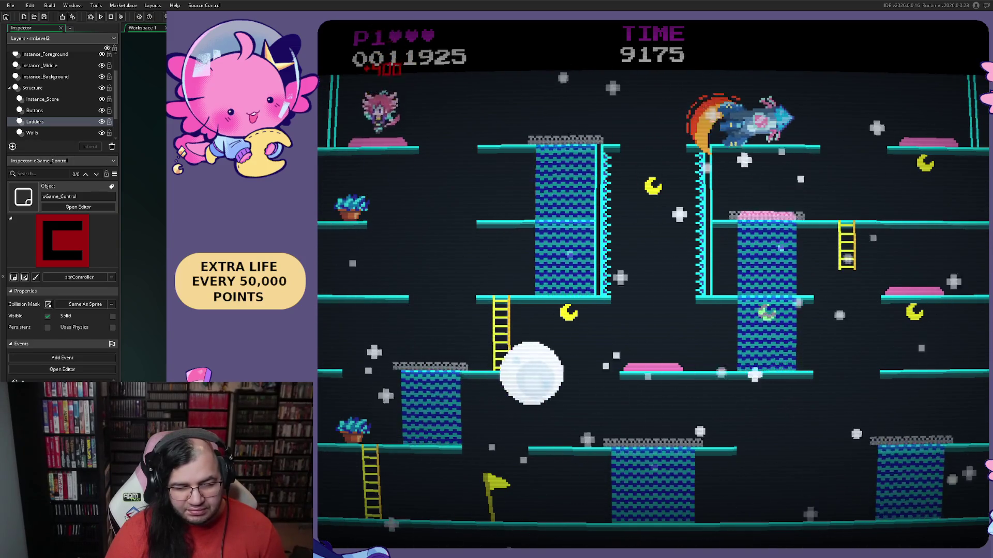
{"action": "key", "text": "Left"}
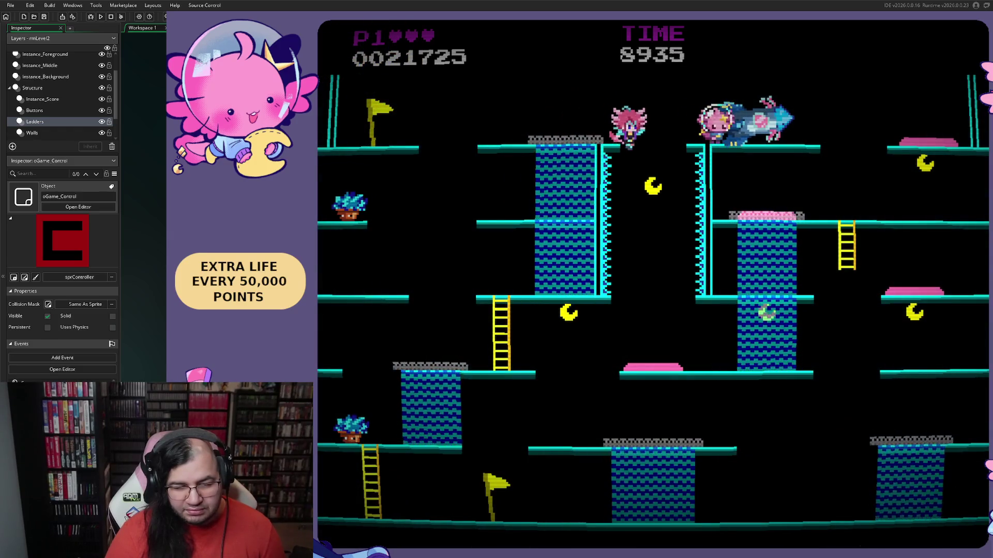
{"action": "key", "text": "Right"}
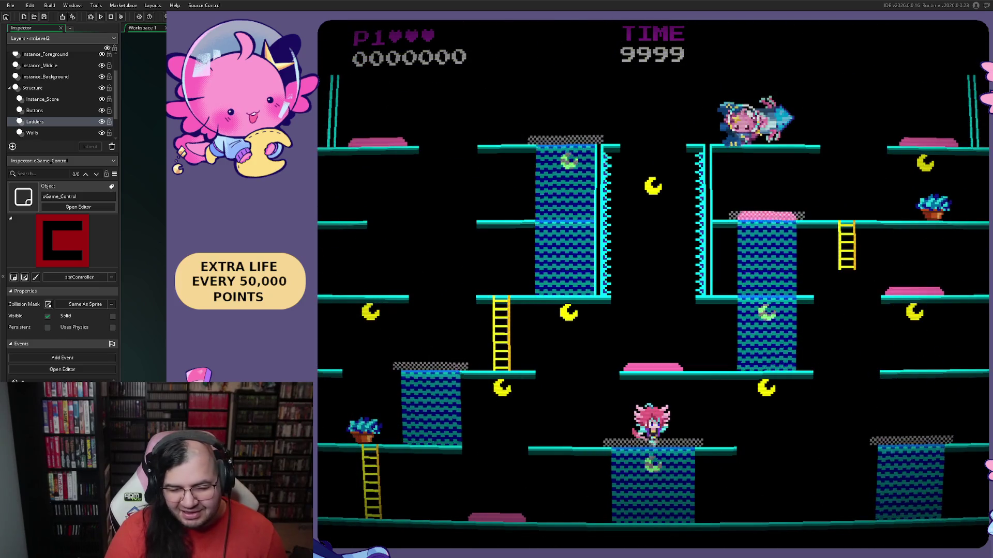
- From the level start, collect moons along the lower floors and platforms until the stage restarts
{"action": "key", "text": "Right"}
{"action": "key", "text": "Right"}
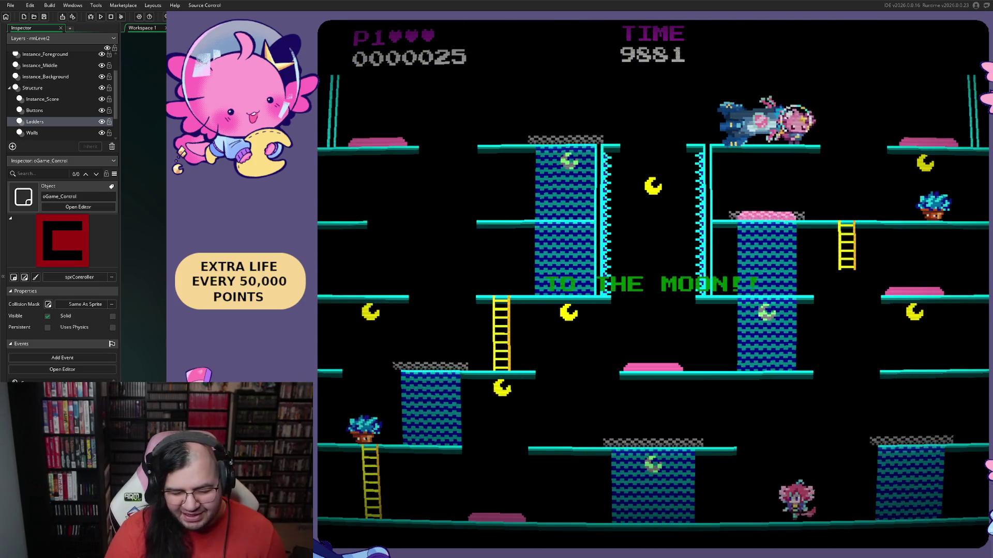
{"action": "key", "text": "Left"}
{"action": "key", "text": "space"}
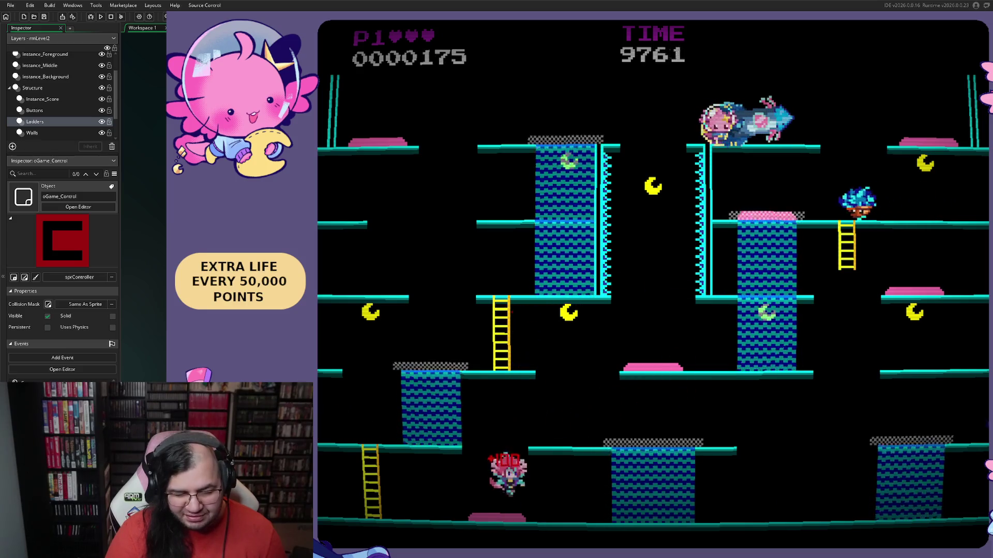
{"action": "key", "text": "Left"}
{"action": "key", "text": "Right"}
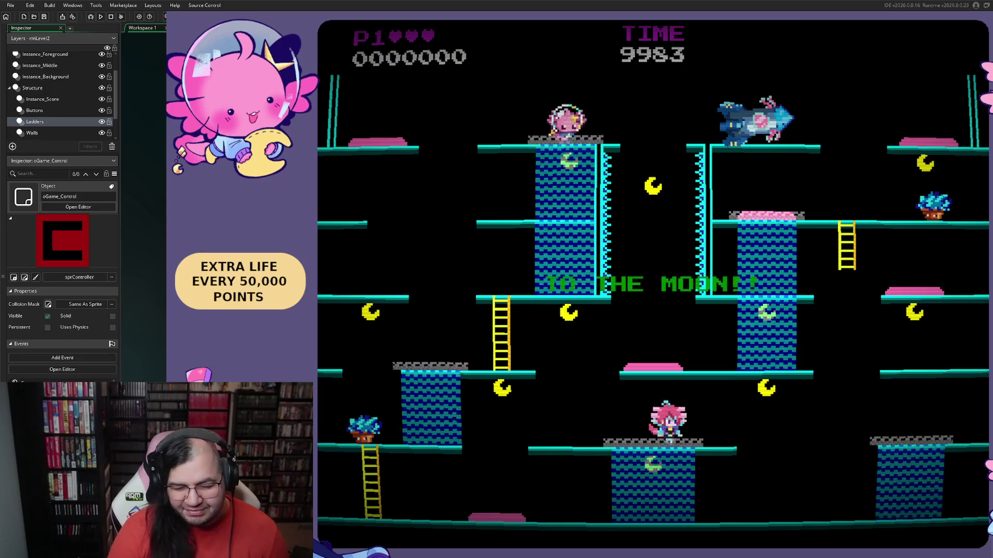
{"action": "key", "text": "Right"}
{"action": "key", "text": "space"}
{"action": "key", "text": "Left"}
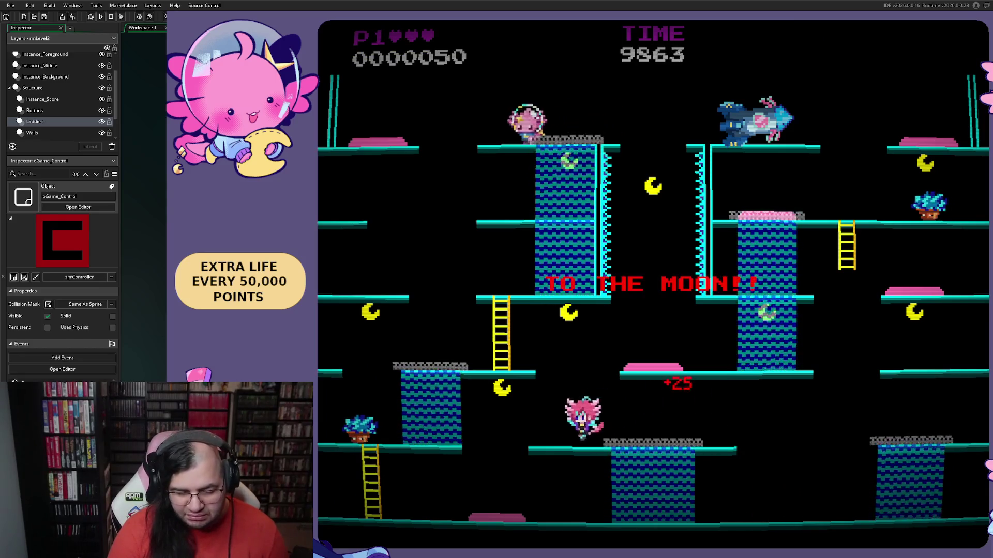
{"action": "key", "text": "Left"}
{"action": "key", "text": "Right"}
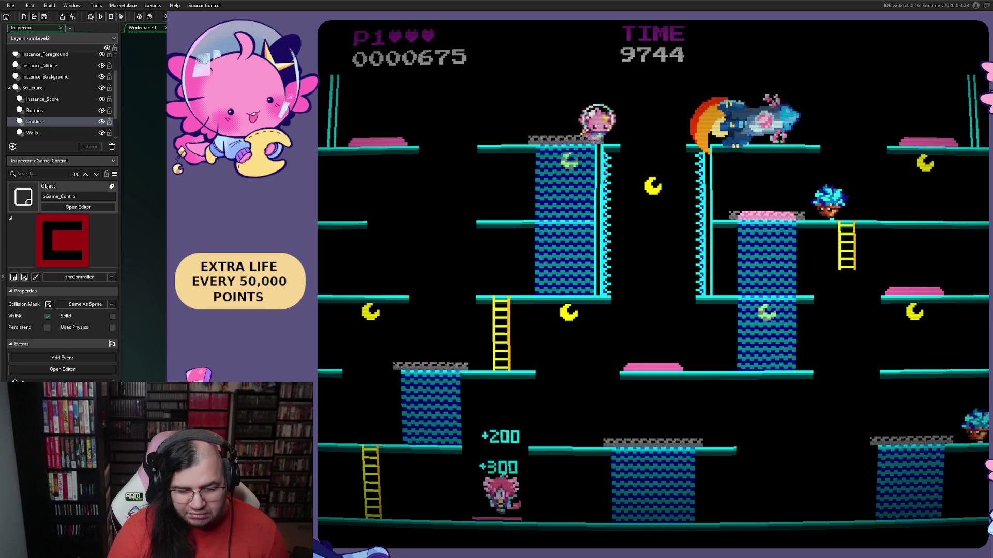
{"action": "key", "text": "space"}
{"action": "key", "text": "Left"}
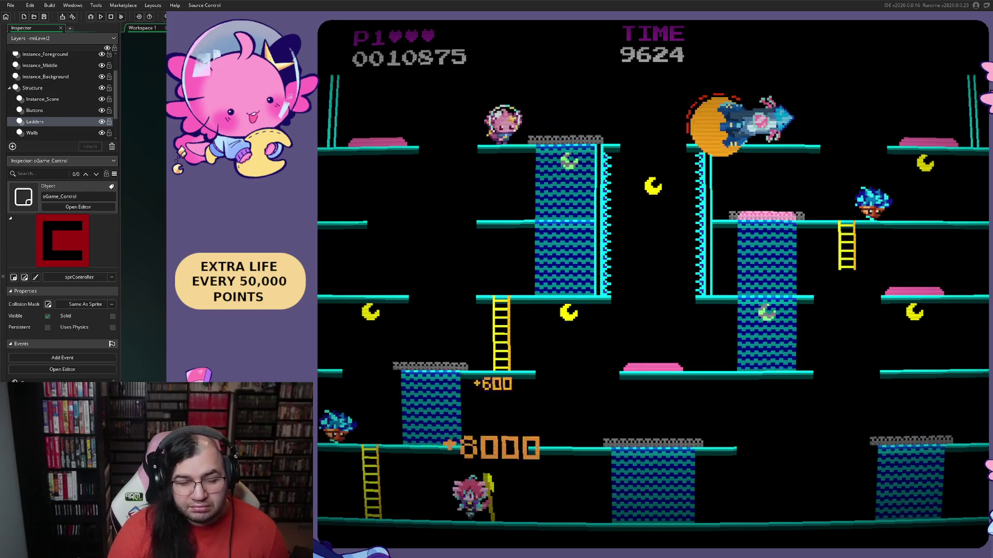
{"action": "key", "text": "space"}
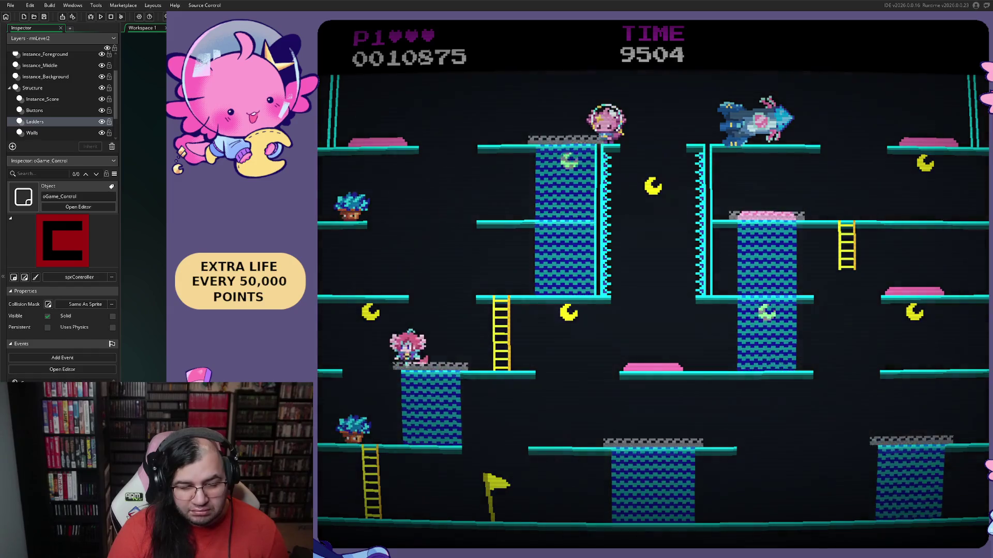
{"action": "key", "text": "Left"}
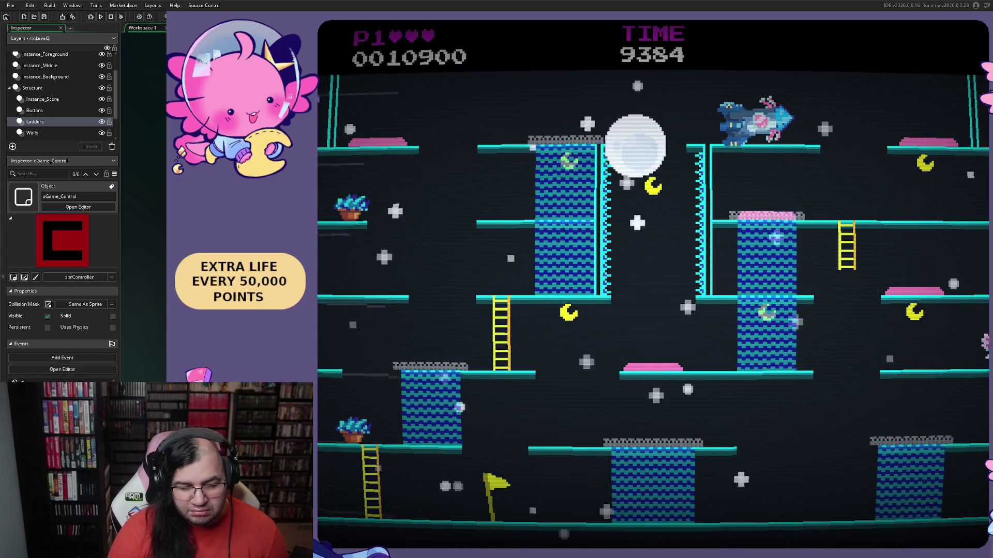
{"action": "key", "text": "Left"}
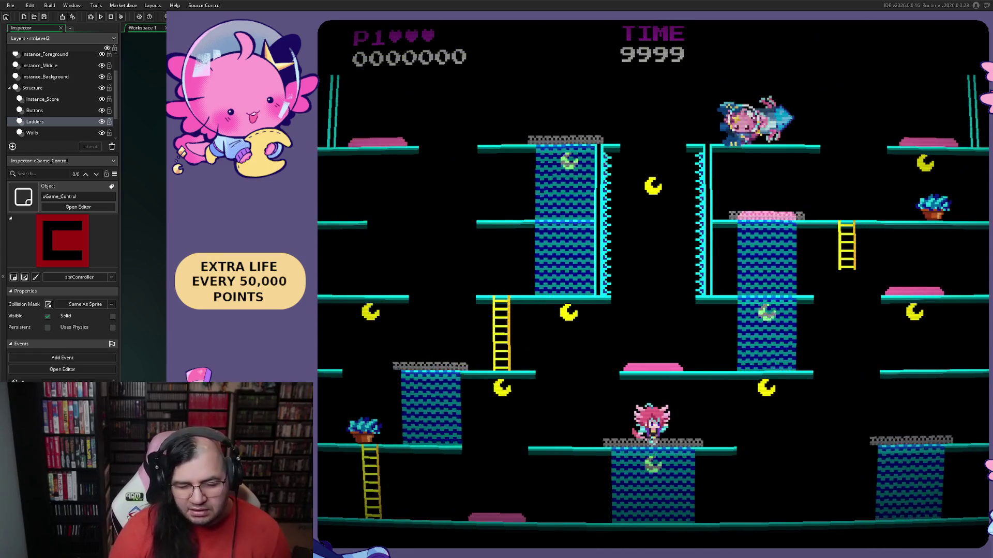
{"action": "key", "text": "Right"}
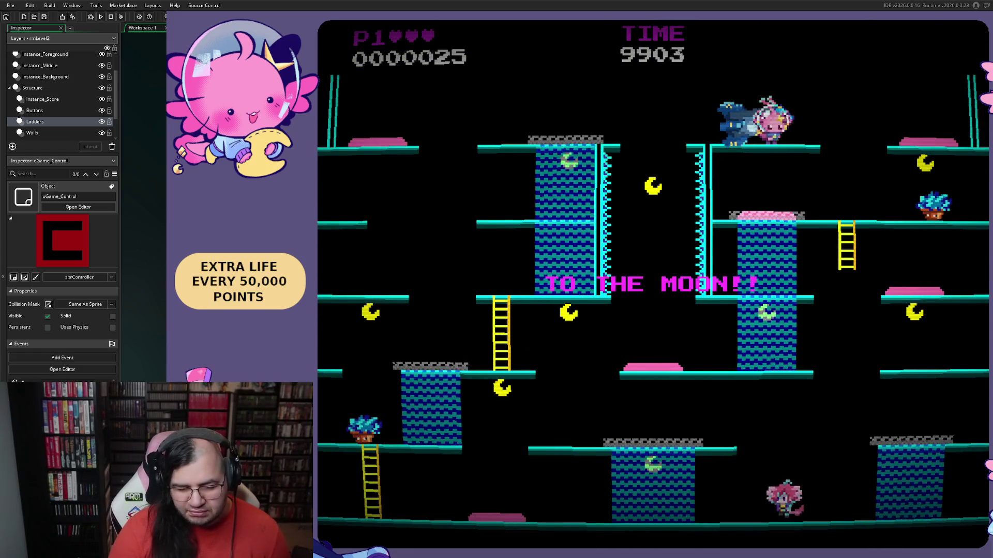
{"action": "key", "text": "Left"}
{"action": "key", "text": "Left"}
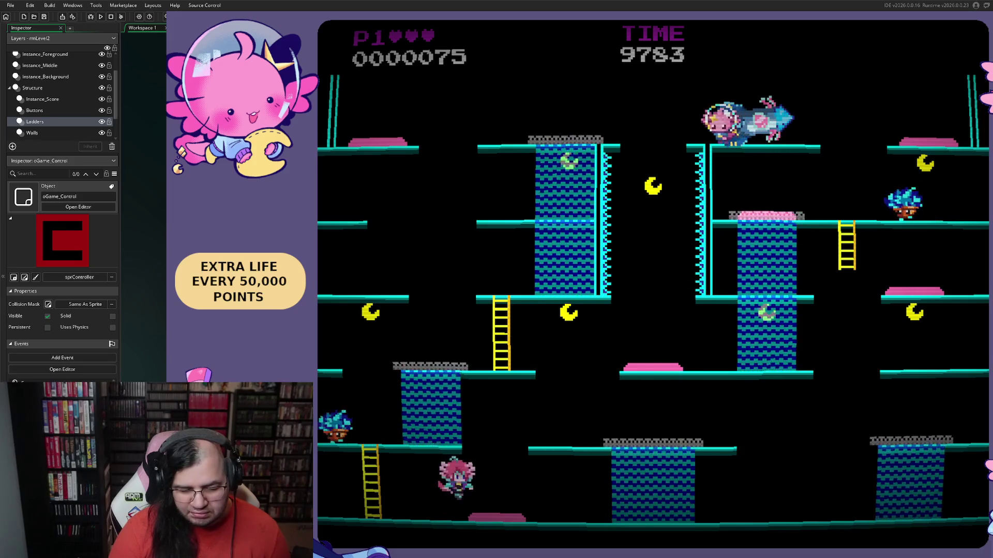
{"action": "key", "text": "Right"}
{"action": "key", "text": "space"}
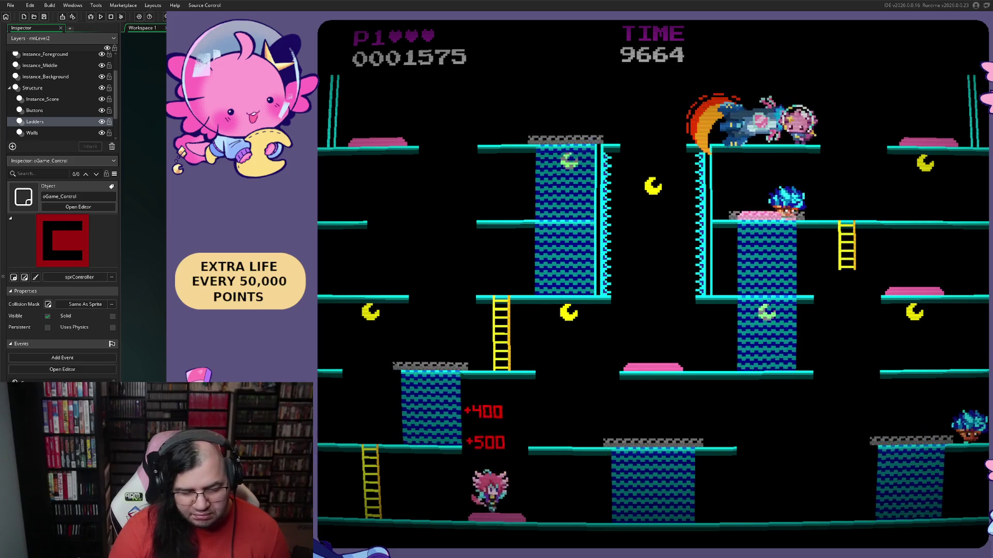
{"action": "key", "text": "space"}
{"action": "key", "text": "Left"}
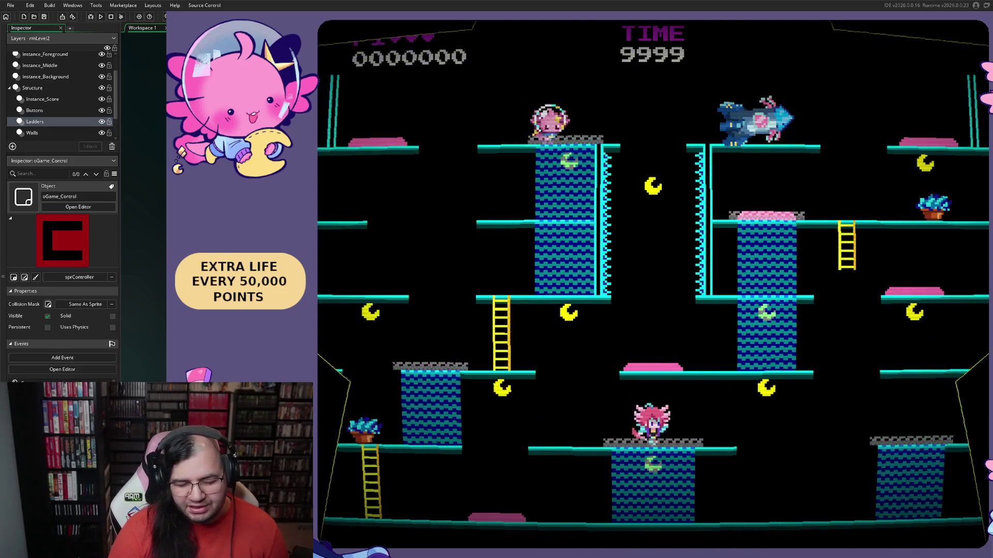
- After the restart, start moving and jumping the player along the bottom floor
{"action": "key", "text": "Right"}
{"action": "key", "text": "Right"}
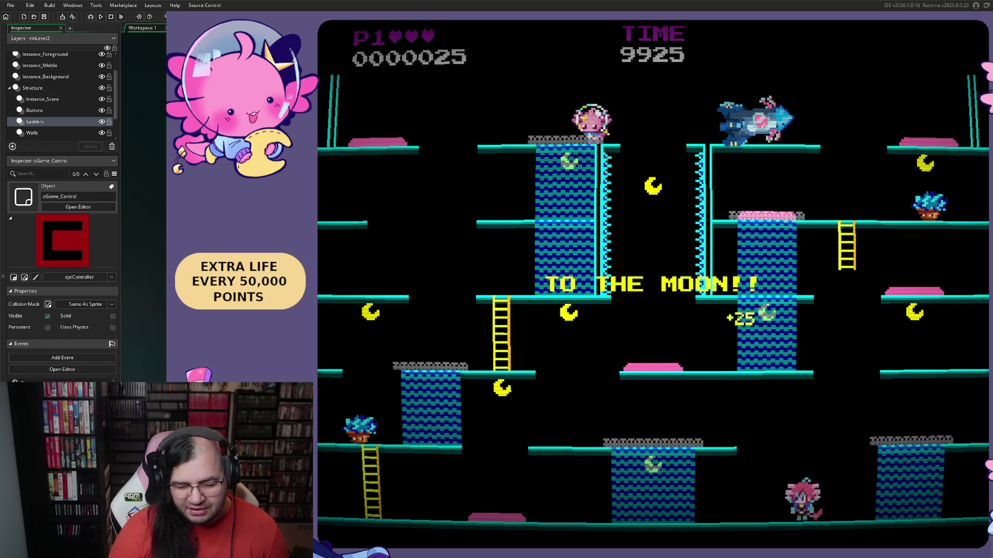
{"action": "key", "text": "Left"}
{"action": "key", "text": "space"}
{"action": "key", "text": "Left"}
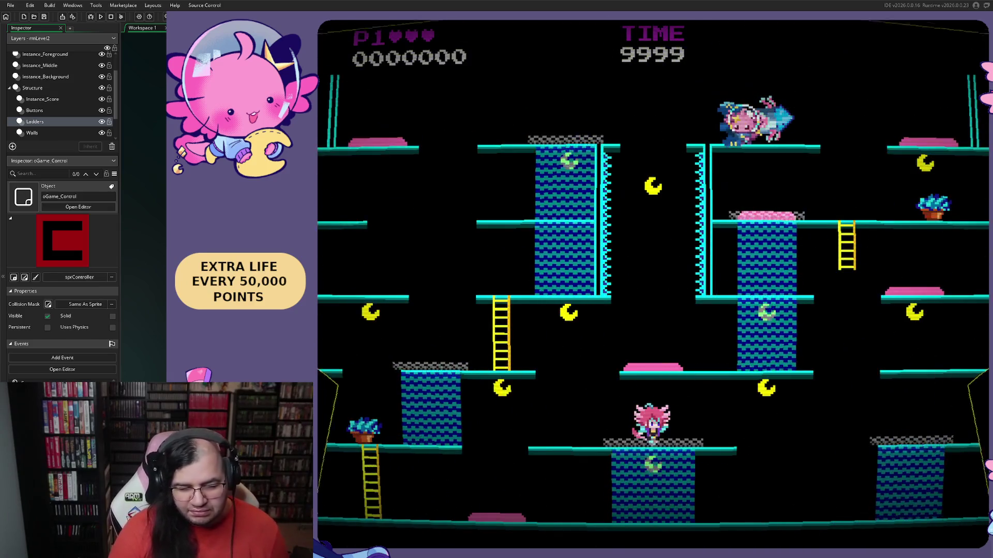
- Play the restarted level: climb the ladder, attack the nearby enemy and reach the blue column
{"action": "key", "text": "Right"}
{"action": "key", "text": "Right"}
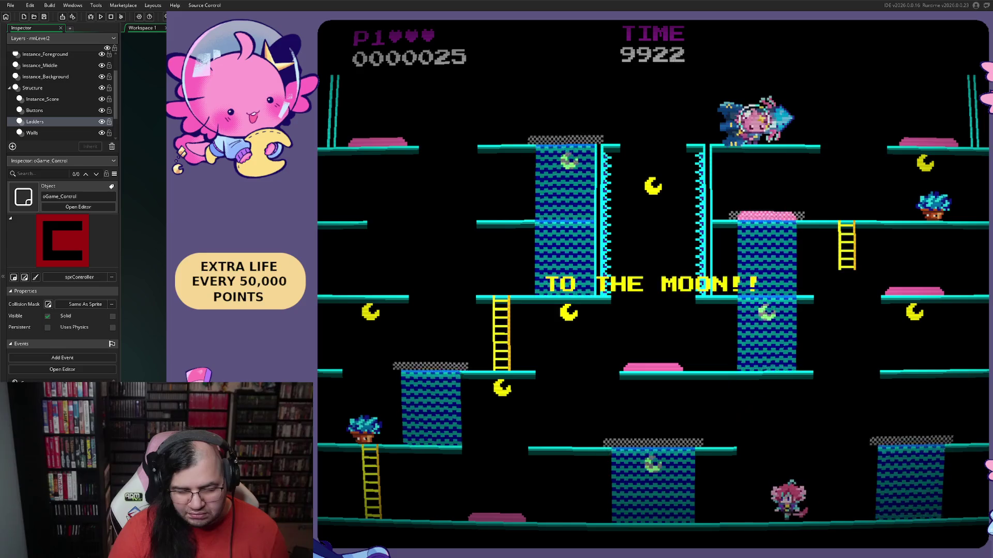
{"action": "key", "text": "Left"}
{"action": "key", "text": "space"}
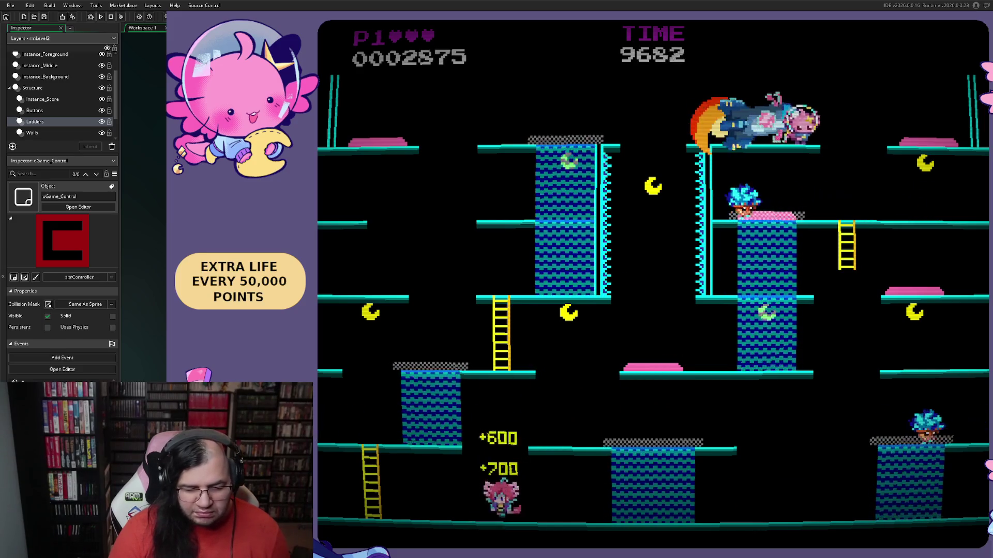
{"action": "key", "text": "Left"}
{"action": "key", "text": "Up"}
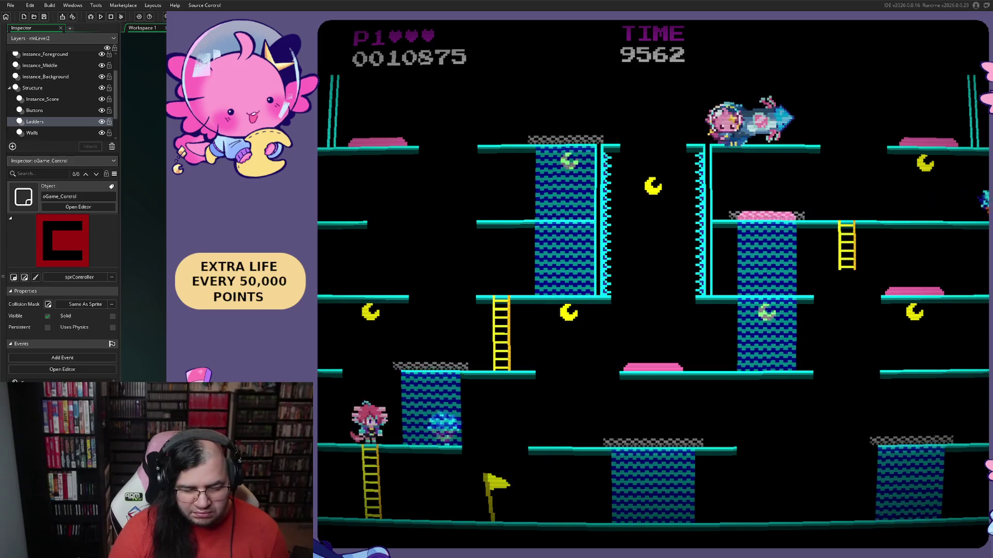
{"action": "key", "text": "Right"}
{"action": "key", "text": "space"}
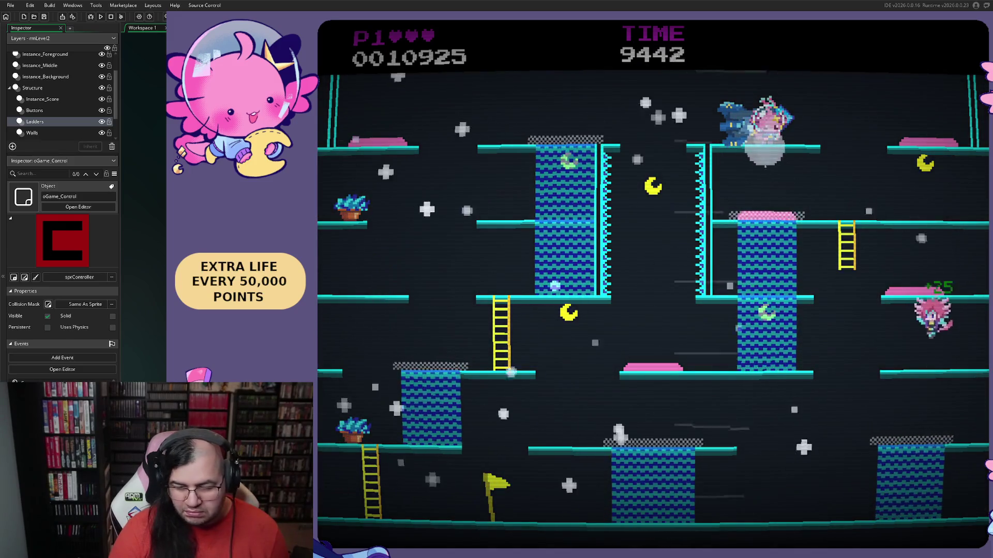
{"action": "key", "text": "Up"}
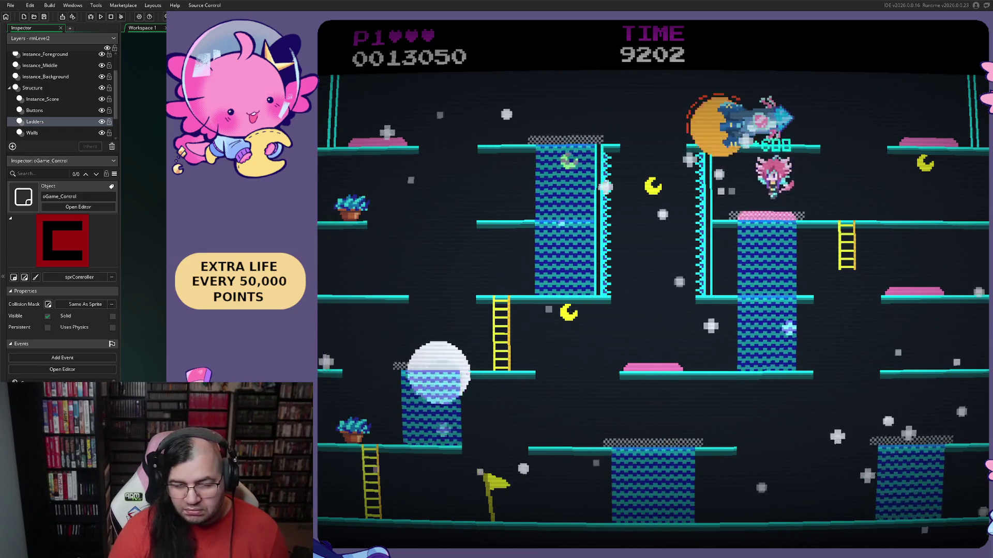
{"action": "key", "text": "Right"}
{"action": "key", "text": "Right"}
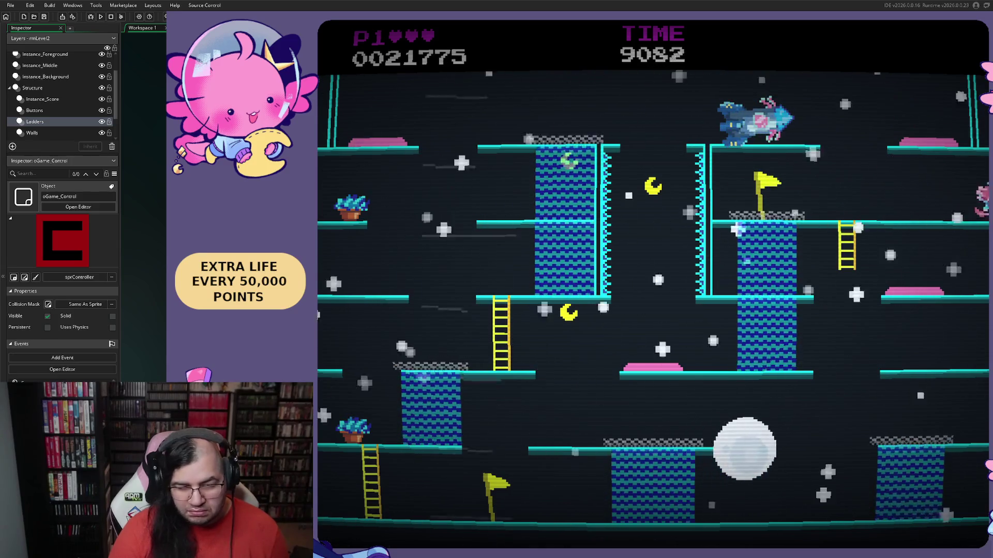
{"action": "key", "text": "Up"}
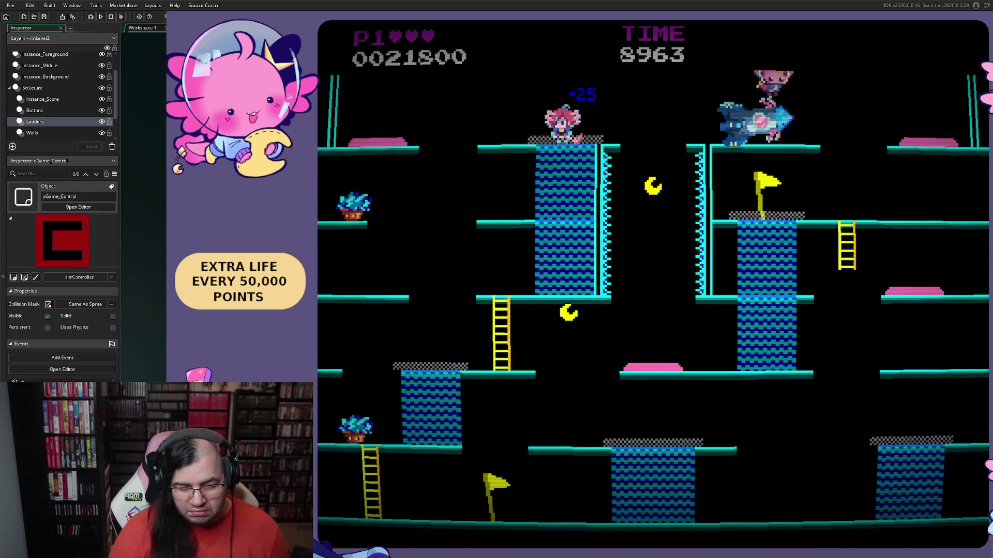
{"action": "key", "text": "Right"}
{"action": "key", "text": "Right"}
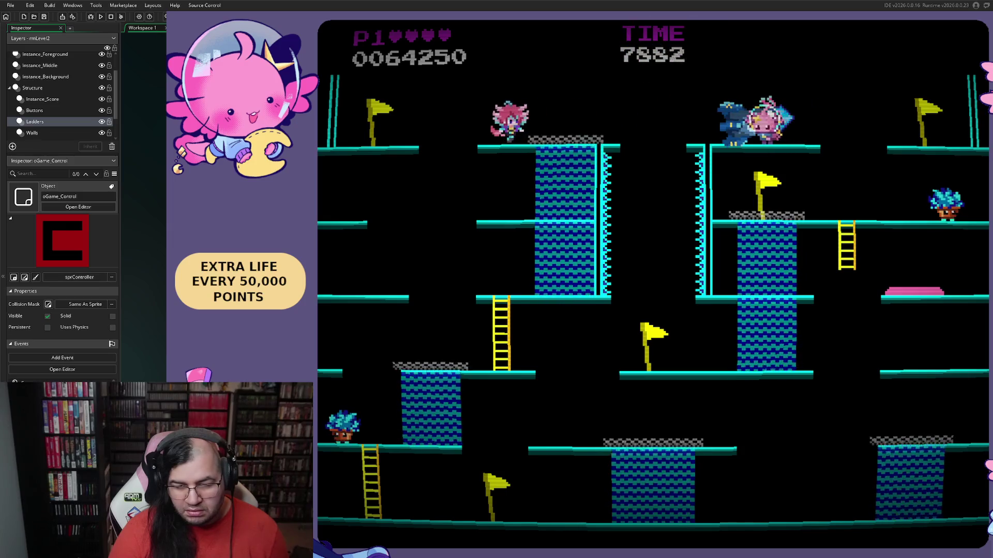
- Cross the upper platforms, catch an enemy and climb the ladder toward the flag
{"action": "key", "text": "Right"}
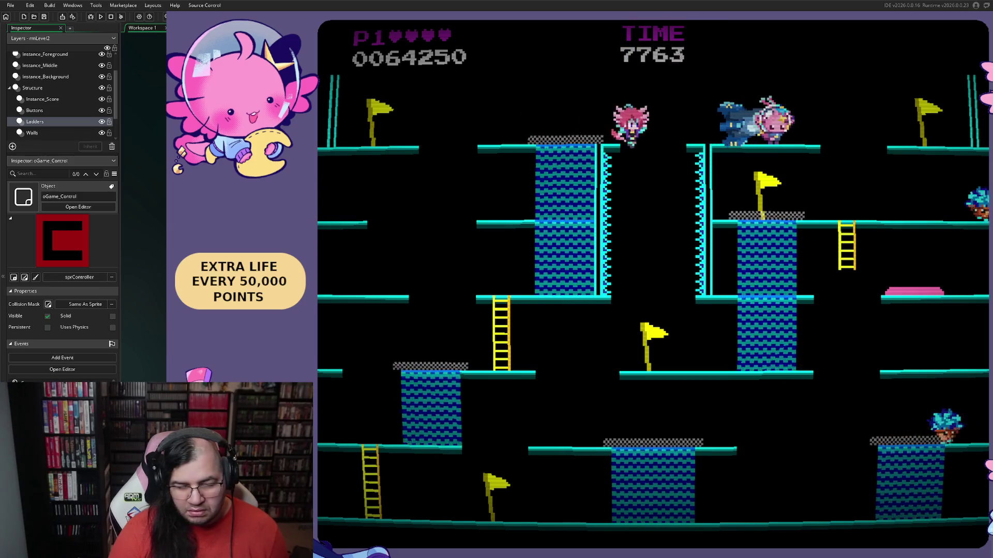
{"action": "key", "text": "Left"}
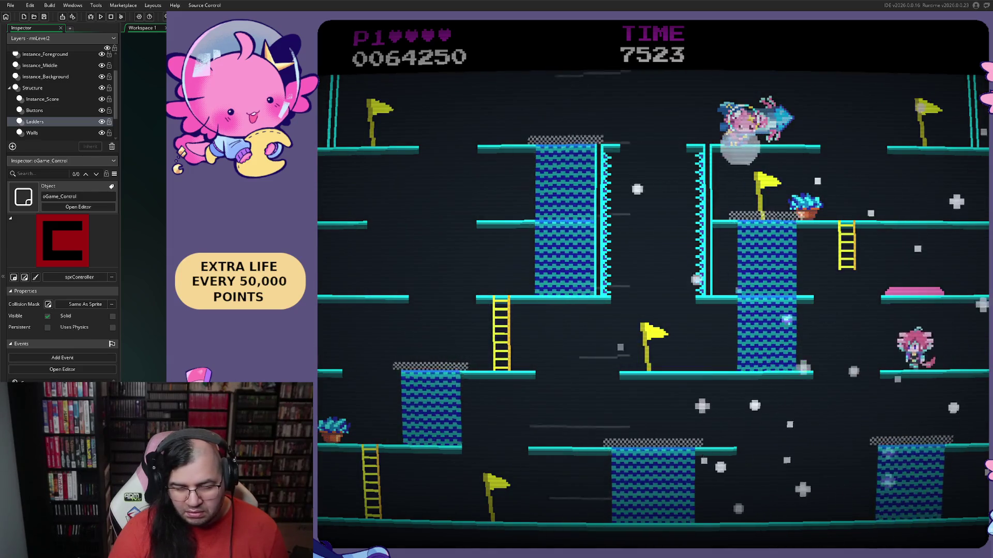
{"action": "key", "text": "Up"}
{"action": "key", "text": "Right"}
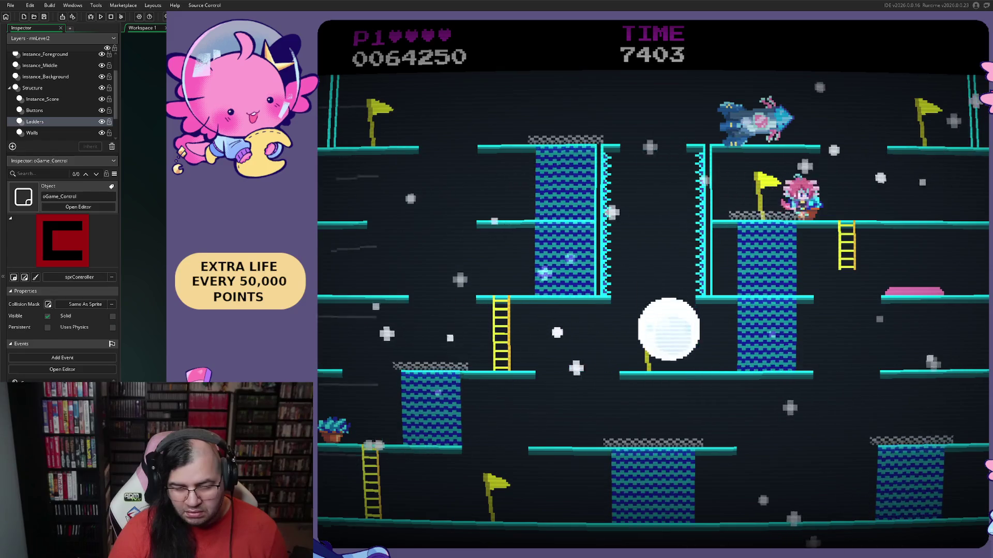
{"action": "key", "text": "Left"}
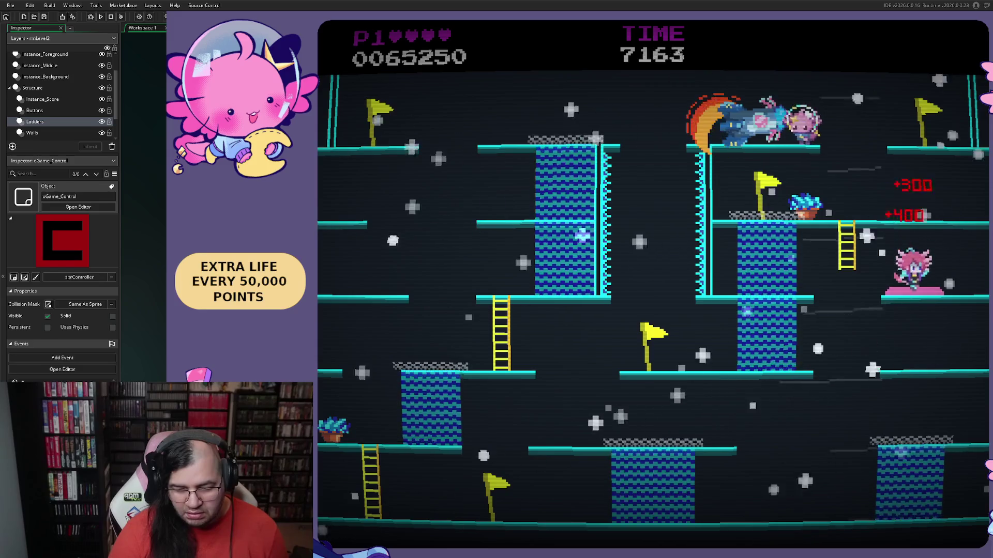
{"action": "key", "text": "Right"}
{"action": "key", "text": "Left"}
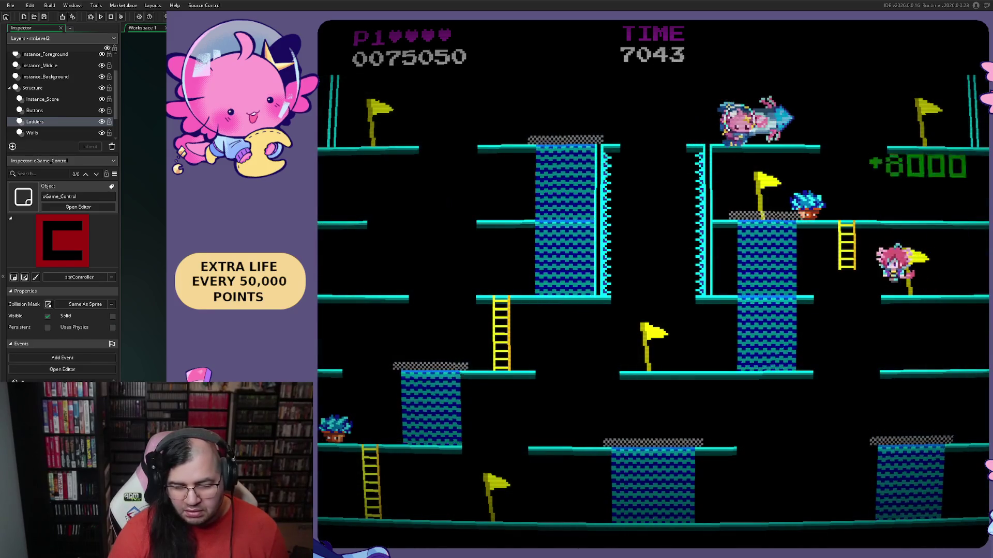
{"action": "key", "text": "Up"}
{"action": "key", "text": "Left"}
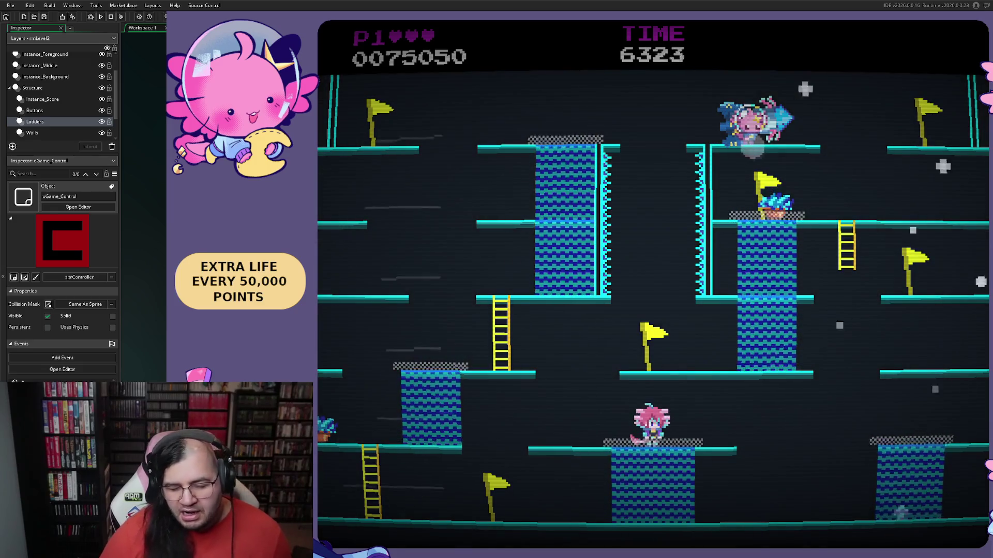
- Trigger the snowman into a snowball, jump up to the top goal, then close the test game
{"action": "key", "text": "Left"}
{"action": "key", "text": "Left"}
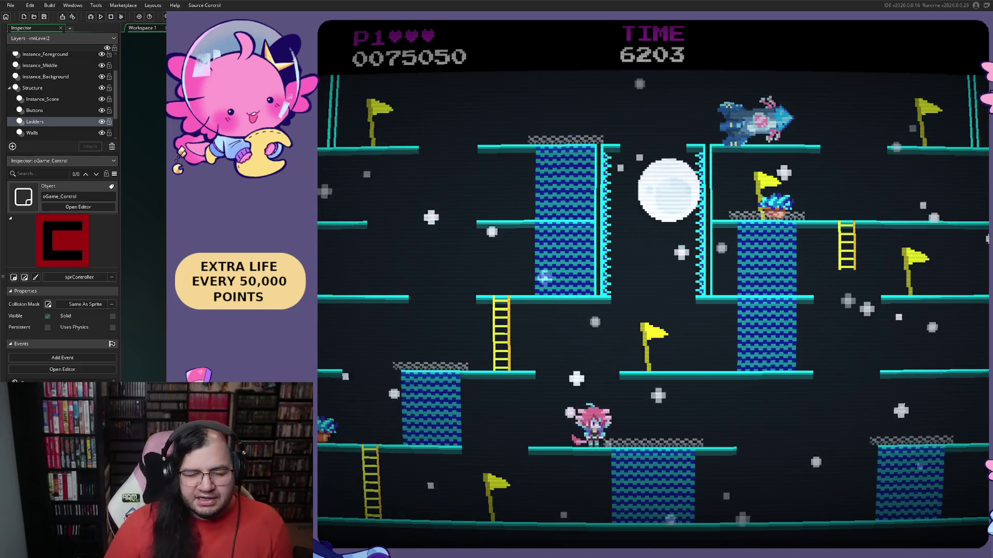
{"action": "key", "text": "Left"}
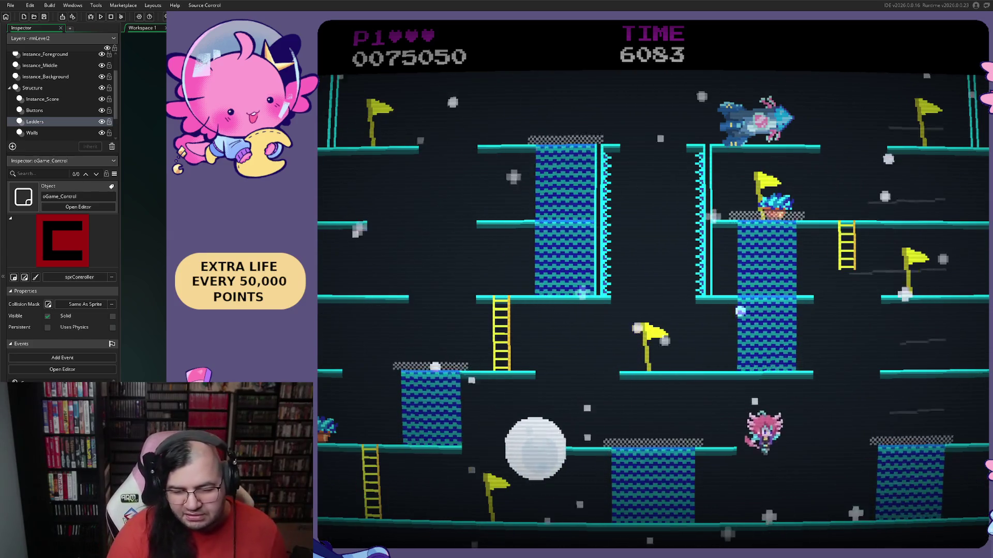
{"action": "key", "text": "Left"}
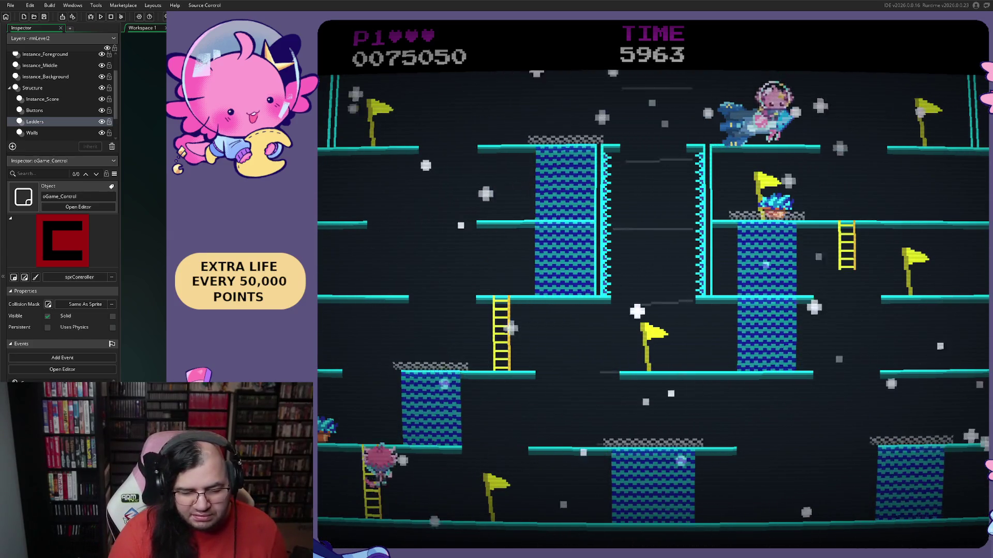
{"action": "key", "text": "Up"}
{"action": "key", "text": "Right"}
{"action": "key", "text": "Up"}
{"action": "key", "text": "Up"}
{"action": "key", "text": "Right"}
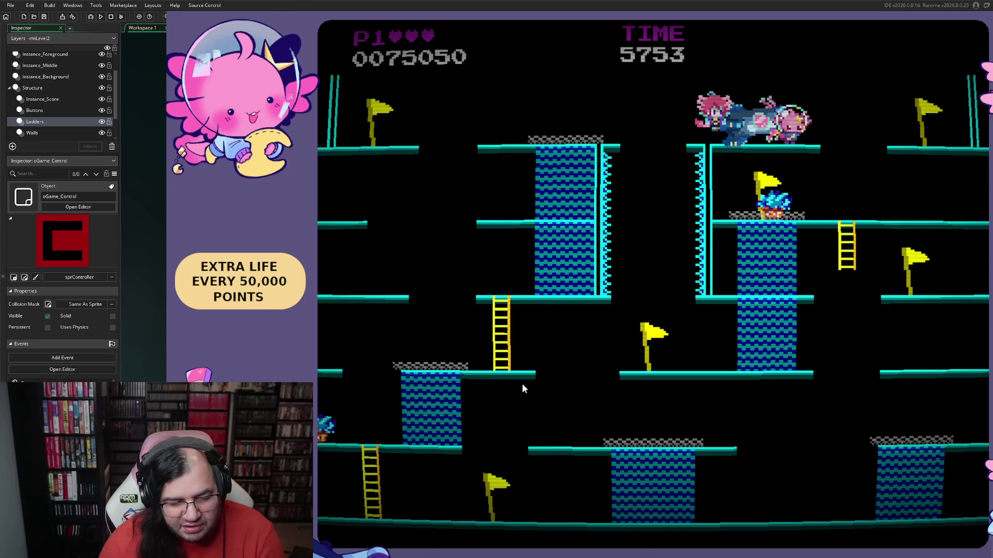
{"action": "key", "text": "Escape"}
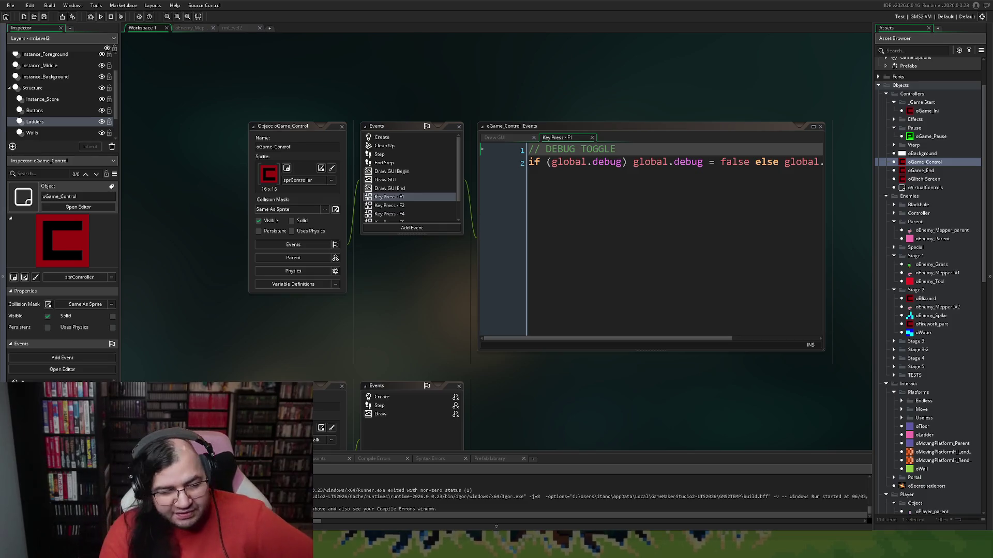
- Switch to the rmLevel2 room and view its Walls and Floors layer instances
{"action": "left_click", "coordinate": [233, 29]}
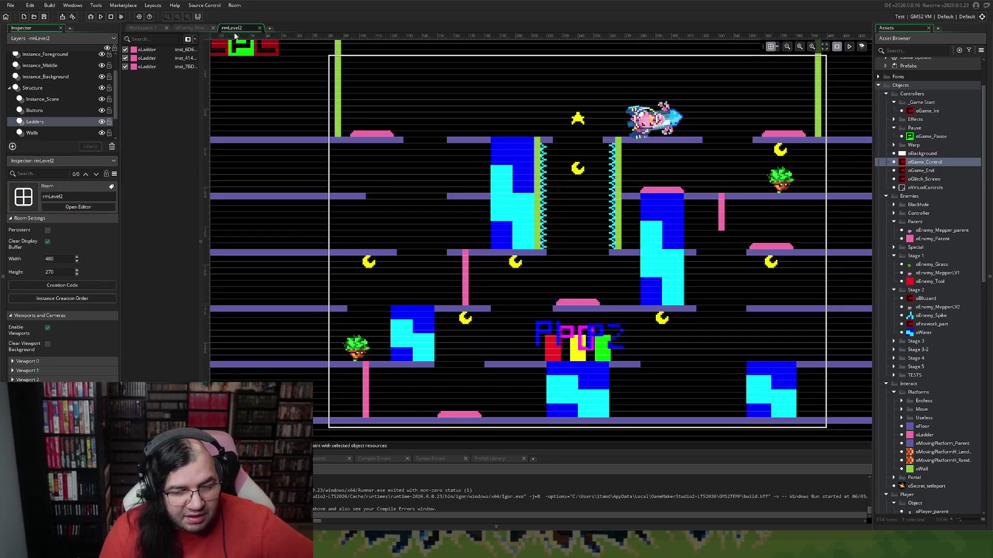
{"action": "scroll", "coordinate": [508, 245], "scroll_direction": "down", "scroll_amount": 1}
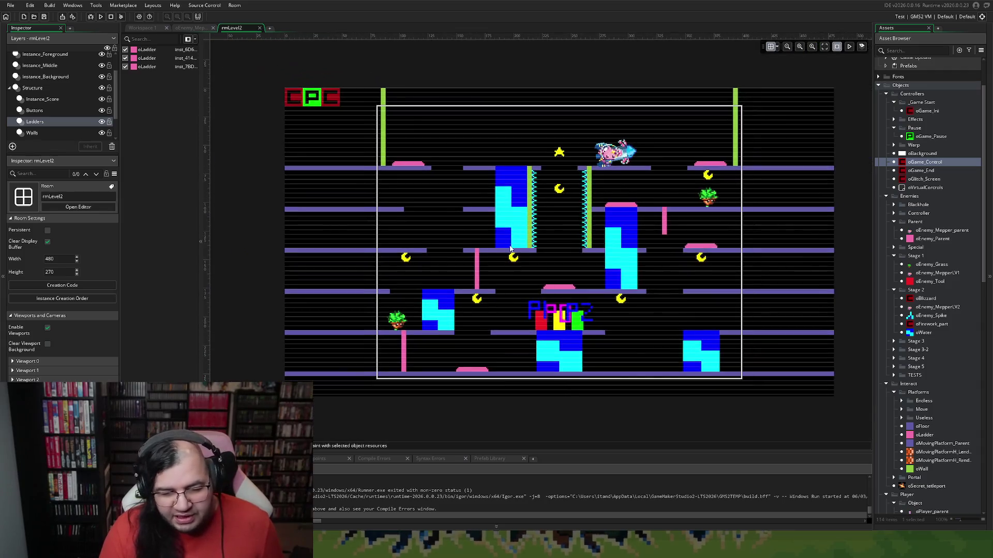
{"action": "scroll", "coordinate": [508, 245], "scroll_direction": "down", "scroll_amount": 1}
{"action": "scroll", "coordinate": [507, 245], "scroll_direction": "up", "scroll_amount": 1}
{"action": "scroll", "coordinate": [508, 245], "scroll_direction": "down", "scroll_amount": 1}
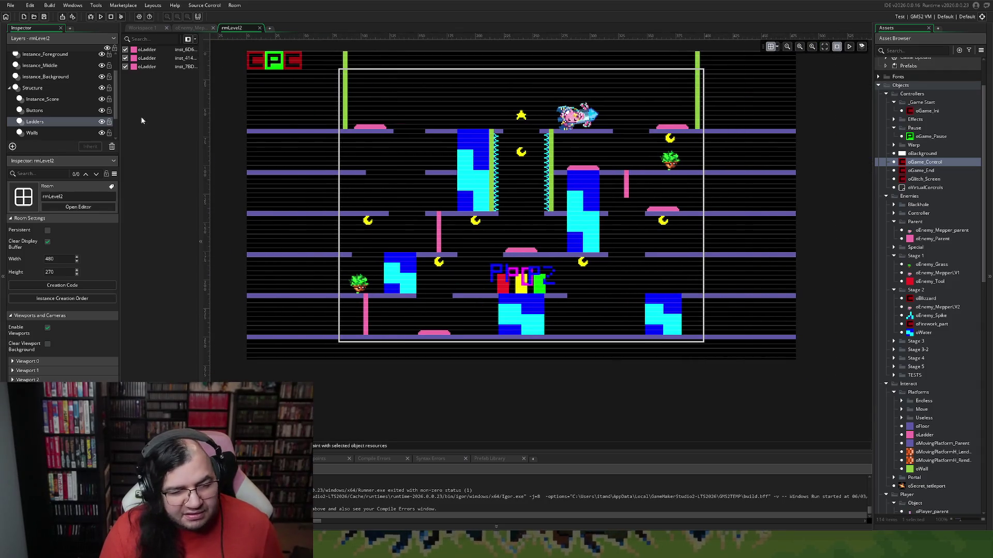
{"action": "left_click", "coordinate": [38, 134]}
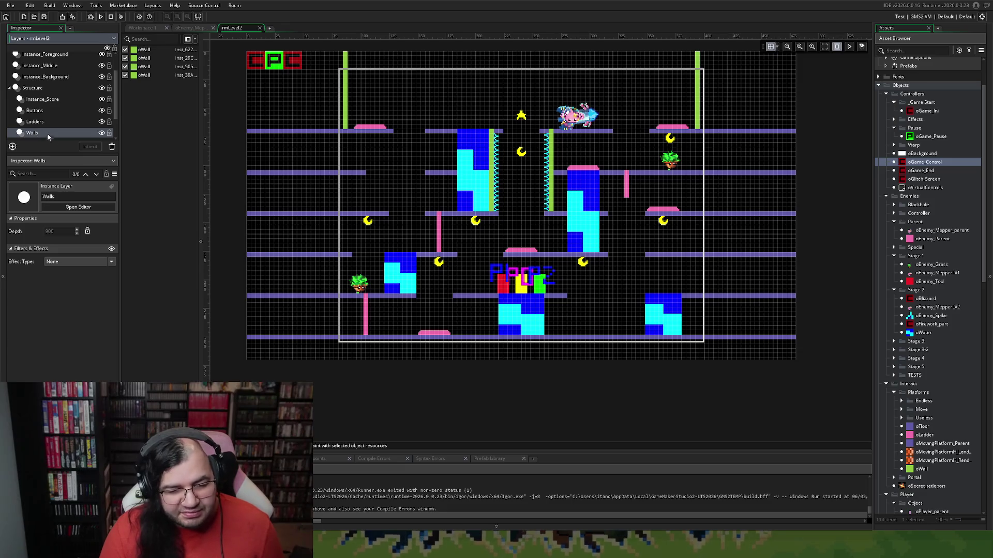
{"action": "scroll", "coordinate": [49, 131], "scroll_direction": "down", "scroll_amount": 1}
{"action": "left_click", "coordinate": [49, 129]}
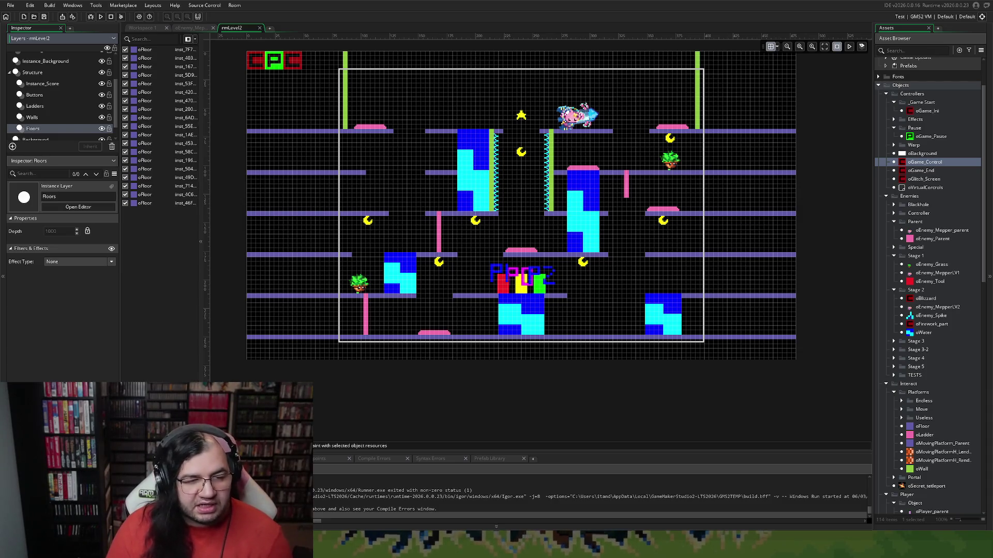
- Bring up the snowman enemy's Draw event code with its snowball rolling logic
{"action": "left_click", "coordinate": [191, 28]}
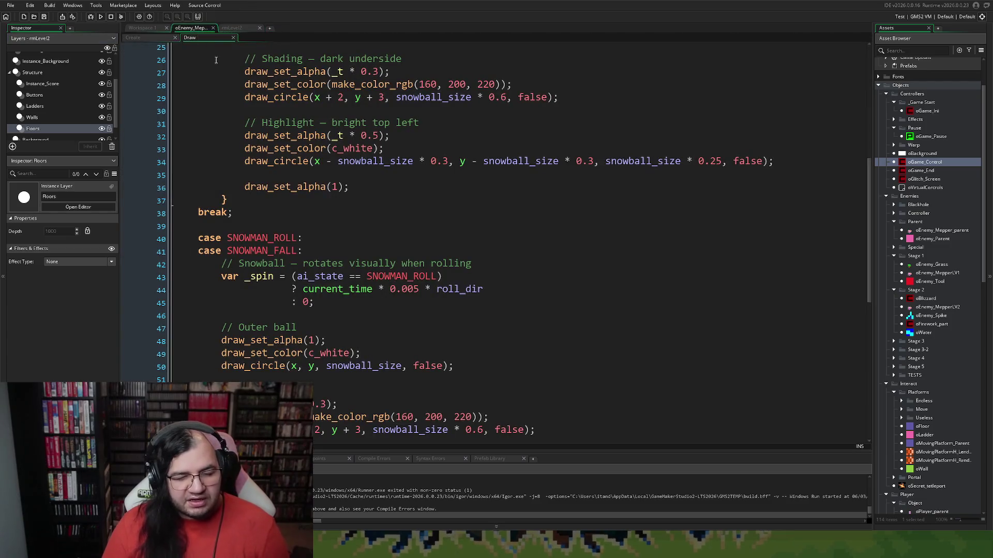
{"action": "scroll", "coordinate": [284, 97], "scroll_direction": "down", "scroll_amount": 2}
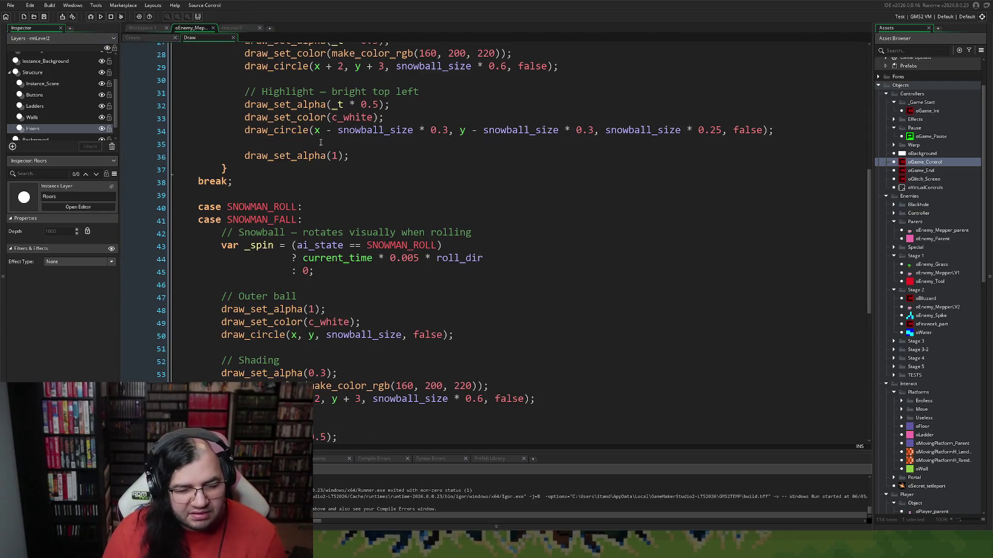
{"action": "scroll", "coordinate": [294, 142], "scroll_direction": "down", "scroll_amount": 3}
{"action": "scroll", "coordinate": [295, 142], "scroll_direction": "down", "scroll_amount": 2}
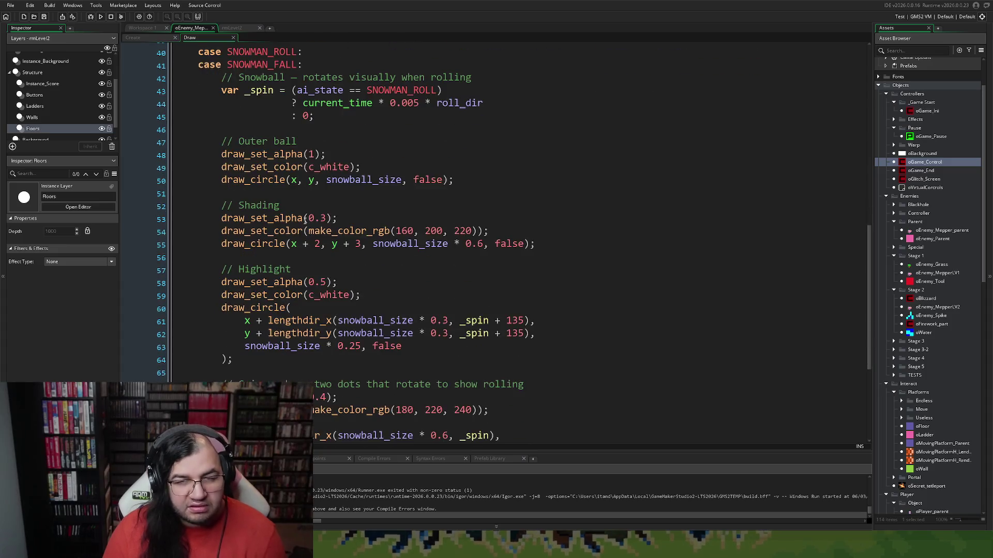
{"action": "scroll", "coordinate": [295, 142], "scroll_direction": "down", "scroll_amount": 5}
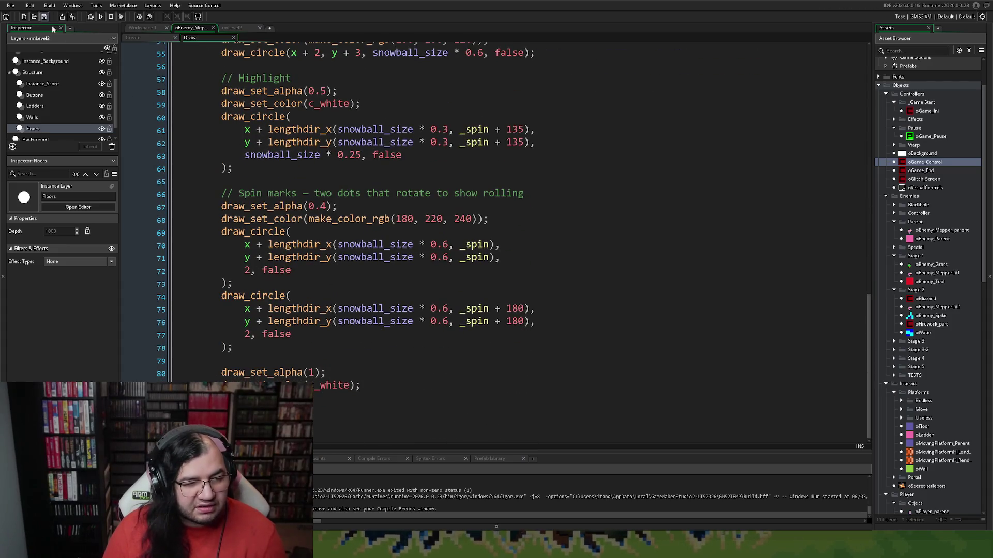
{"action": "scroll", "coordinate": [278, 169], "scroll_direction": "up", "scroll_amount": 4}
{"action": "scroll", "coordinate": [276, 152], "scroll_direction": "up", "scroll_amount": 4}
{"action": "scroll", "coordinate": [272, 116], "scroll_direction": "up", "scroll_amount": 5}
{"action": "scroll", "coordinate": [268, 92], "scroll_direction": "up", "scroll_amount": 2}
{"action": "scroll", "coordinate": [269, 92], "scroll_direction": "up", "scroll_amount": 4}
- Open oEnemy_MepperLV2 from the Asset Browser and show its Step event code
{"action": "left_click", "coordinate": [155, 38]}
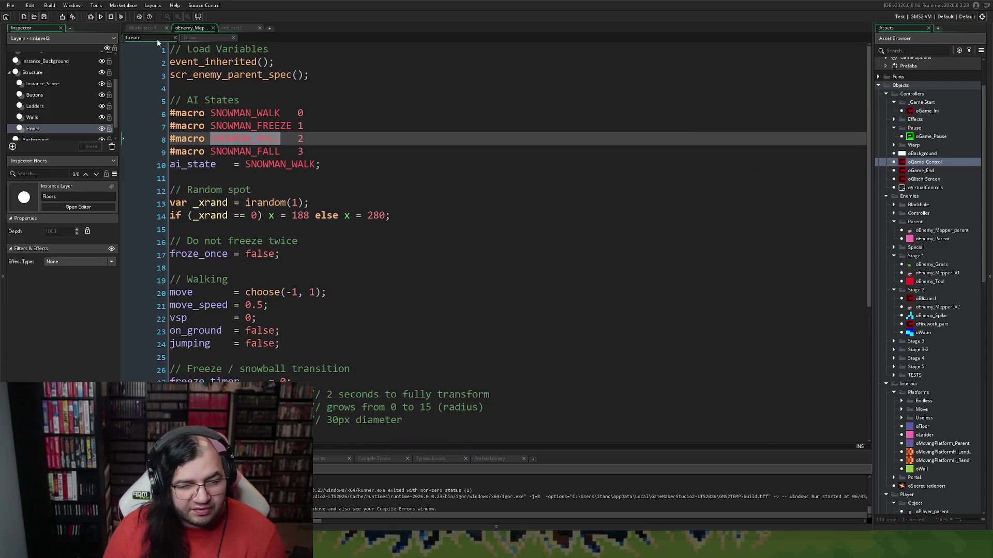
{"action": "left_click", "coordinate": [155, 29]}
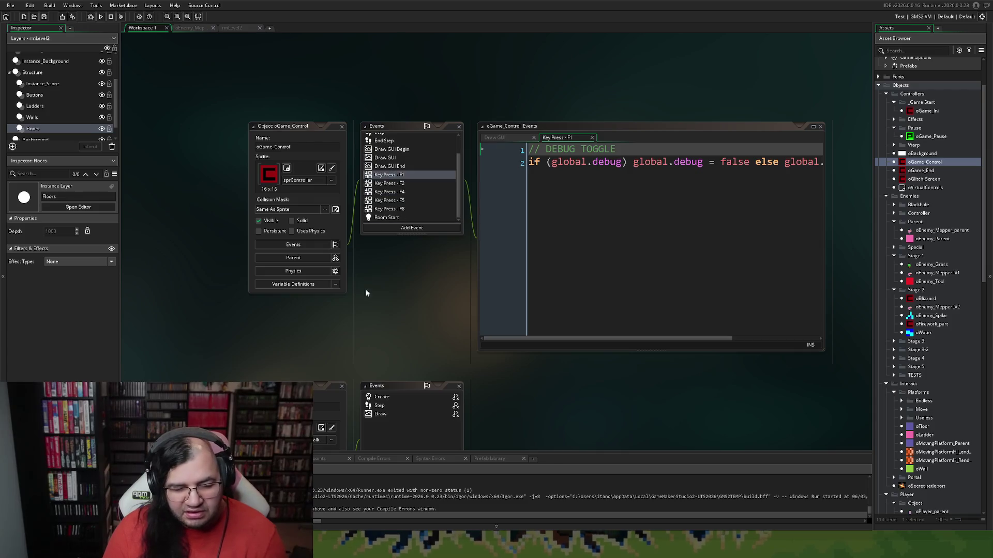
{"action": "scroll", "coordinate": [365, 292], "scroll_direction": "down", "scroll_amount": 3}
{"action": "scroll", "coordinate": [368, 271], "scroll_direction": "down", "scroll_amount": 3}
{"action": "scroll", "coordinate": [362, 268], "scroll_direction": "up", "scroll_amount": 2}
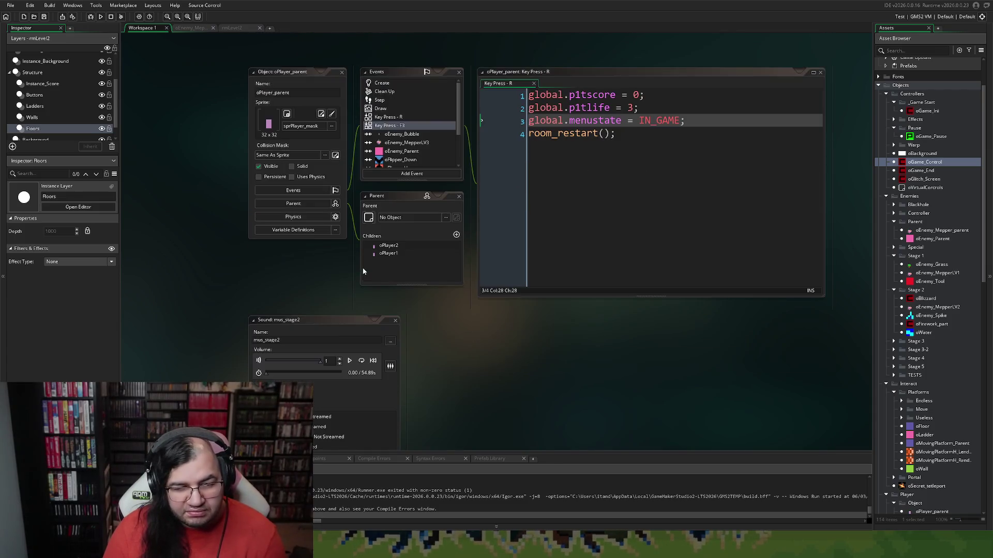
{"action": "scroll", "coordinate": [357, 254], "scroll_direction": "down", "scroll_amount": 5}
{"action": "scroll", "coordinate": [354, 256], "scroll_direction": "down", "scroll_amount": 3}
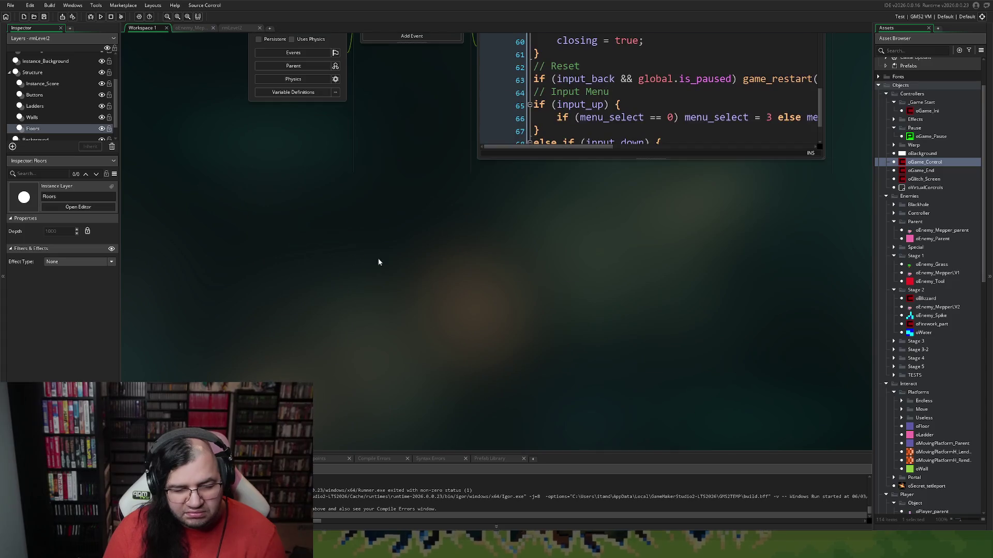
{"action": "scroll", "coordinate": [378, 259], "scroll_direction": "up", "scroll_amount": 4}
{"action": "scroll", "coordinate": [454, 261], "scroll_direction": "down", "scroll_amount": 3}
{"action": "scroll", "coordinate": [450, 250], "scroll_direction": "down", "scroll_amount": 3}
{"action": "scroll", "coordinate": [457, 245], "scroll_direction": "up", "scroll_amount": 3}
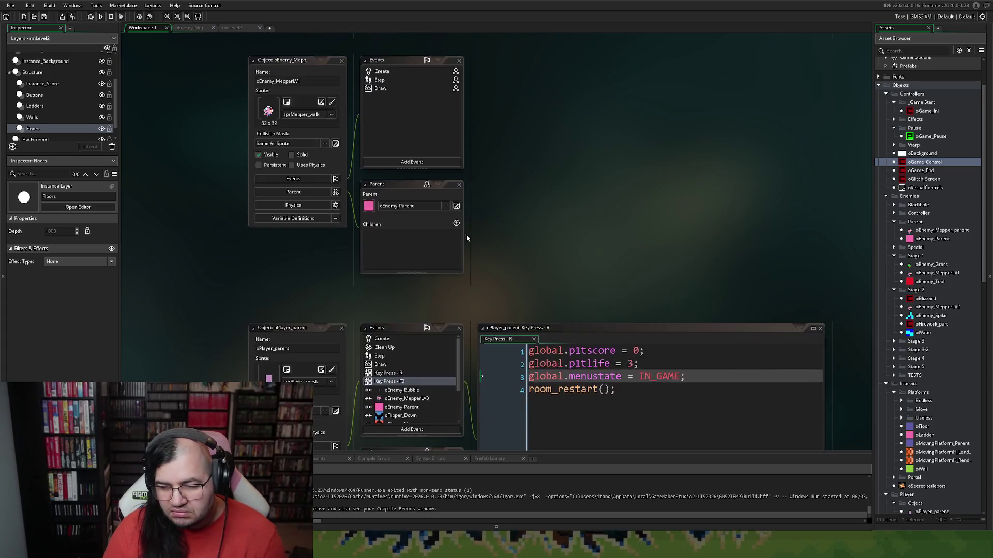
{"action": "scroll", "coordinate": [544, 218], "scroll_direction": "up", "scroll_amount": 3}
{"action": "scroll", "coordinate": [588, 204], "scroll_direction": "up", "scroll_amount": 3}
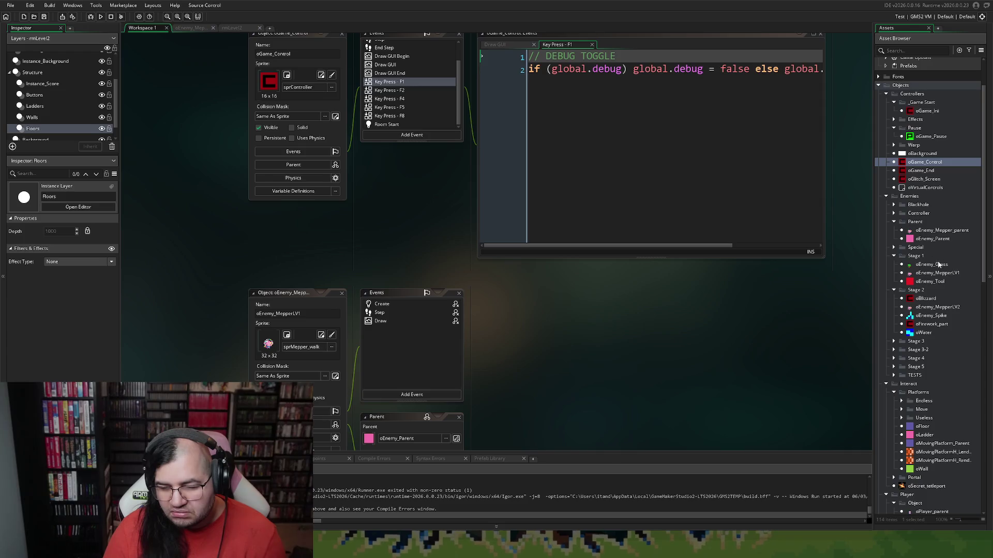
{"action": "double_click", "coordinate": [927, 306]}
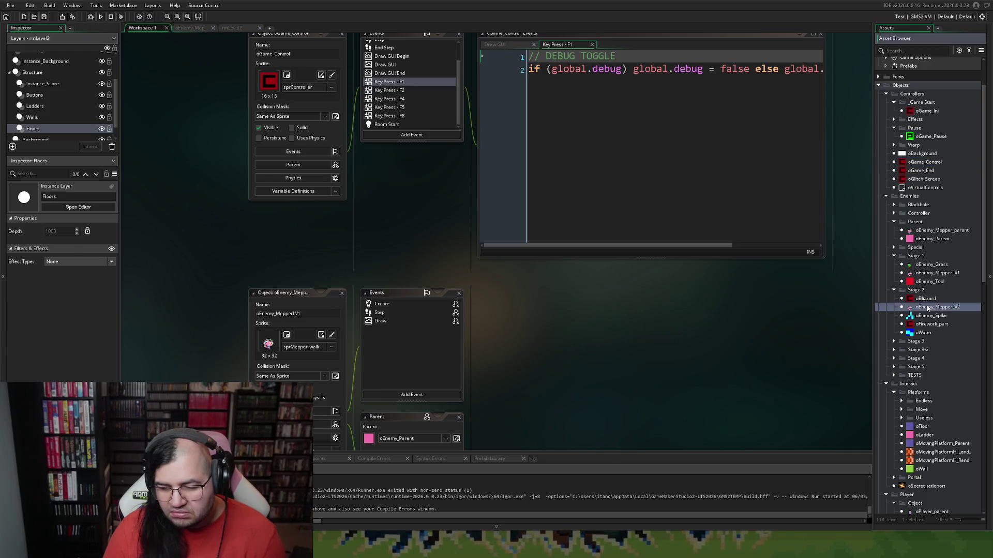
{"action": "left_click", "coordinate": [407, 152]}
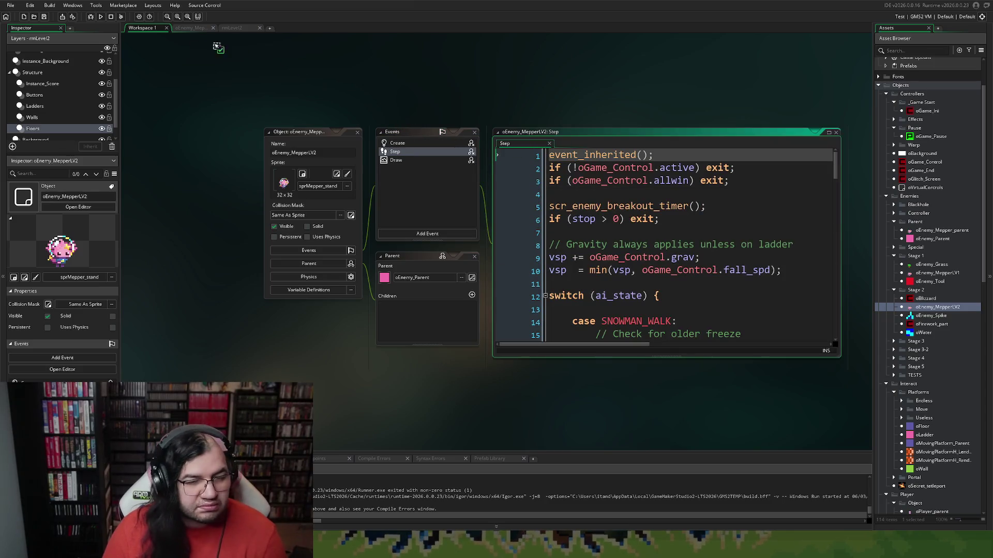
- Delete the blank line under case SNOWMAN_FREEZE and jump to SNOWMAN_ROLL's definition in Create
{"action": "left_click", "coordinate": [190, 28]}
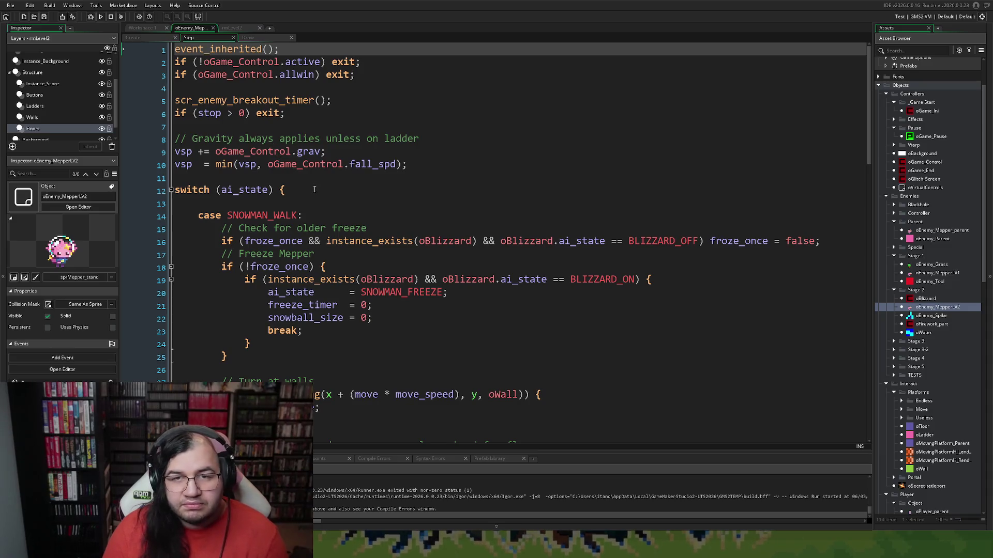
{"action": "scroll", "coordinate": [315, 189], "scroll_direction": "down", "scroll_amount": 2}
{"action": "scroll", "coordinate": [312, 190], "scroll_direction": "down", "scroll_amount": 3}
{"action": "scroll", "coordinate": [311, 189], "scroll_direction": "down", "scroll_amount": 4}
{"action": "scroll", "coordinate": [307, 191], "scroll_direction": "down", "scroll_amount": 3}
{"action": "scroll", "coordinate": [301, 191], "scroll_direction": "down", "scroll_amount": 1}
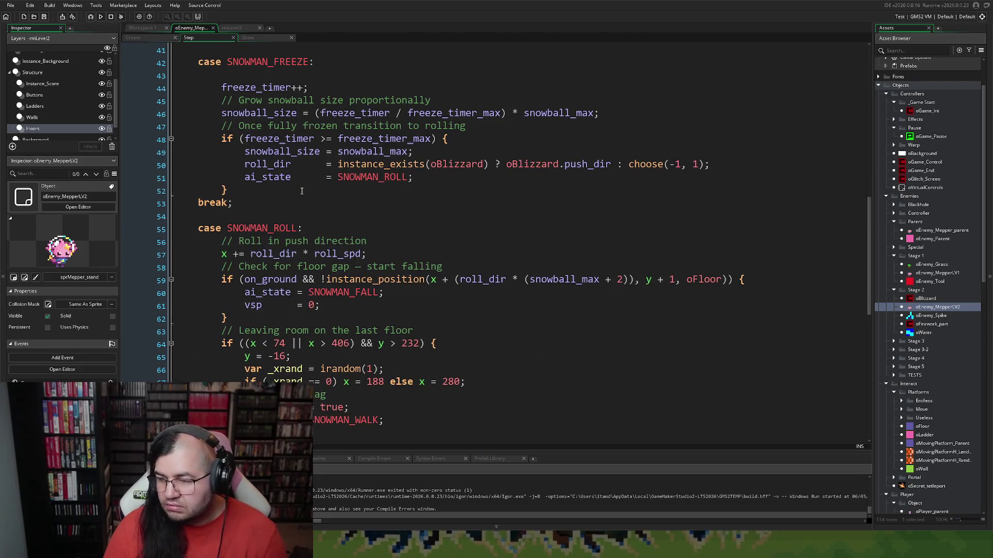
{"action": "scroll", "coordinate": [301, 191], "scroll_direction": "down", "scroll_amount": 1}
{"action": "scroll", "coordinate": [291, 187], "scroll_direction": "down", "scroll_amount": 3}
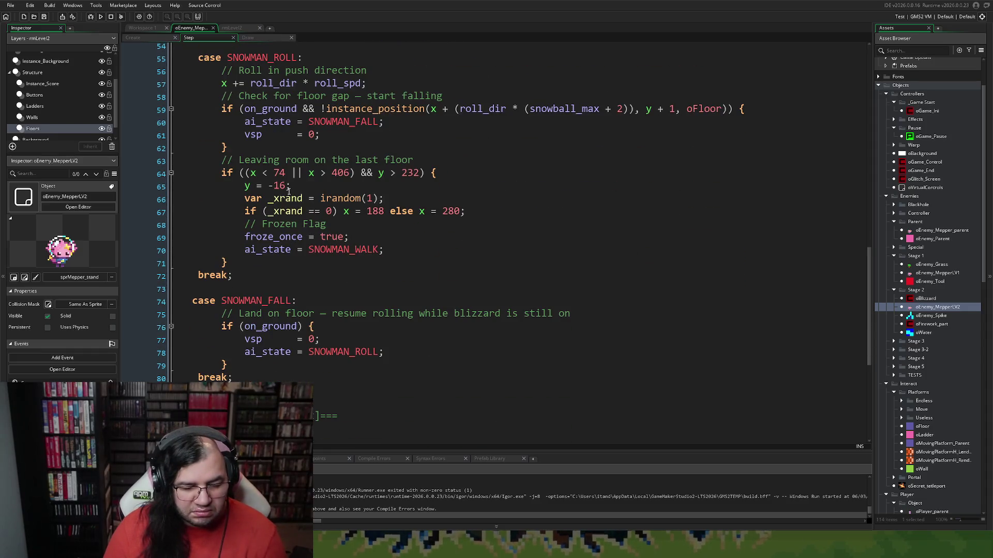
{"action": "scroll", "coordinate": [288, 190], "scroll_direction": "down", "scroll_amount": 2}
{"action": "scroll", "coordinate": [288, 191], "scroll_direction": "down", "scroll_amount": 3}
{"action": "scroll", "coordinate": [288, 193], "scroll_direction": "down", "scroll_amount": 2}
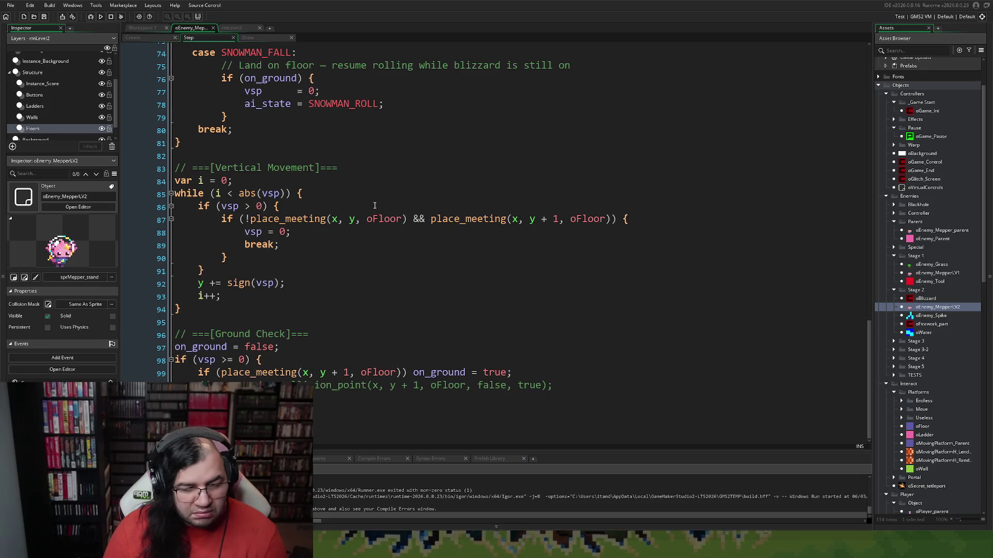
{"action": "scroll", "coordinate": [372, 206], "scroll_direction": "up", "scroll_amount": 1}
{"action": "scroll", "coordinate": [373, 206], "scroll_direction": "up", "scroll_amount": 2}
{"action": "scroll", "coordinate": [372, 205], "scroll_direction": "up", "scroll_amount": 1}
{"action": "scroll", "coordinate": [369, 205], "scroll_direction": "up", "scroll_amount": 3}
{"action": "scroll", "coordinate": [371, 205], "scroll_direction": "up", "scroll_amount": 3}
{"action": "scroll", "coordinate": [367, 208], "scroll_direction": "up", "scroll_amount": 2}
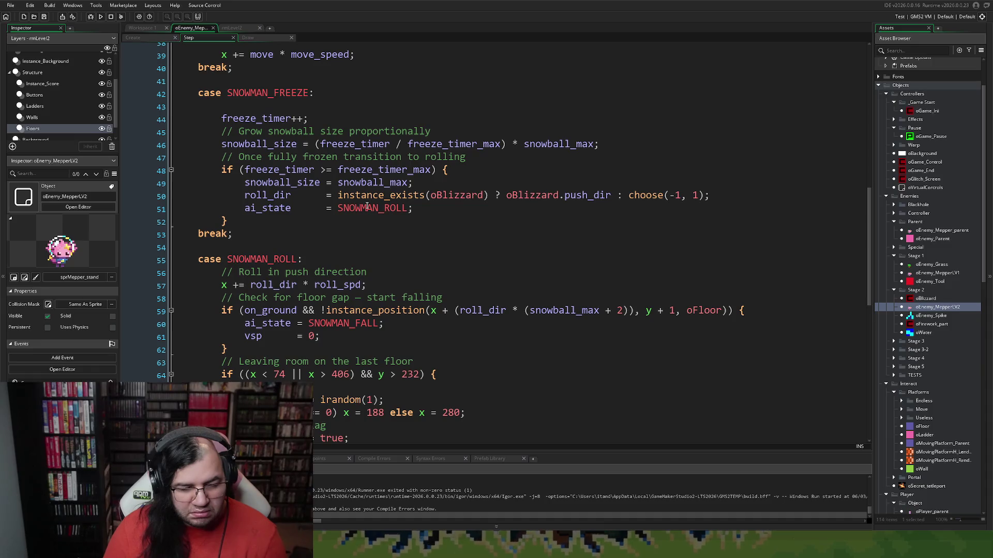
{"action": "scroll", "coordinate": [367, 208], "scroll_direction": "down", "scroll_amount": 2}
{"action": "scroll", "coordinate": [366, 206], "scroll_direction": "up", "scroll_amount": 2}
{"action": "scroll", "coordinate": [365, 206], "scroll_direction": "up", "scroll_amount": 3}
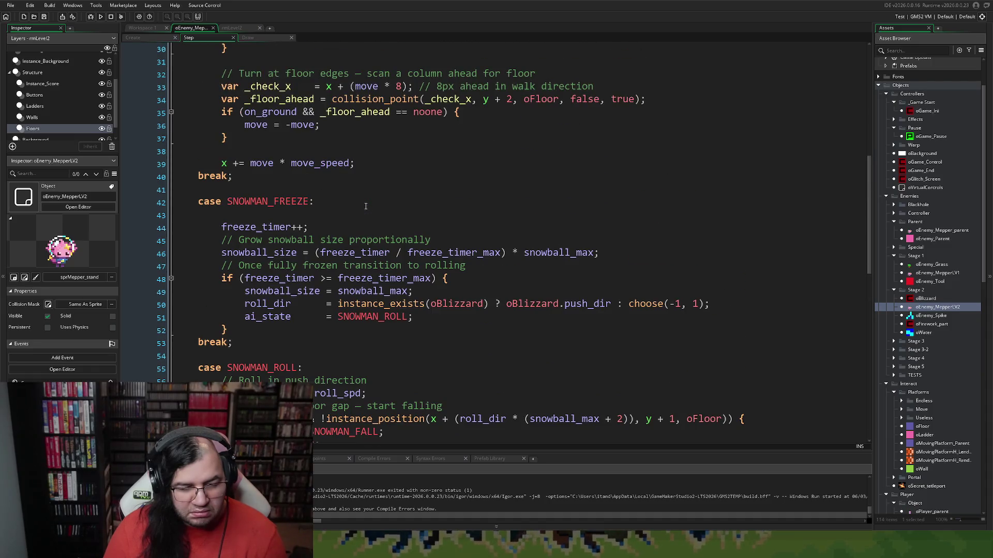
{"action": "left_click", "coordinate": [325, 214]}
{"action": "key", "text": "BackSpace"}
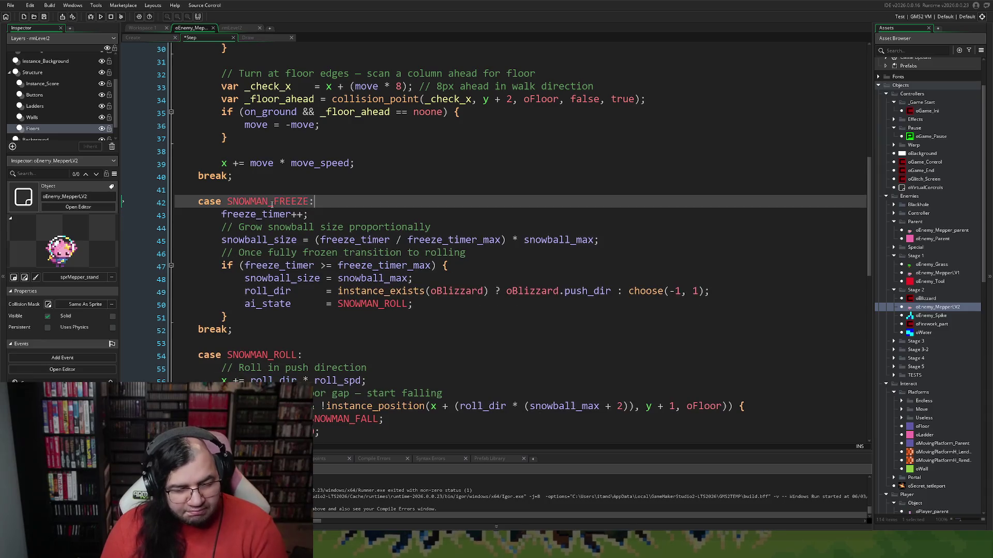
{"action": "scroll", "coordinate": [272, 203], "scroll_direction": "down", "scroll_amount": 5}
{"action": "scroll", "coordinate": [298, 158], "scroll_direction": "down", "scroll_amount": 3}
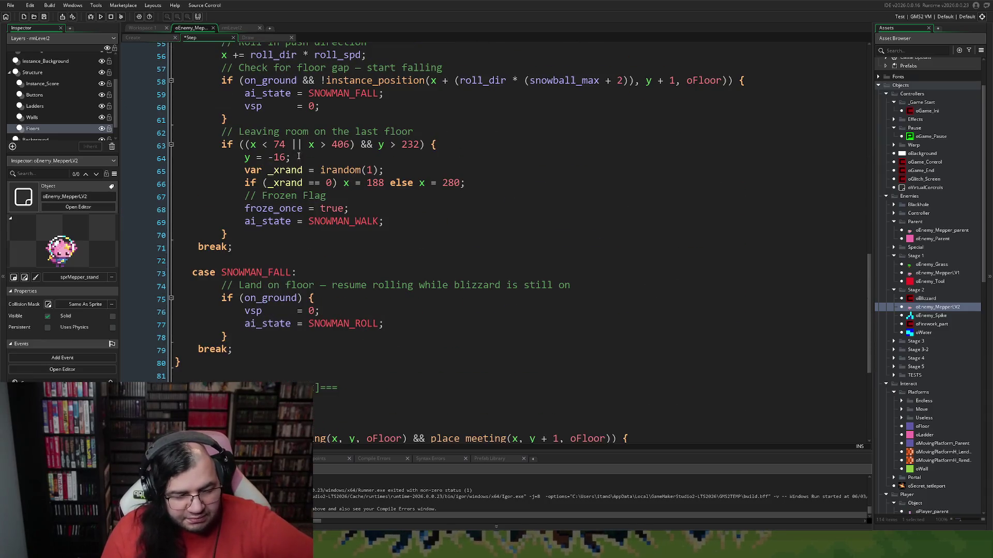
{"action": "key", "text": "F12"}
{"action": "scroll", "coordinate": [249, 202], "scroll_direction": "down", "scroll_amount": 2}
{"action": "scroll", "coordinate": [250, 202], "scroll_direction": "down", "scroll_amount": 1}
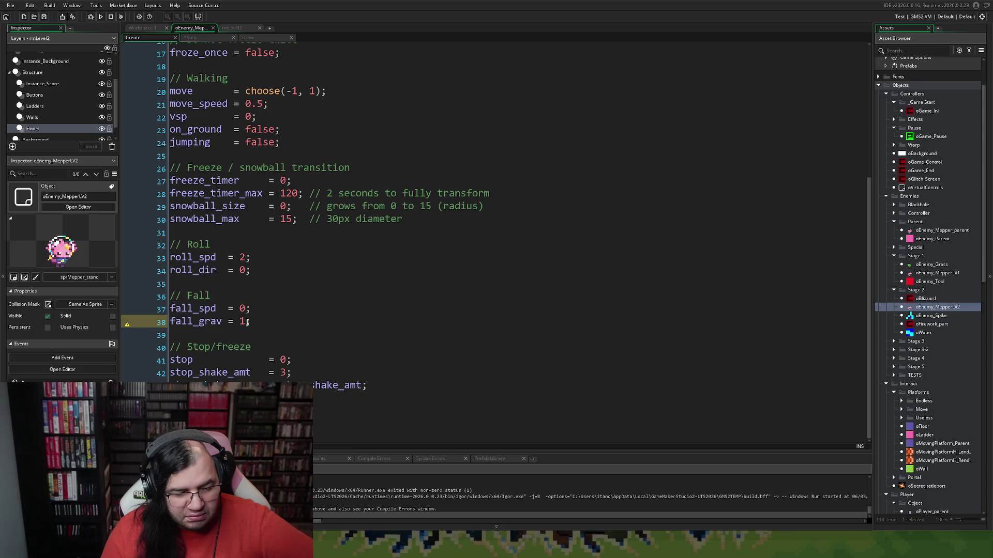
- Review fall_spd and fall_grav in the Create code and comment out fall_grav = 1
{"action": "double_click", "coordinate": [244, 321]}
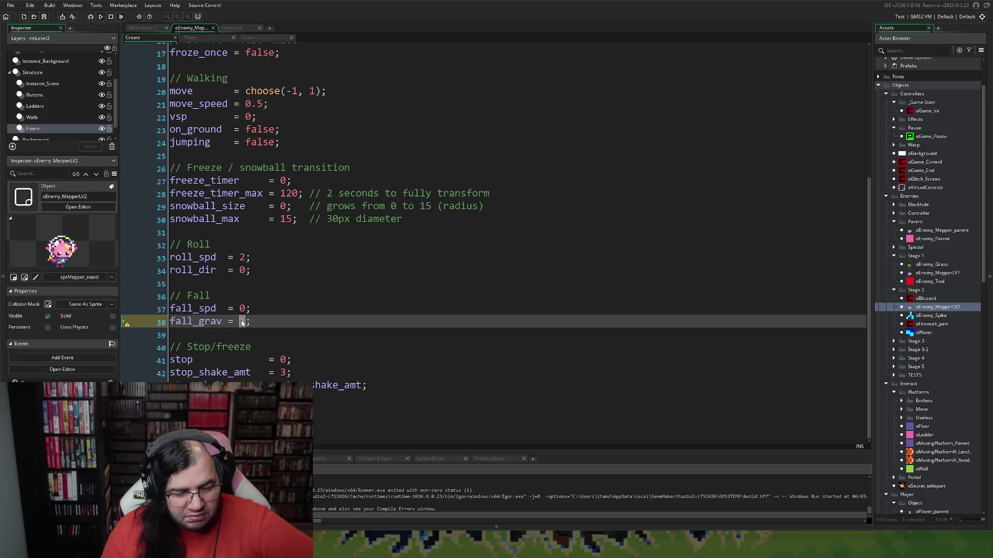
{"action": "left_click", "coordinate": [242, 308]}
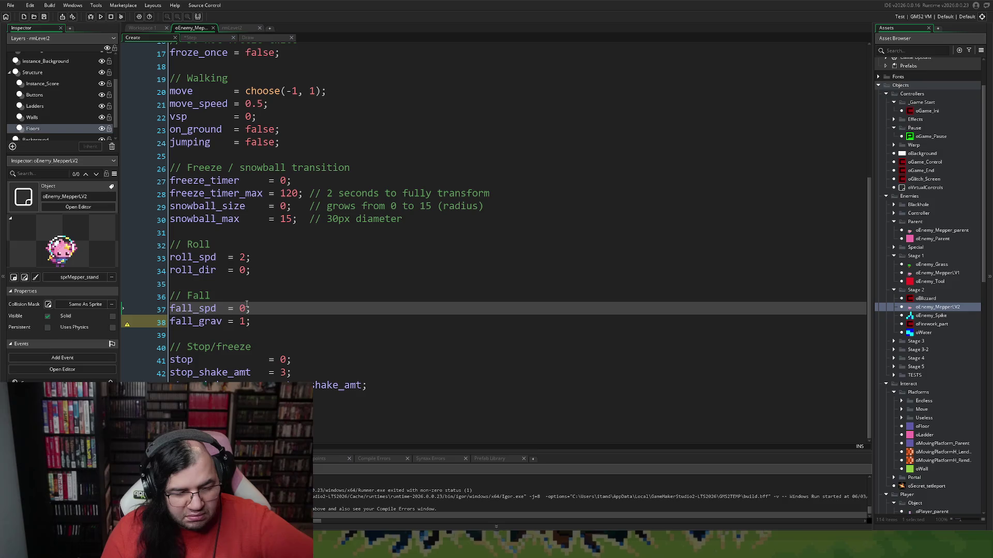
{"action": "key", "text": "ctrl+Tab"}
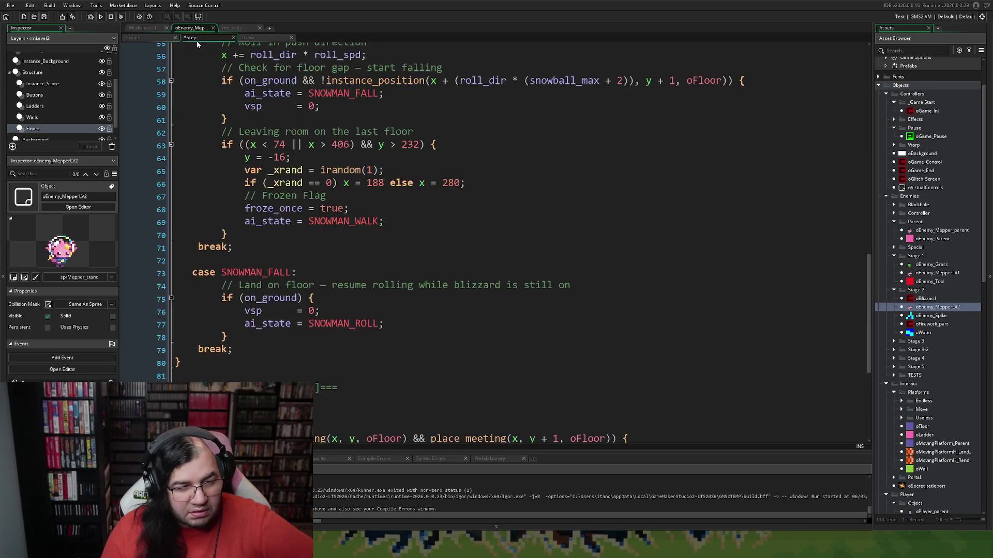
{"action": "scroll", "coordinate": [249, 186], "scroll_direction": "down", "scroll_amount": 4}
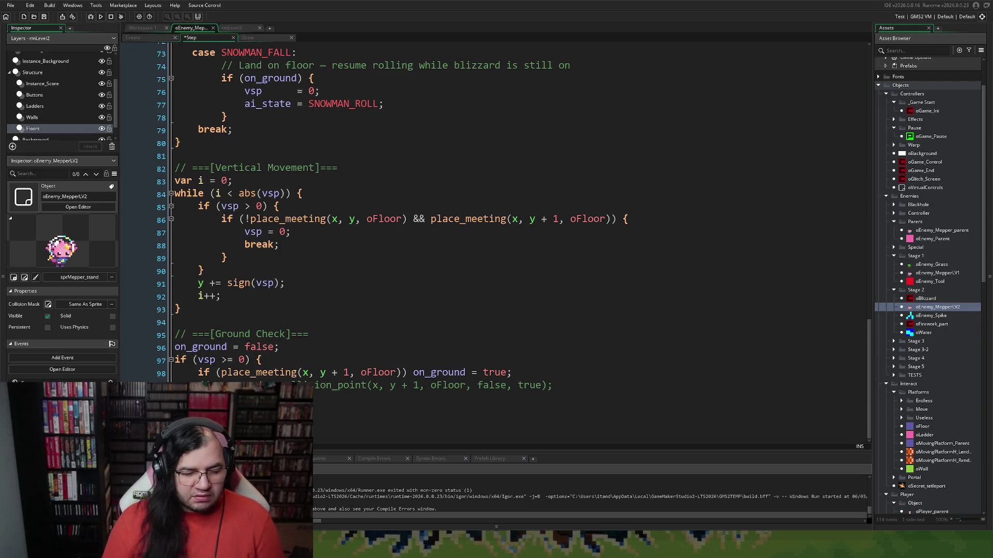
{"action": "left_click", "coordinate": [152, 38]}
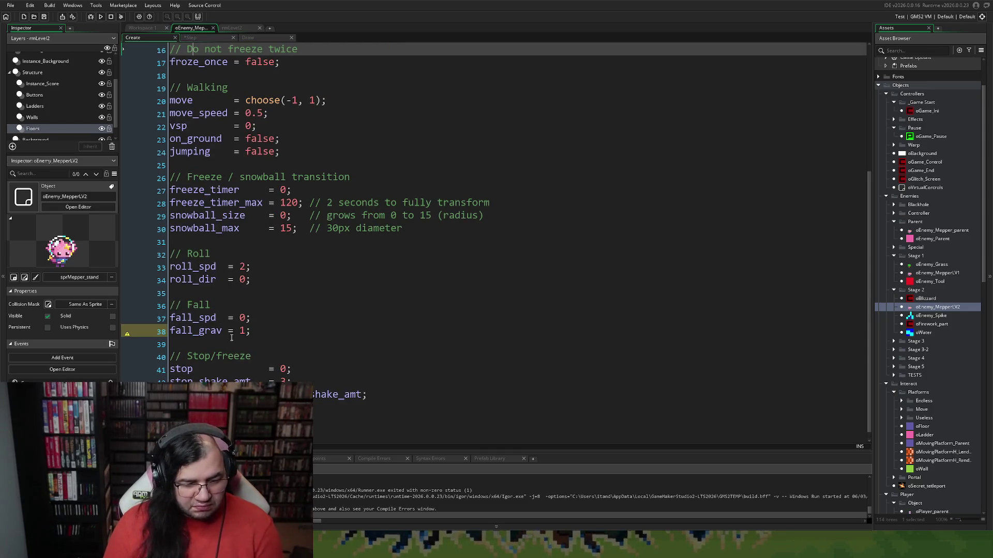
{"action": "left_click", "coordinate": [240, 318]}
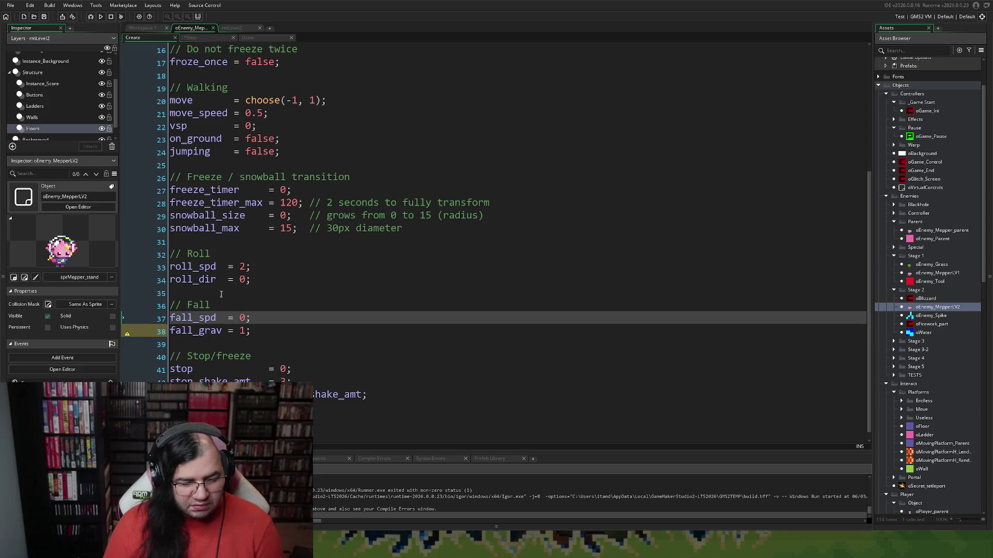
{"action": "left_click", "coordinate": [171, 331]}
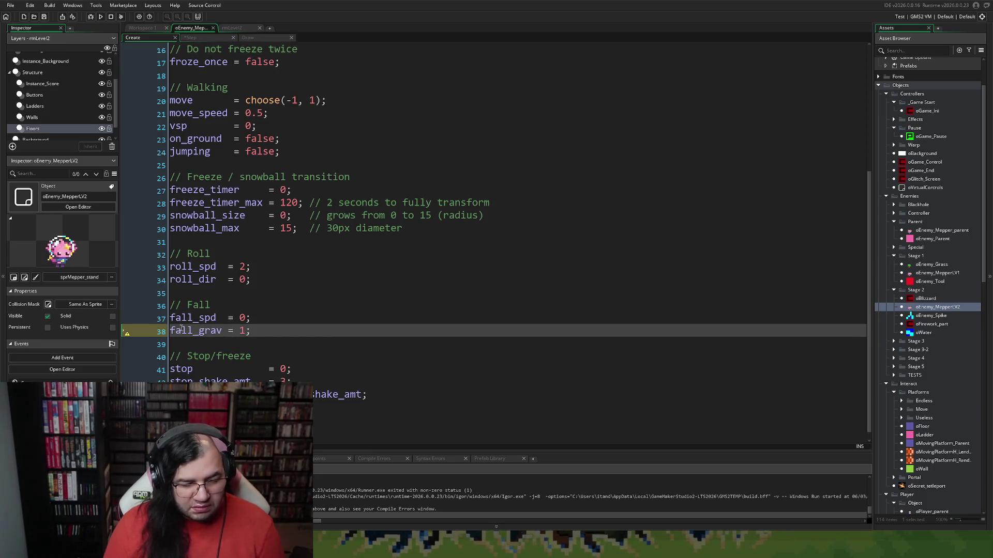
{"action": "type", "text": "//"}
- Search the Step code for fall_spd usages, locating the fall cap on line 10, then return to Create
{"action": "double_click", "coordinate": [191, 318]}
{"action": "left_click", "coordinate": [190, 38]}
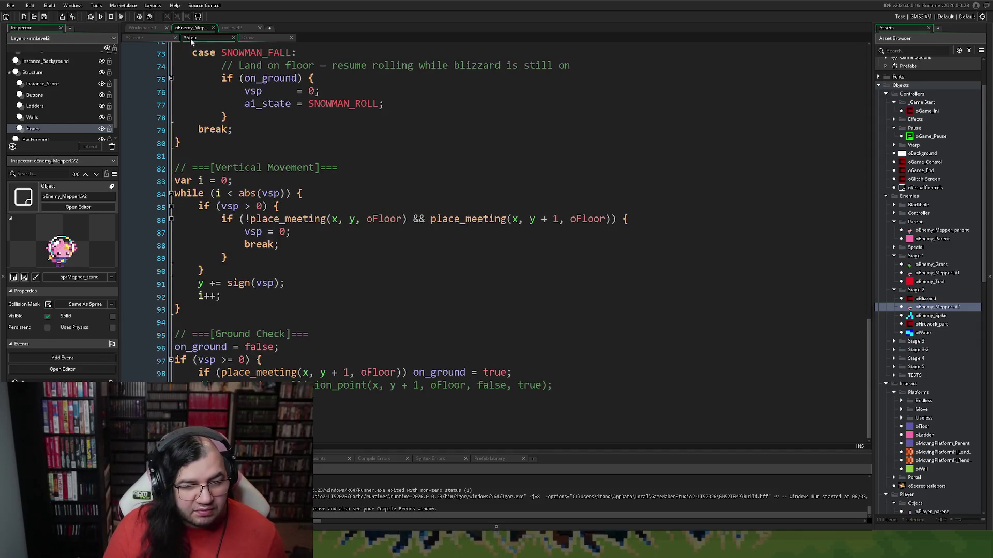
{"action": "left_click", "coordinate": [298, 180]}
{"action": "key", "text": "ctrl+f"}
{"action": "type", "text": "fall_spd"}
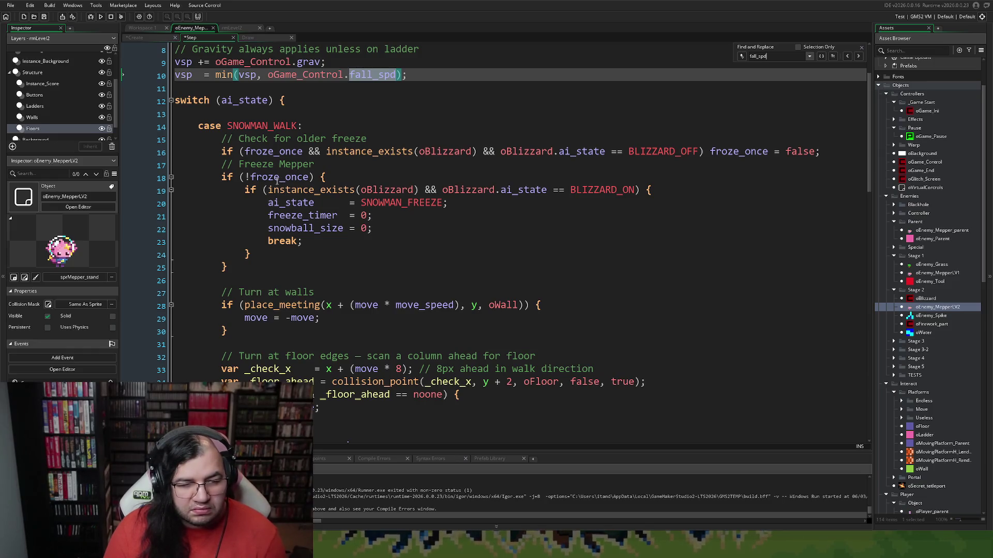
{"action": "scroll", "coordinate": [277, 180], "scroll_direction": "up", "scroll_amount": 2}
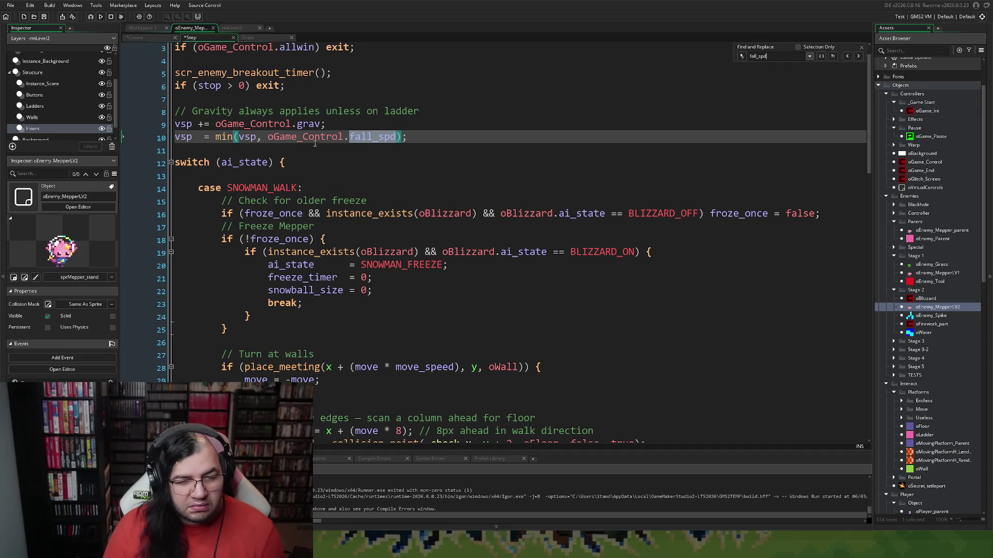
{"action": "left_click", "coordinate": [311, 145], "text": "shift"}
{"action": "scroll", "coordinate": [310, 147], "scroll_direction": "down", "scroll_amount": 20}
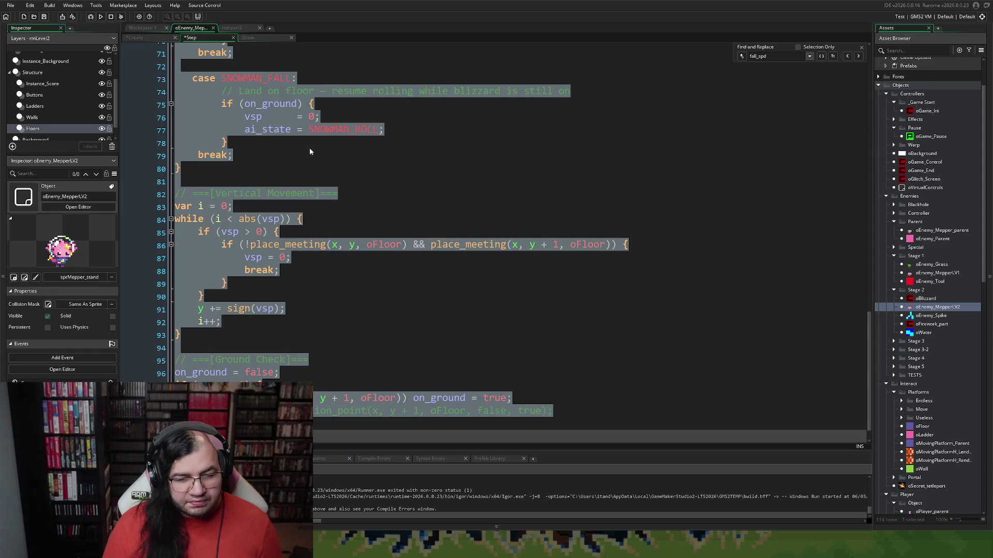
{"action": "left_click", "coordinate": [310, 148]}
{"action": "scroll", "coordinate": [309, 147], "scroll_direction": "down", "scroll_amount": 1}
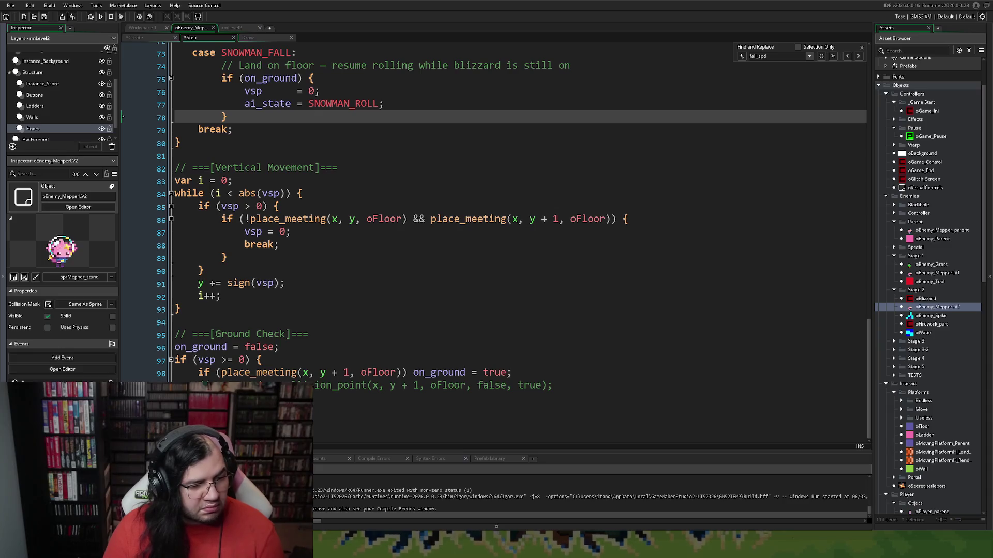
{"action": "key", "text": "Return"}
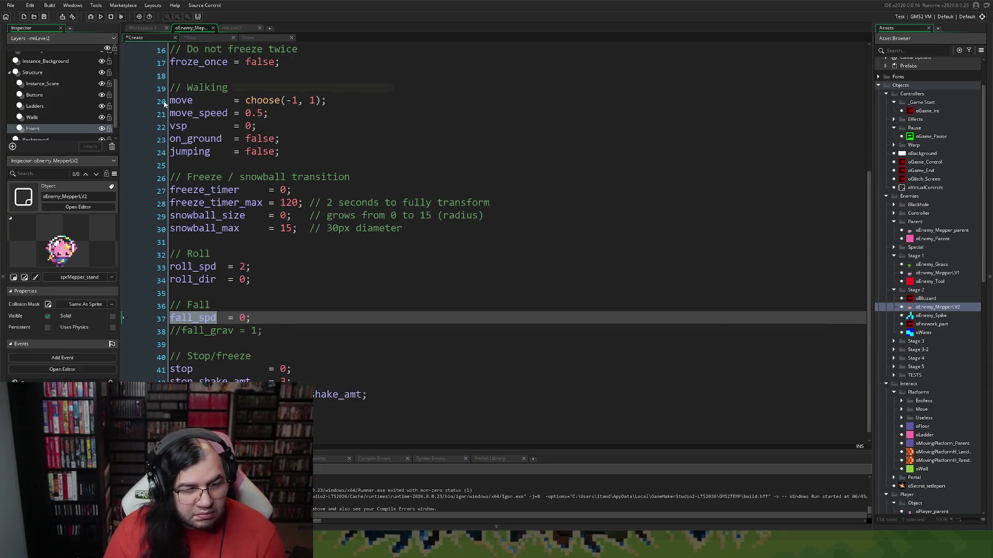
- Check roll_spd = 2 and find the 'fall' matches to reach the fall_spd line
{"action": "left_click", "coordinate": [247, 266]}
{"action": "double_click", "coordinate": [240, 266]}
{"action": "type", "text": "3"}
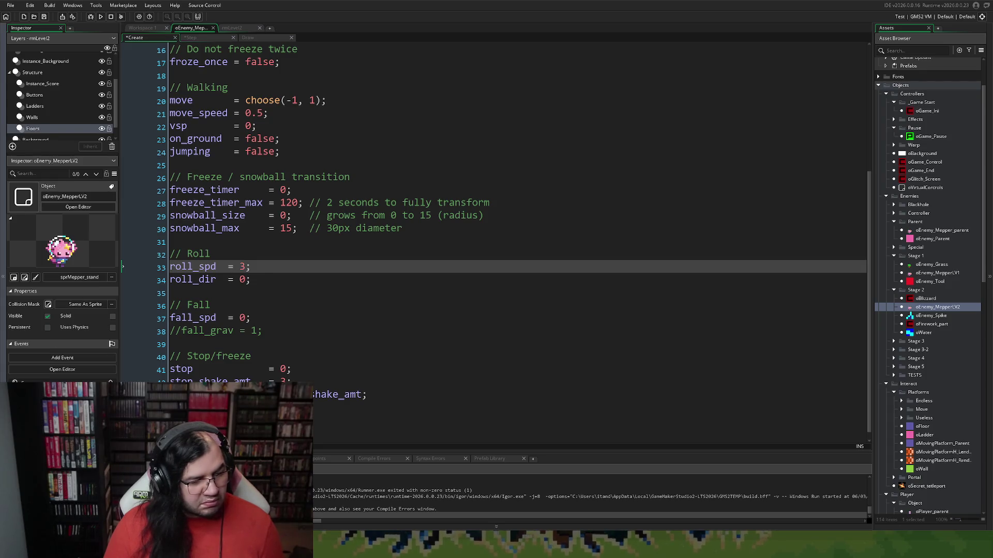
{"action": "left_click", "coordinate": [400, 256]}
{"action": "key", "text": "ctrl+f"}
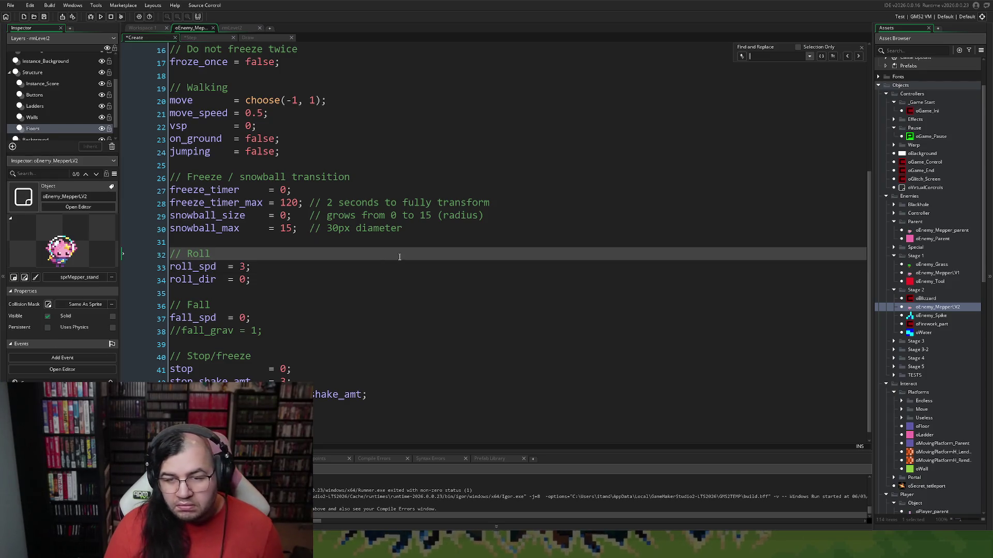
{"action": "type", "text": "fal"}
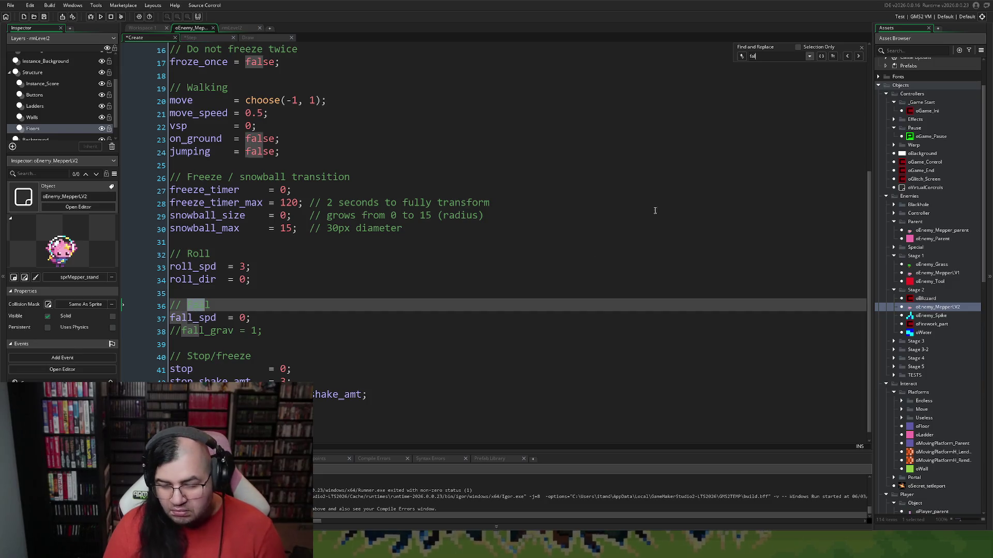
{"action": "type", "text": "l"}
{"action": "left_click", "coordinate": [858, 57]}
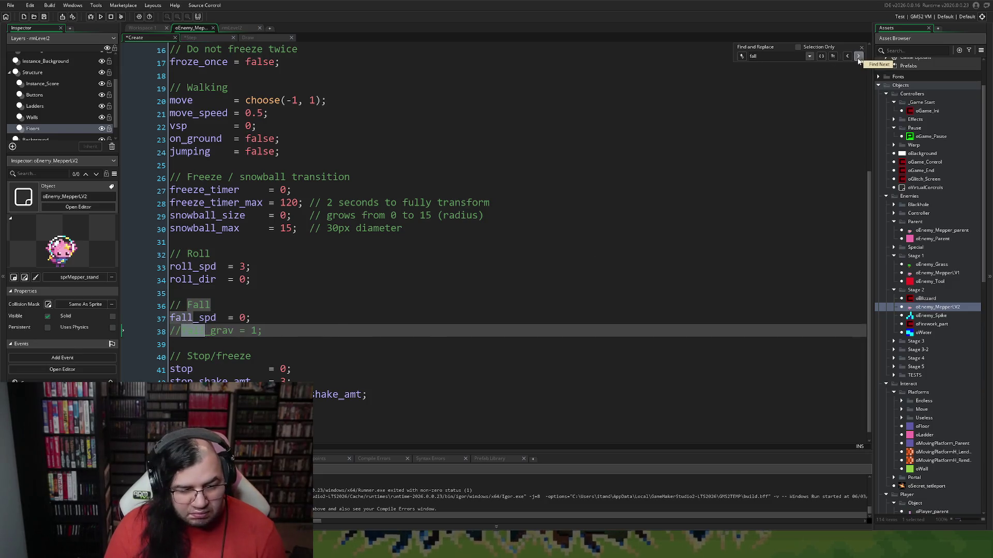
{"action": "left_click", "coordinate": [858, 58]}
{"action": "left_click", "coordinate": [857, 57]}
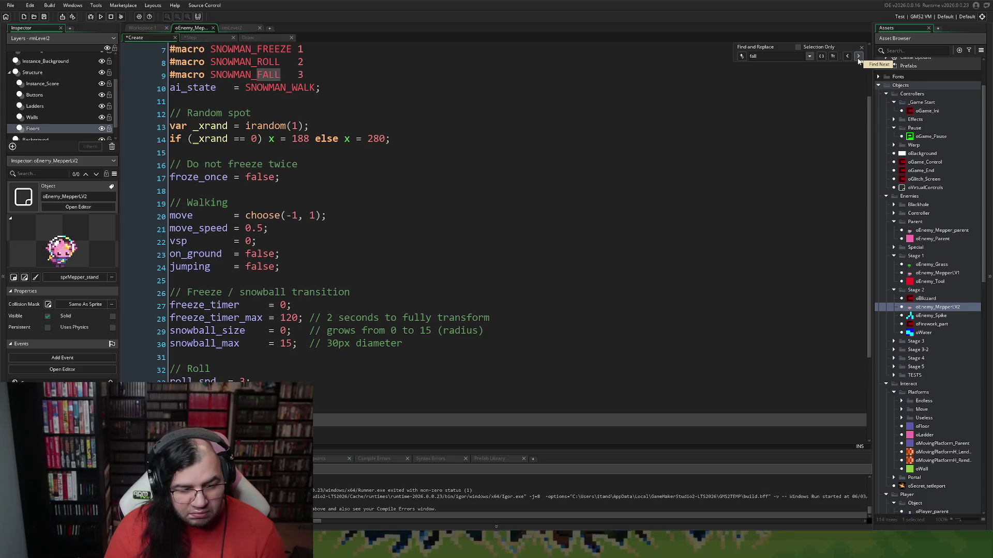
{"action": "left_click_drag", "start_coordinate": [256, 382], "coordinate": [252, 394]}
{"action": "scroll", "coordinate": [263, 372], "scroll_direction": "down", "scroll_amount": 2}
- Add fall_spd_max = 8 on a new line below fall_spd = 0 and align the two values
{"action": "left_click", "coordinate": [271, 342]}
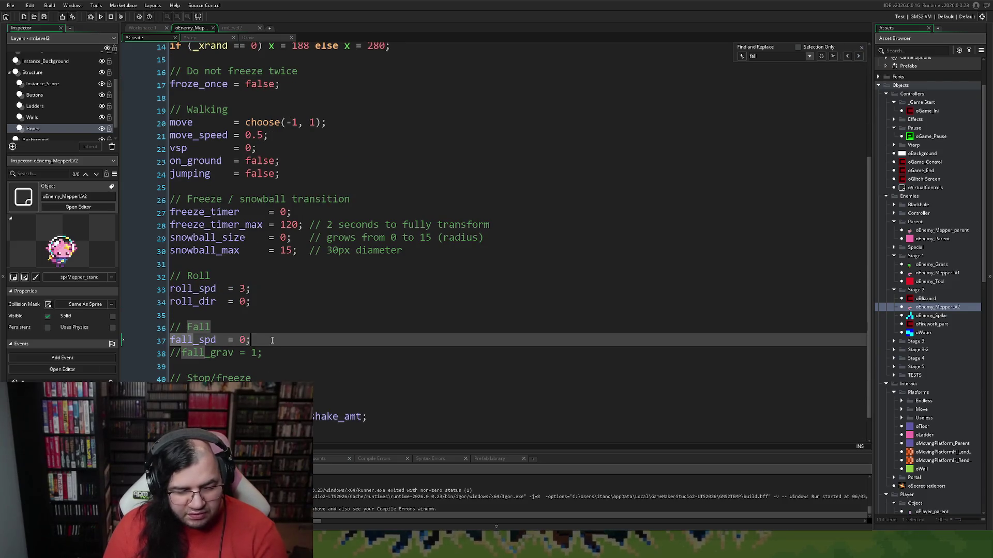
{"action": "key", "text": "Return"}
{"action": "left_click", "coordinate": [861, 48]}
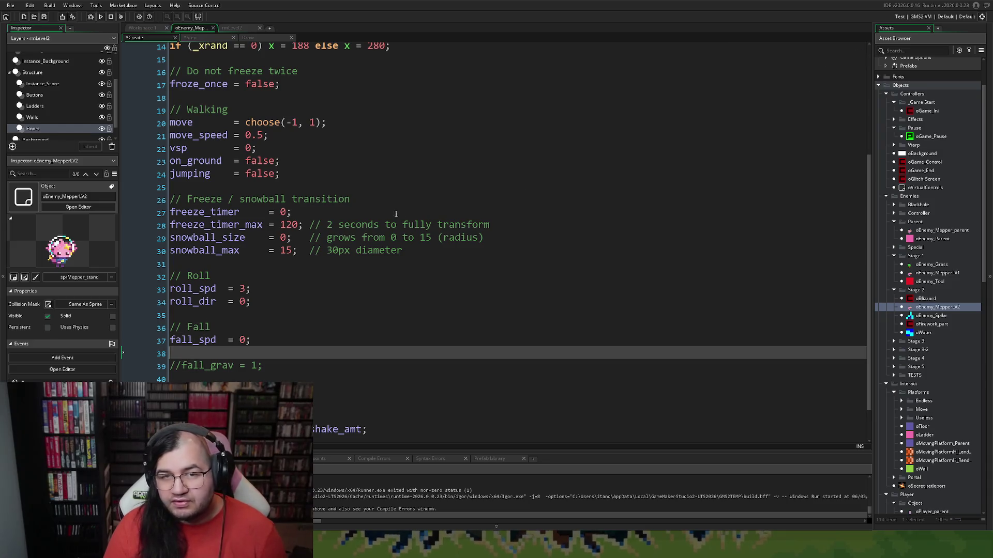
{"action": "type", "text": "fall_spd_max = 8;"}
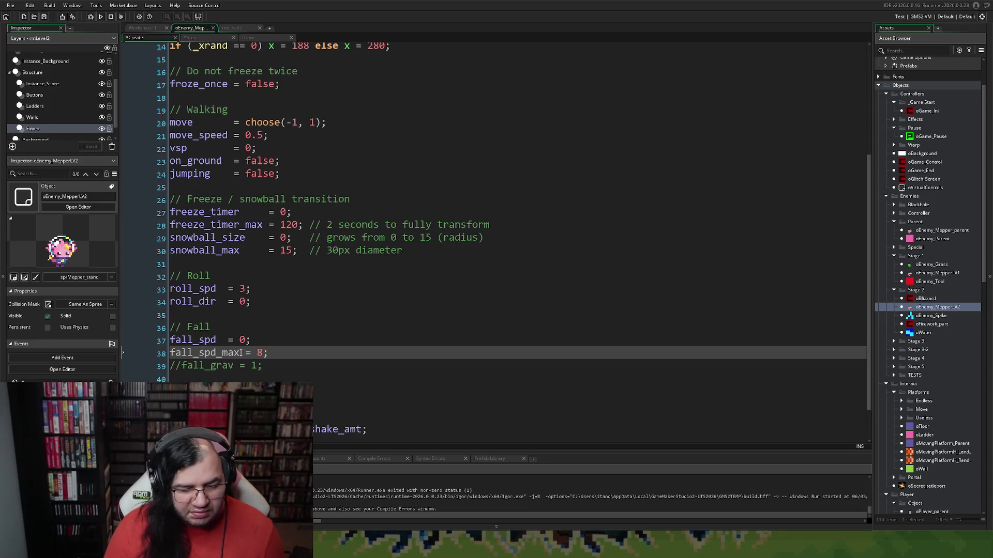
{"action": "left_click", "coordinate": [229, 340]}
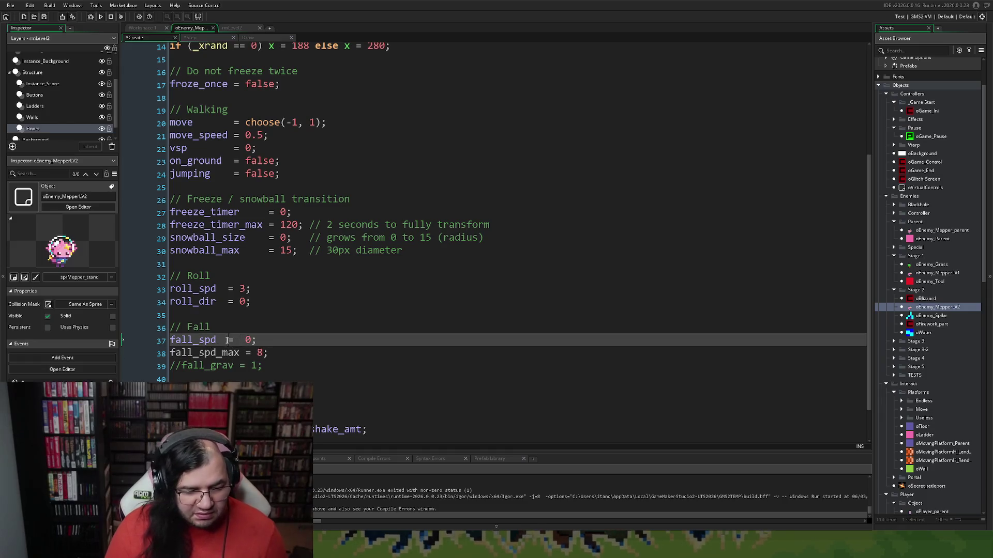
{"action": "key", "text": "BackSpace"}
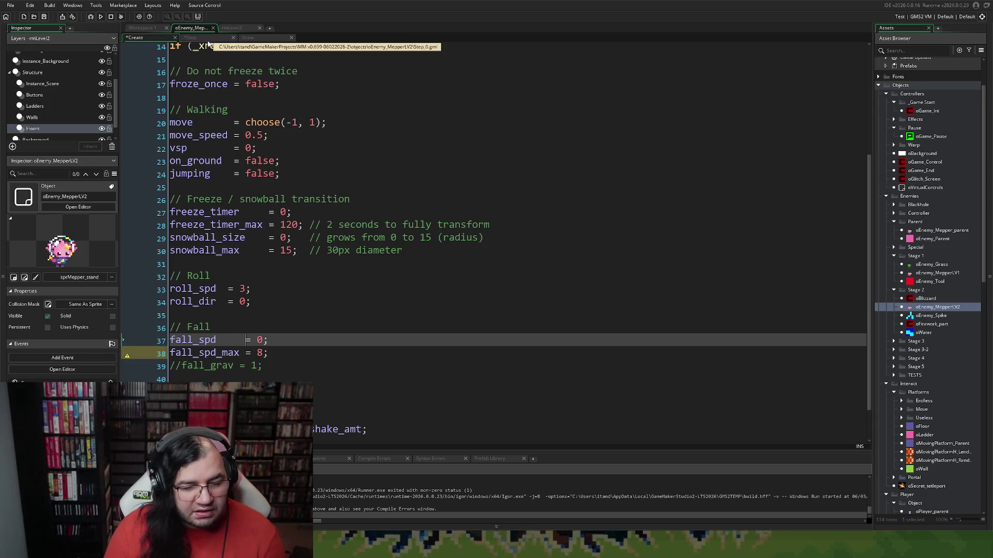
- Replace oGame_Control.fall_spd with fall_spd_max in min(), multiply grav by 2, and run the game
{"action": "left_click", "coordinate": [190, 37]}
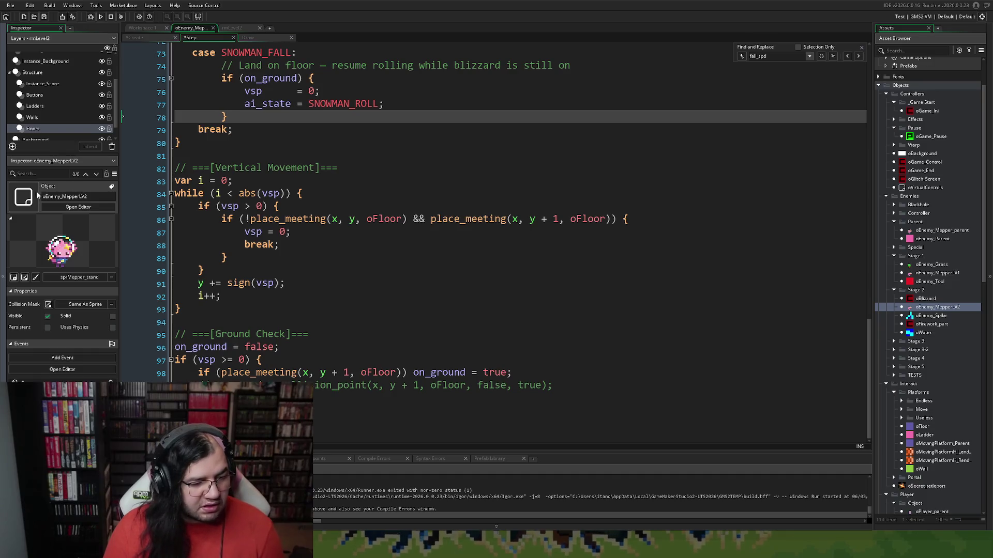
{"action": "scroll", "coordinate": [265, 239], "scroll_direction": "up", "scroll_amount": 2}
{"action": "scroll", "coordinate": [264, 239], "scroll_direction": "up", "scroll_amount": 5}
{"action": "scroll", "coordinate": [254, 249], "scroll_direction": "up", "scroll_amount": 6}
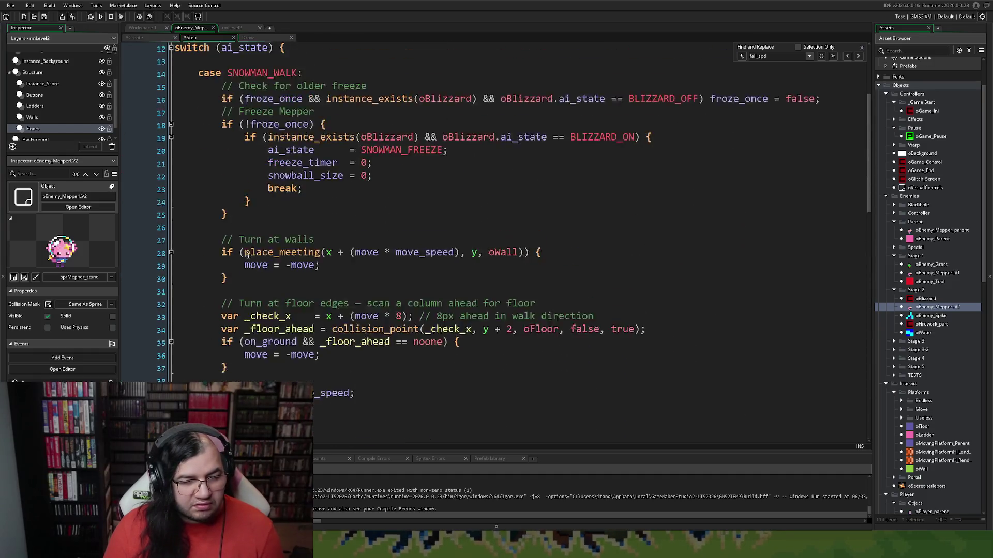
{"action": "scroll", "coordinate": [253, 264], "scroll_direction": "up", "scroll_amount": 4}
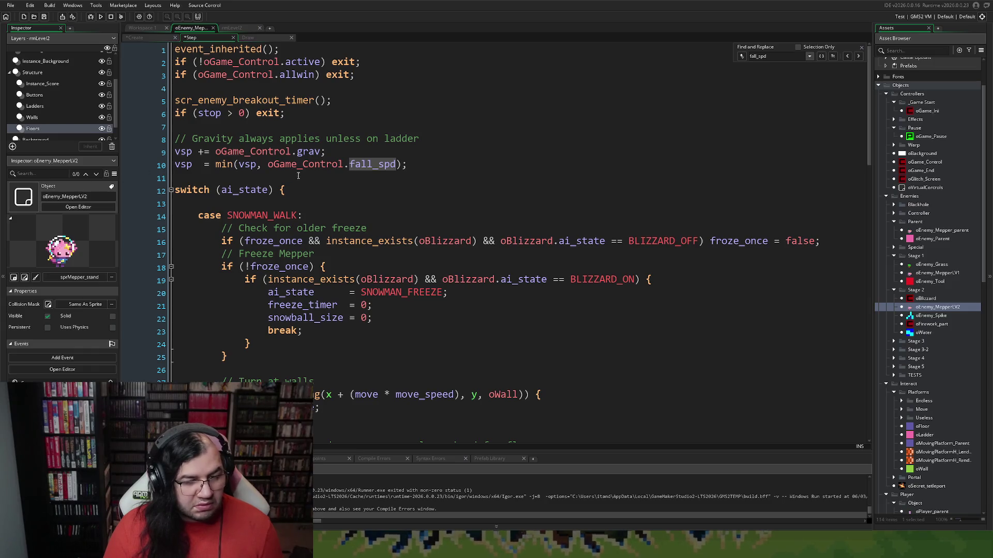
{"action": "left_click", "coordinate": [380, 163]}
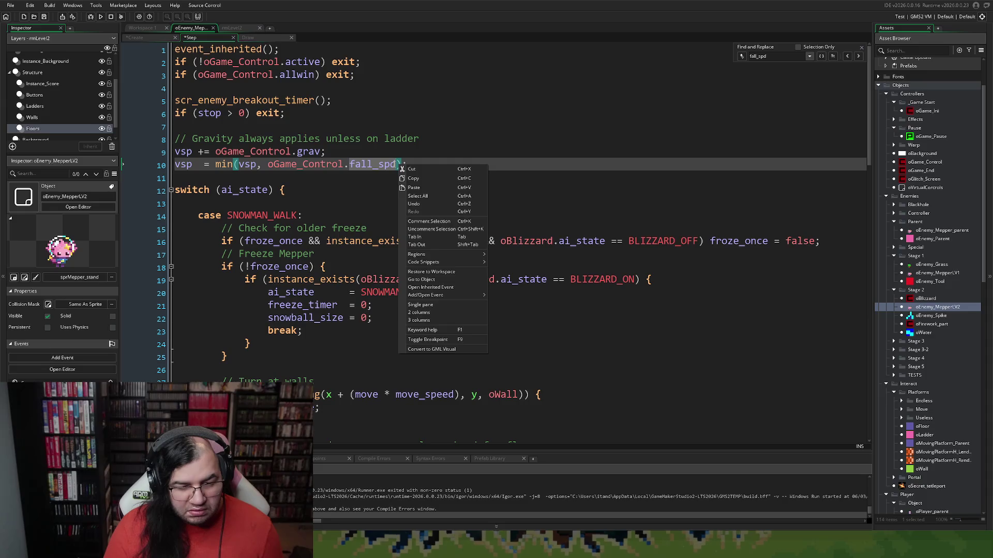
{"action": "left_click_drag", "start_coordinate": [397, 163], "coordinate": [267, 165]}
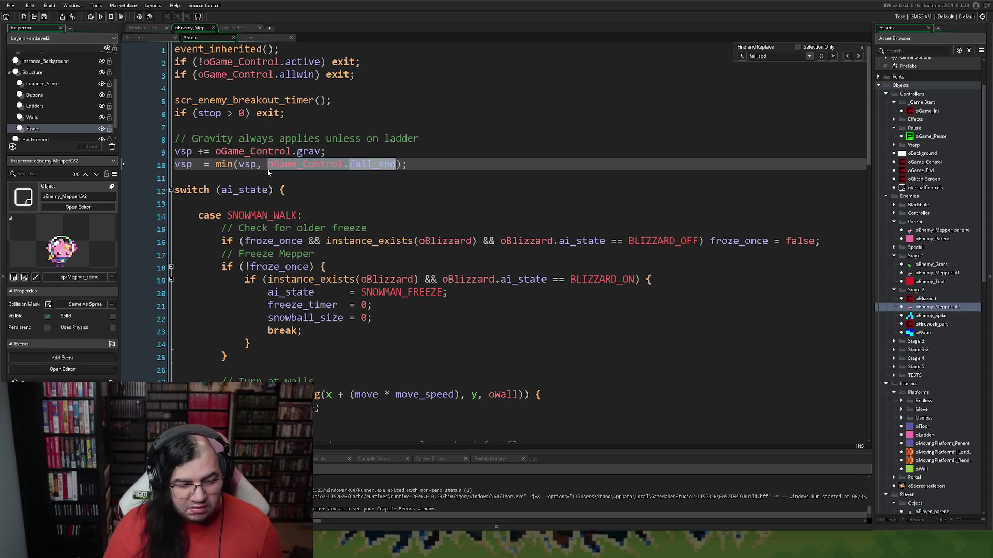
{"action": "type", "text": "min(vsp, m"}
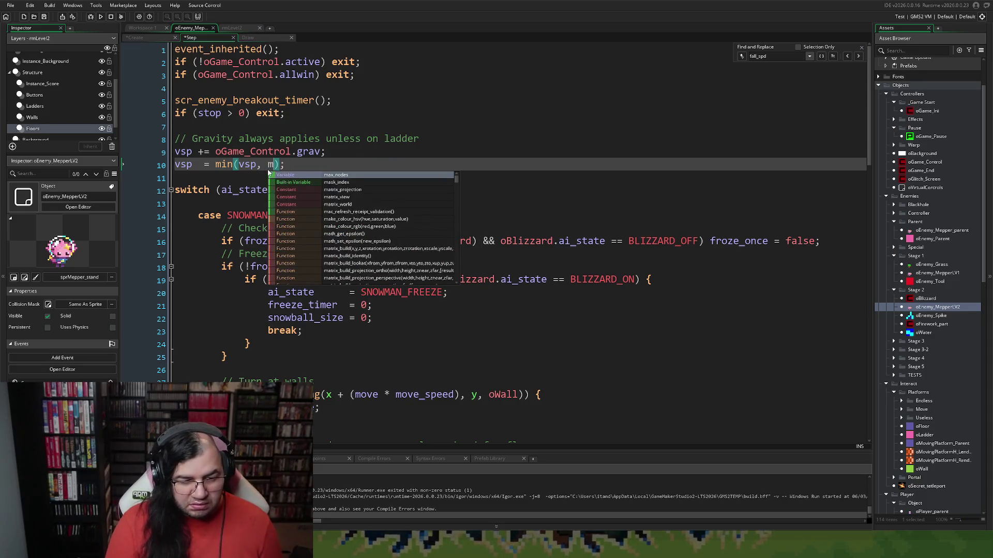
{"action": "key", "text": "BackSpace"}
{"action": "type", "text": "fall"}
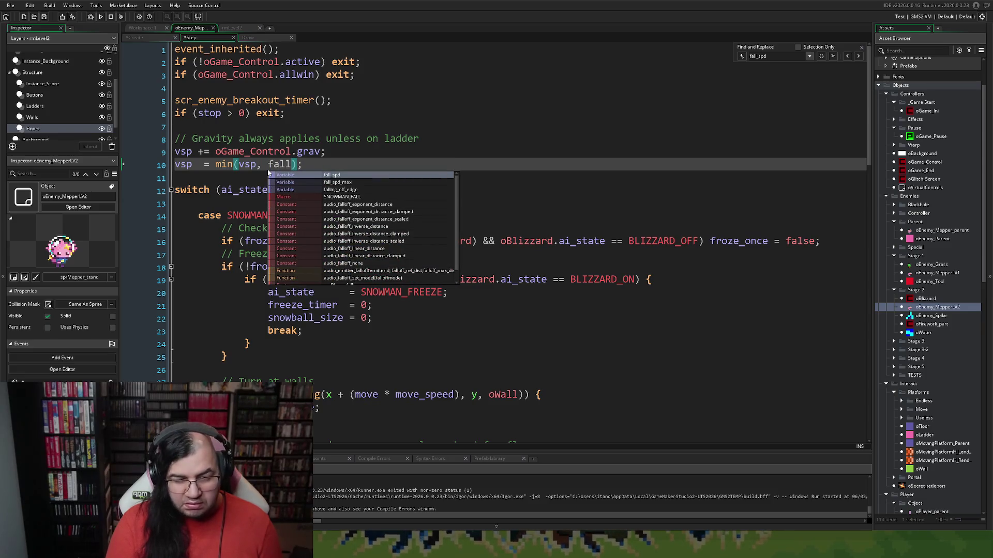
{"action": "double_click", "coordinate": [338, 182]}
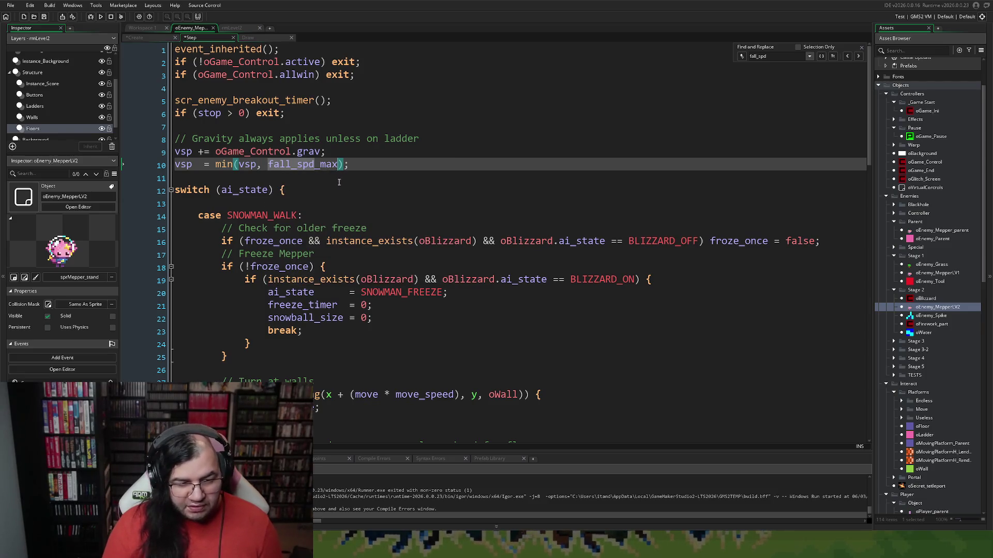
{"action": "left_click", "coordinate": [322, 151]}
{"action": "type", "text": "* 2"}
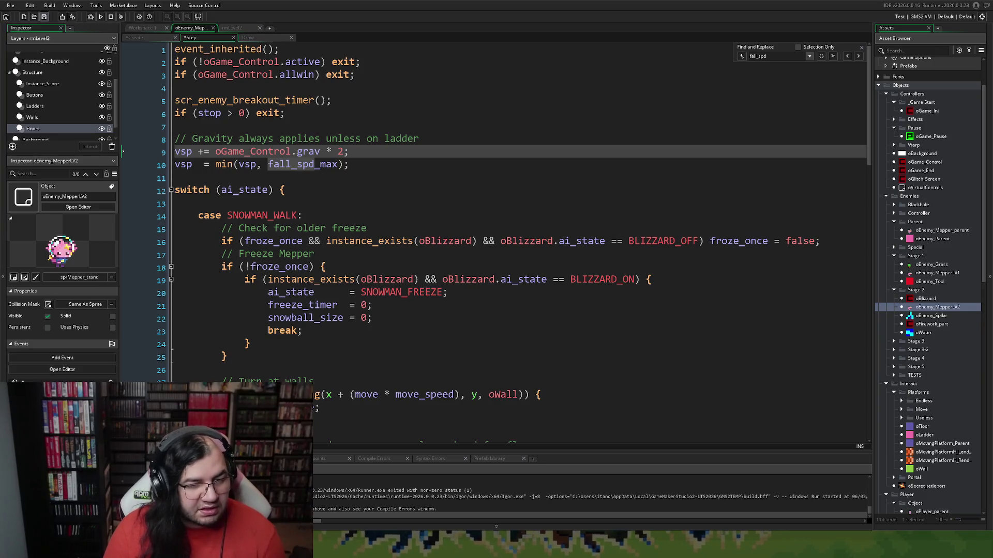
{"action": "left_click", "coordinate": [100, 17]}
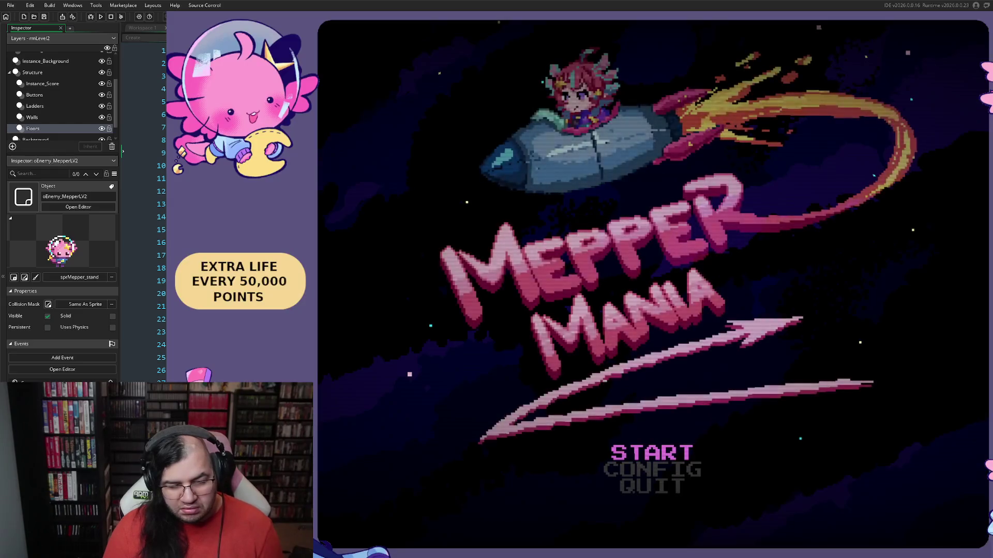
- Start the game from the title menu with Stage 2 selected and Begin
{"action": "key", "text": "Return"}
{"action": "key", "text": "Down"}
{"action": "key", "text": "Up"}
{"action": "key", "text": "Down"}
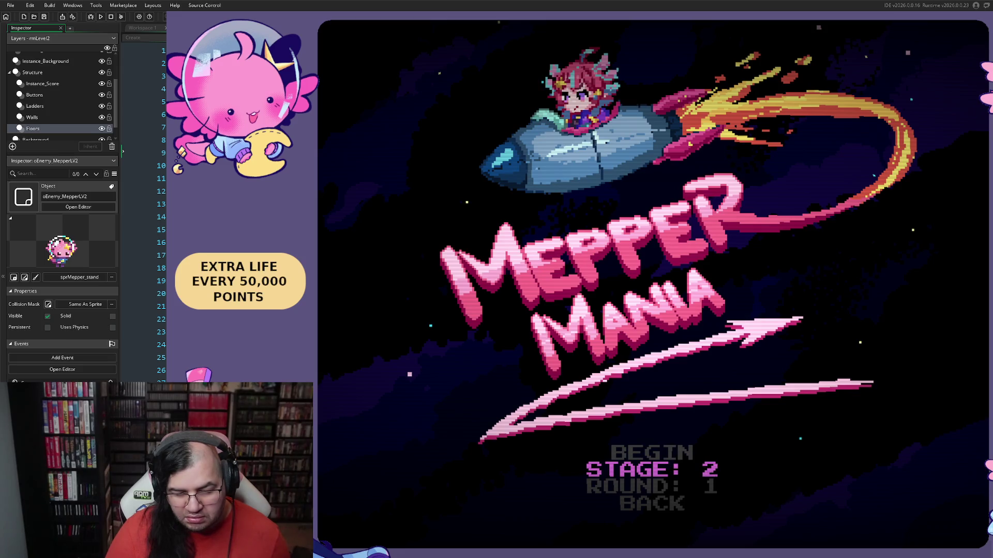
{"action": "key", "text": "Up"}
{"action": "key", "text": "Return"}
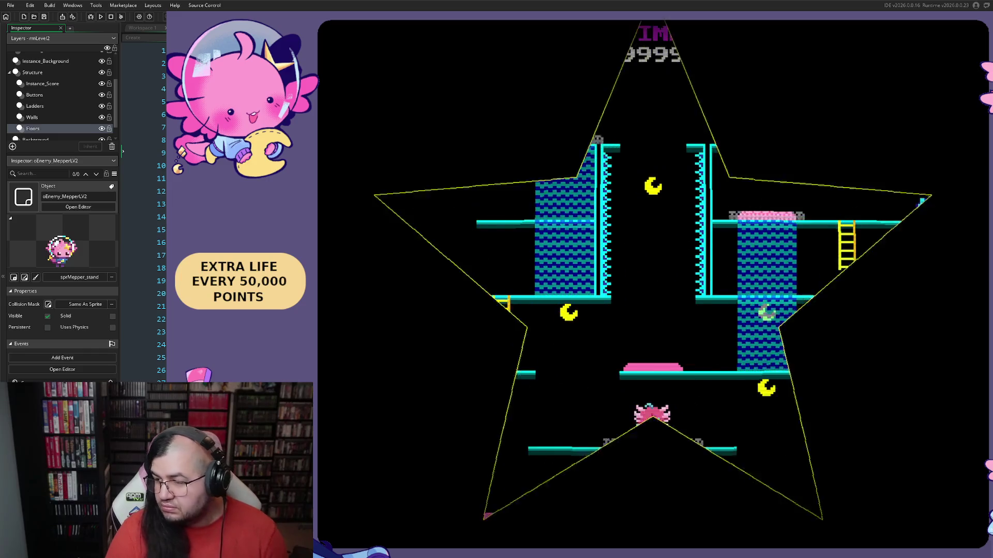
- Run and jump through the floors and ladders of stage 2, then close the game with Escape
{"action": "key", "text": "Right"}
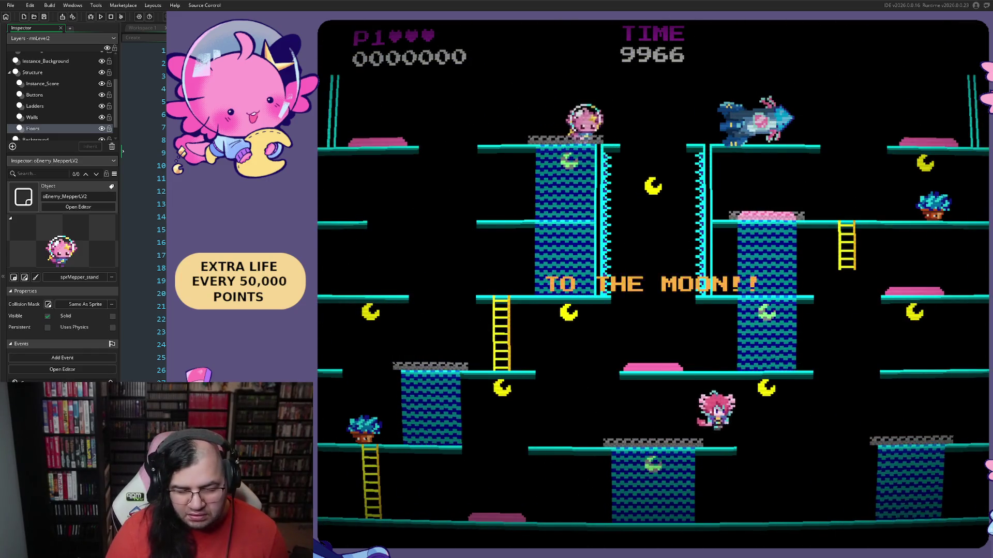
{"action": "key", "text": "Left"}
{"action": "key", "text": "space"}
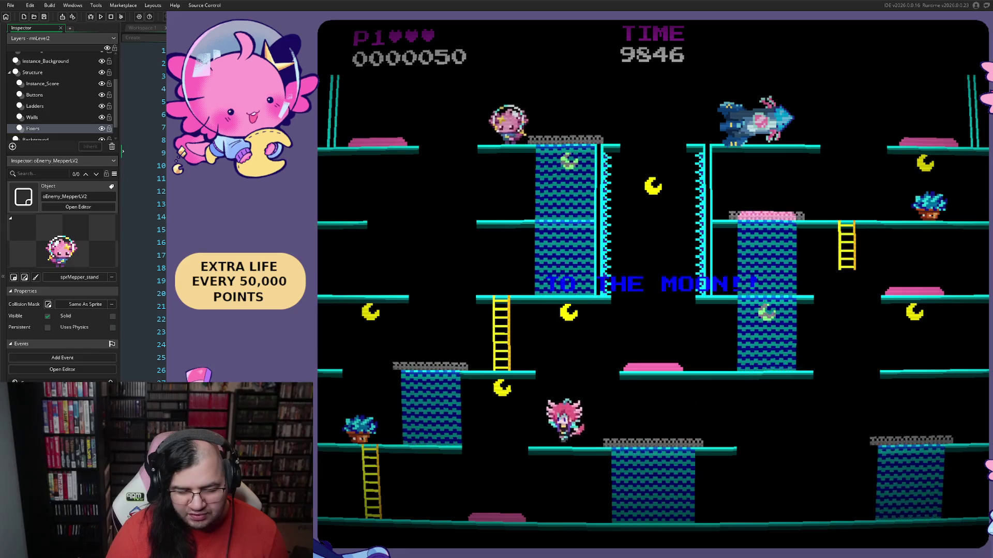
{"action": "key", "text": "space"}
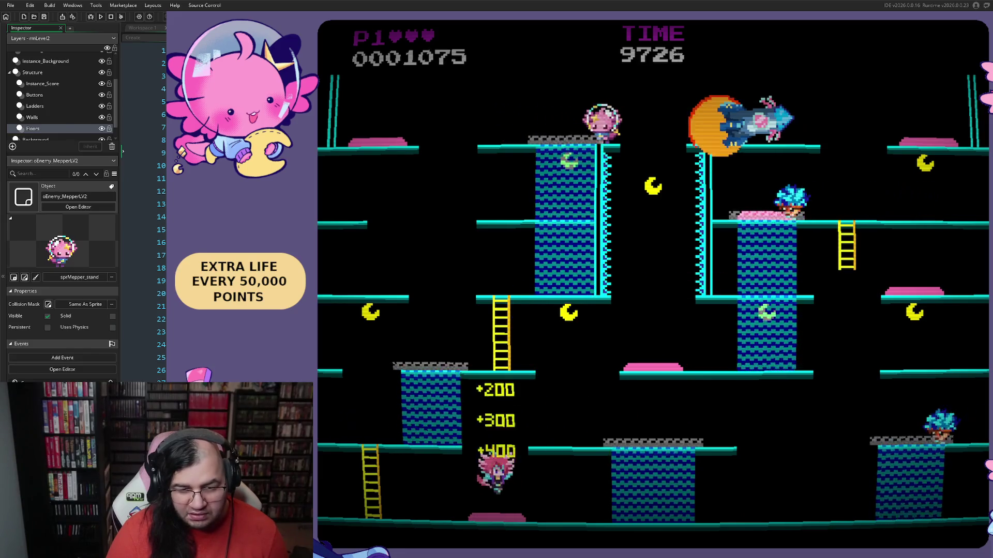
{"action": "key", "text": "Left"}
{"action": "key", "text": "Up"}
{"action": "key", "text": "space"}
{"action": "key", "text": "Right"}
{"action": "key", "text": "Up"}
{"action": "key", "text": "space"}
{"action": "key", "text": "Right"}
{"action": "key", "text": "space"}
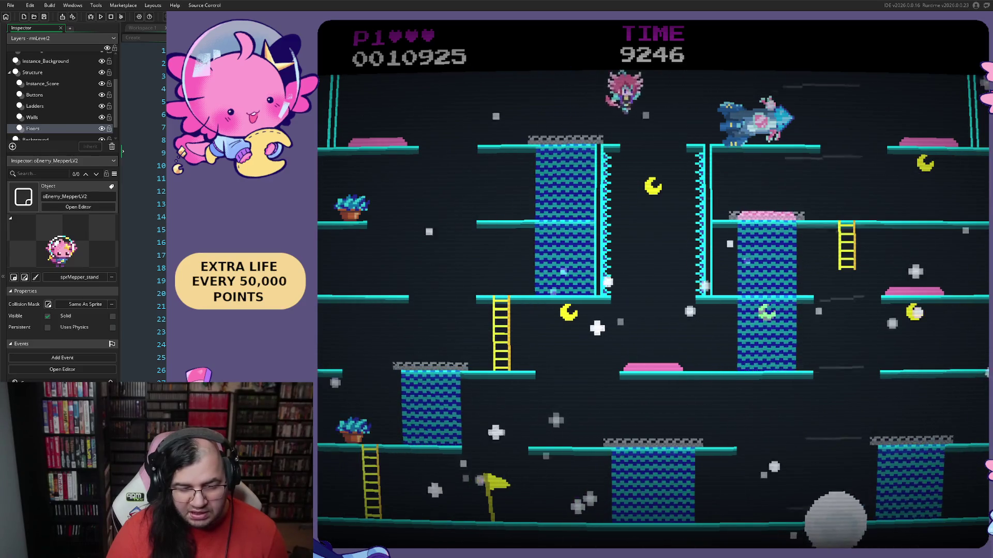
{"action": "key", "text": "space"}
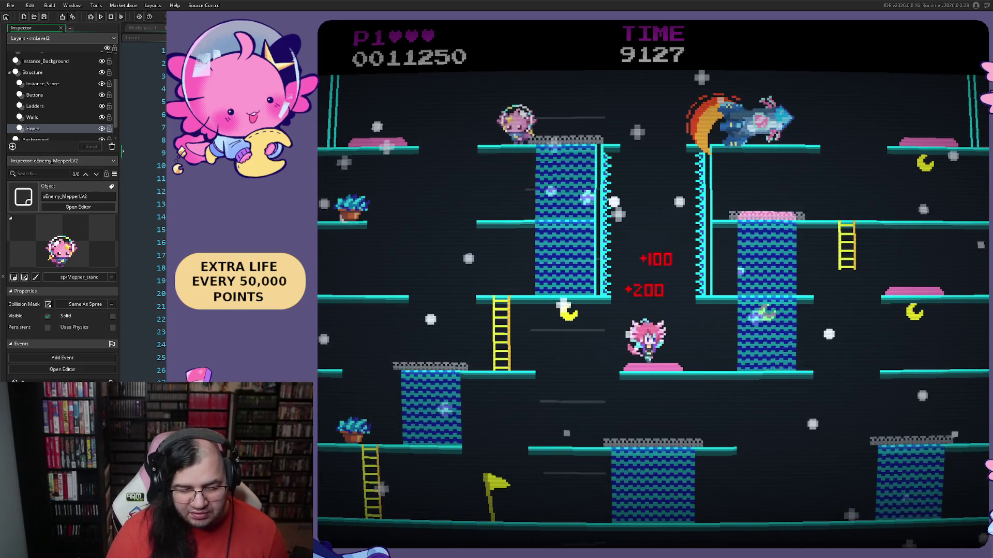
{"action": "key", "text": "Left"}
{"action": "key", "text": "Right"}
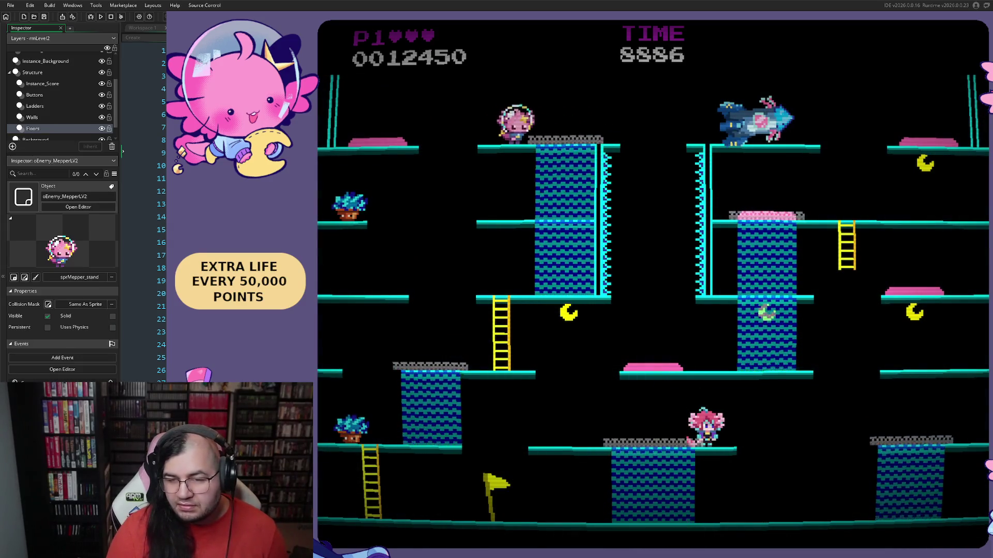
{"action": "key", "text": "Escape"}
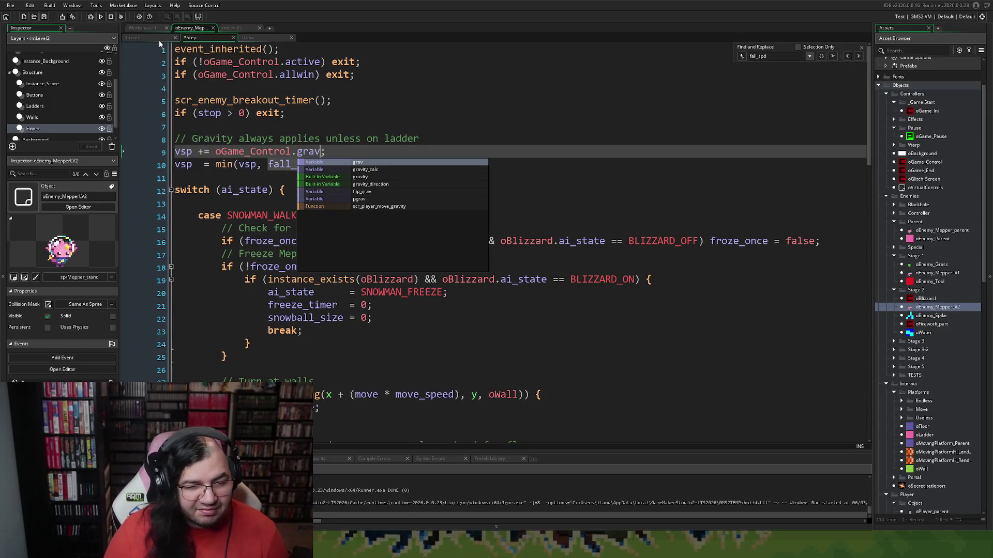
- Change the snowman's fall_spd_max from 8 to 3 in its Create event, return to Draw, and rerun
{"action": "middle_click", "coordinate": [295, 163]}
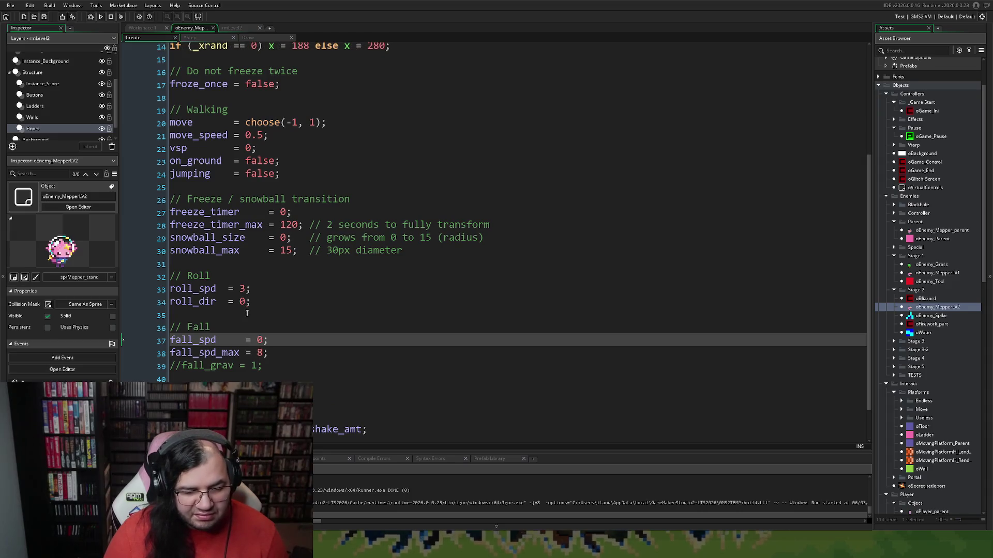
{"action": "double_click", "coordinate": [261, 353]}
{"action": "type", "text": "3"}
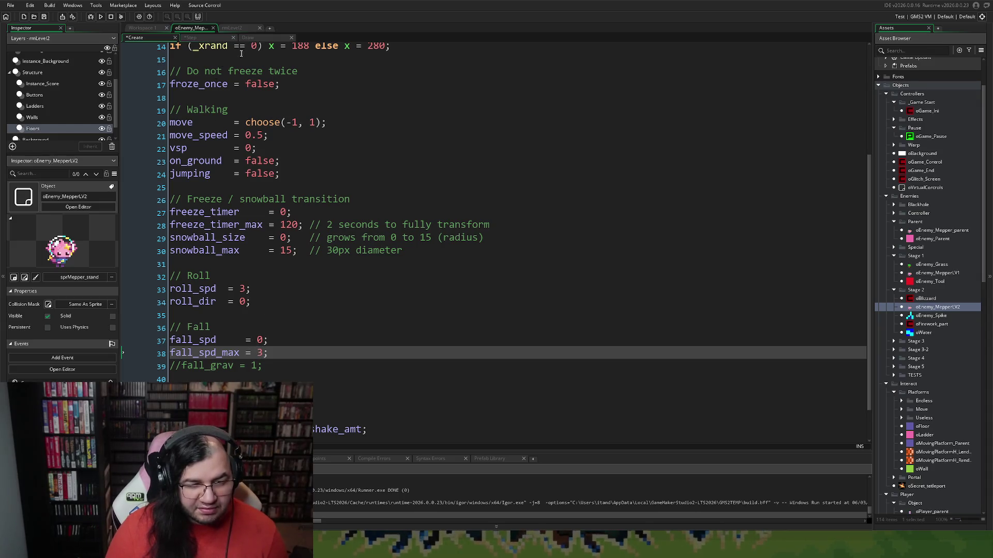
{"action": "left_click", "coordinate": [256, 36]}
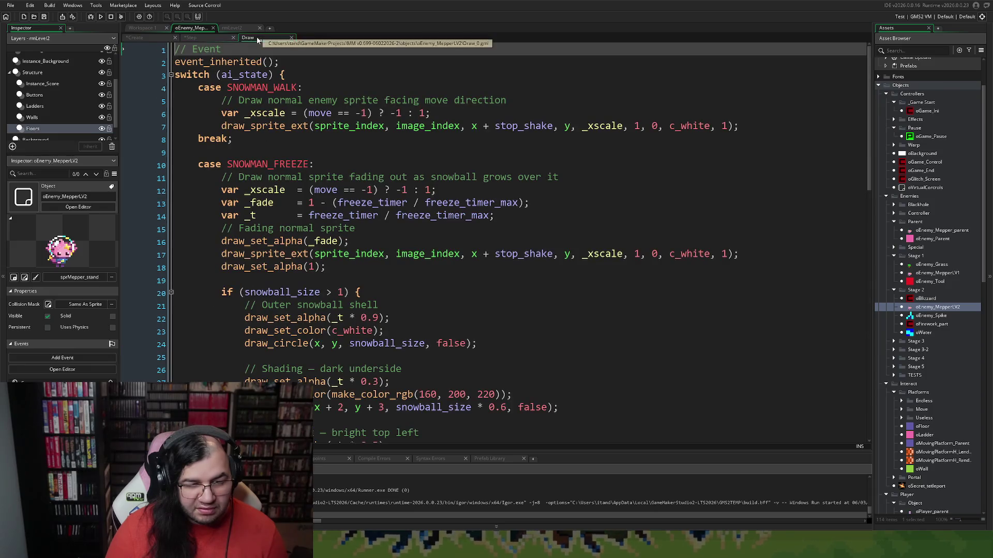
{"action": "left_click", "coordinate": [100, 18]}
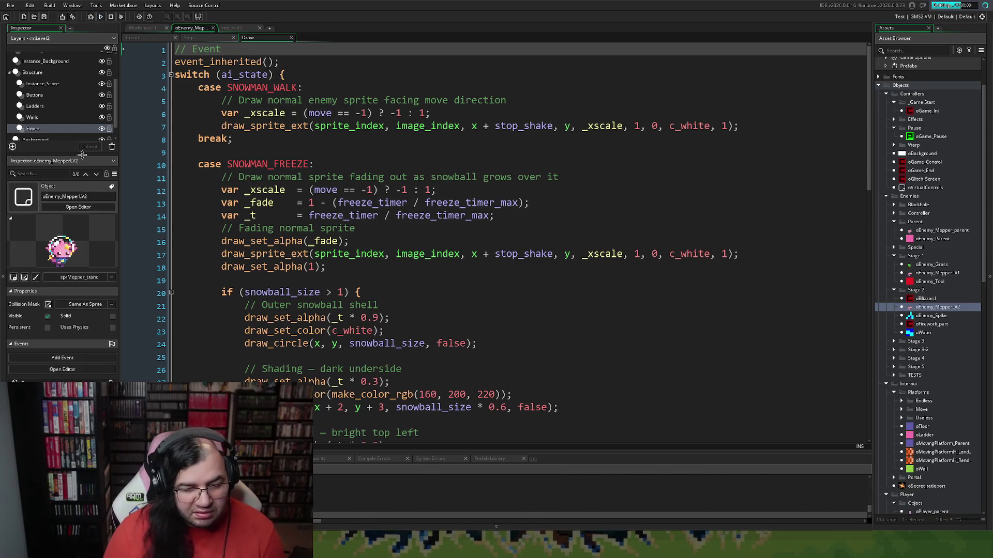